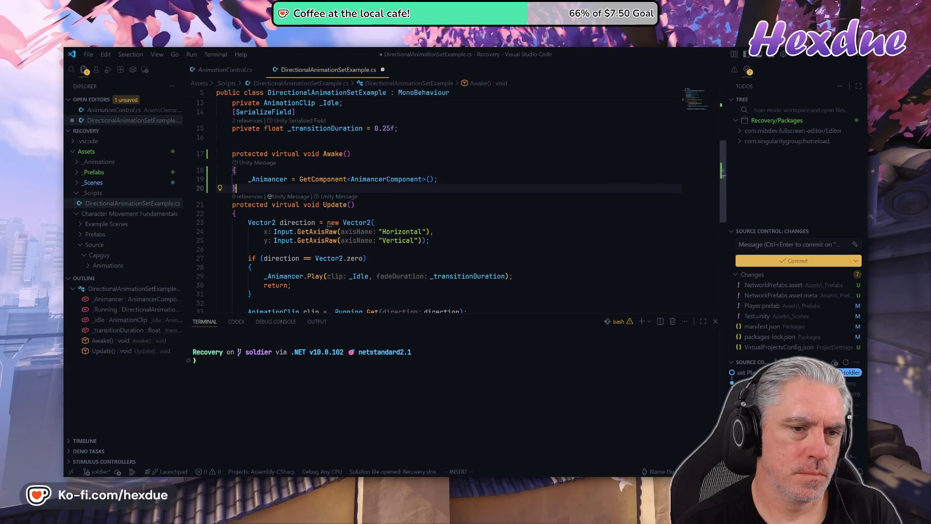
# Add a blank line after Awake and delete the [SerializeField] line above _Animancer.
pyautogui.press('o')
pyautogui.press('Escape')
pyautogui.click(218, 137)
pyautogui.press('1')
pyautogui.press('0')
pyautogui.press('k')
pyautogui.press('j')
pyautogui.press('j')
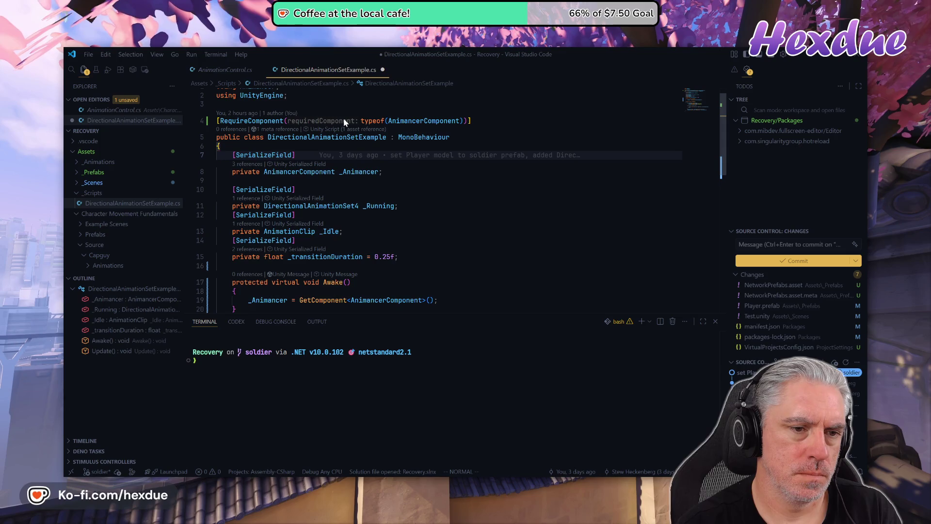
pyautogui.press('d')
pyautogui.press('d')
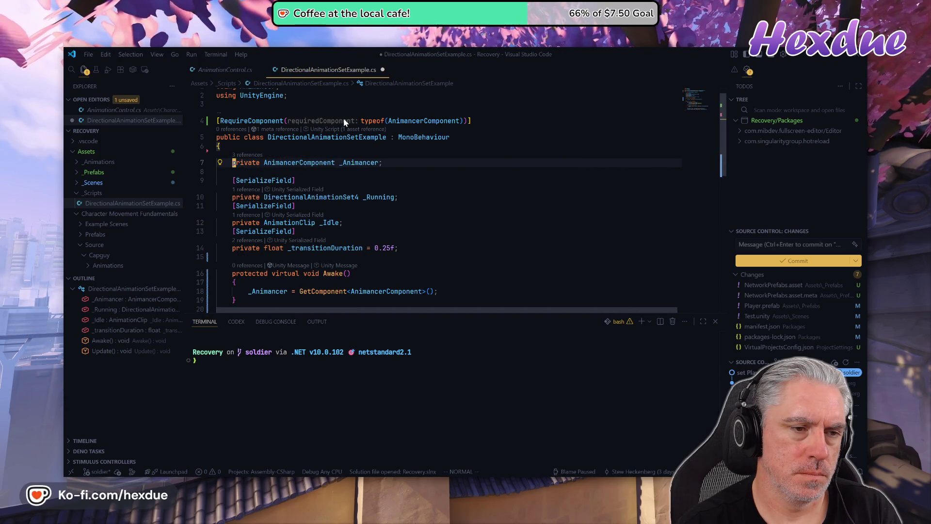
# Undo the deletion so _Animancer stays serialized, save with :w, and return to Unity.
pyautogui.write('u')
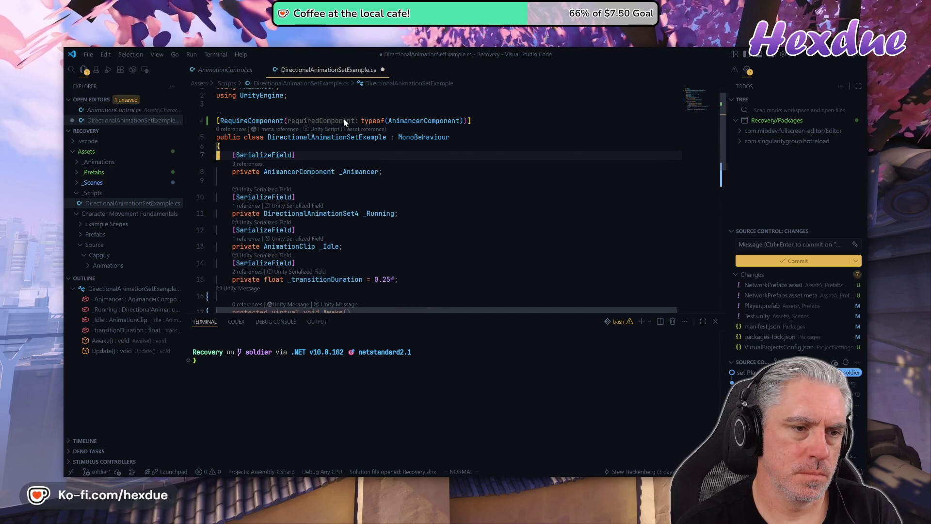
pyautogui.write(':')
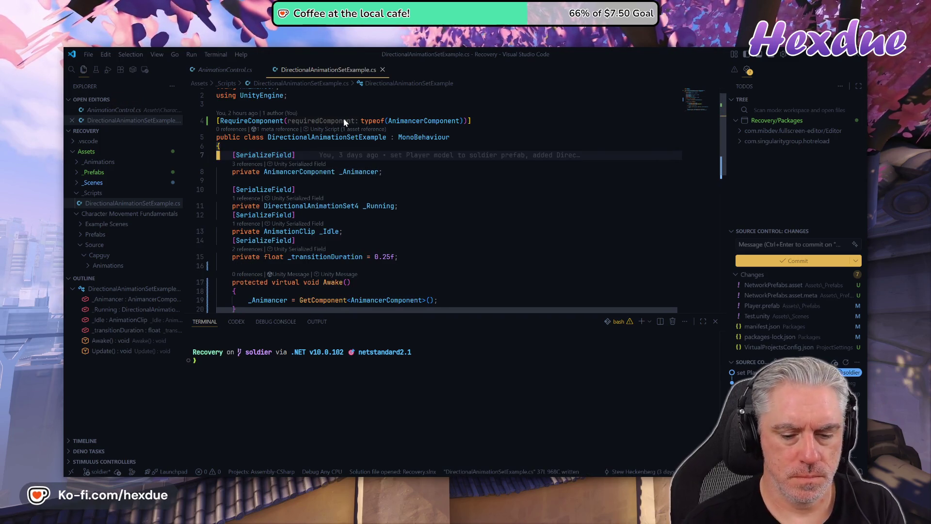
pyautogui.write('w')
pyautogui.press('Return')
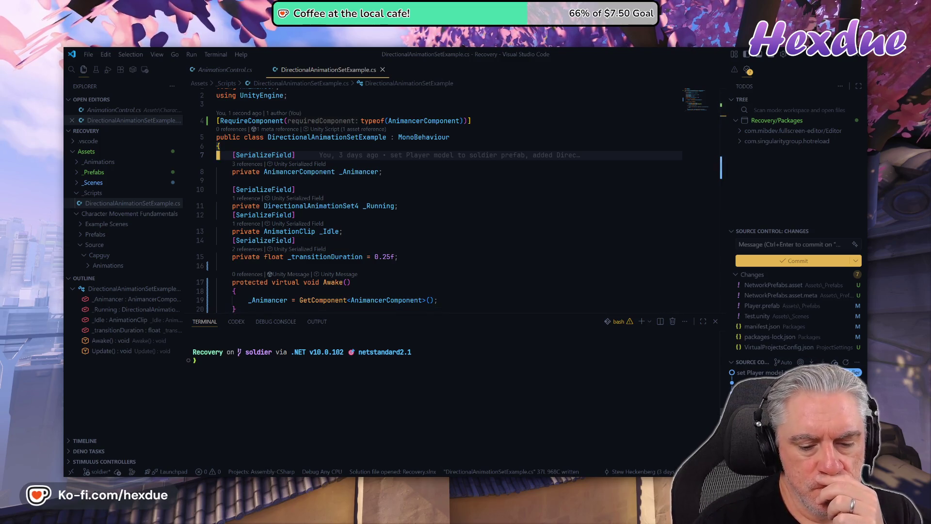
pyautogui.moveTo(455, 472)
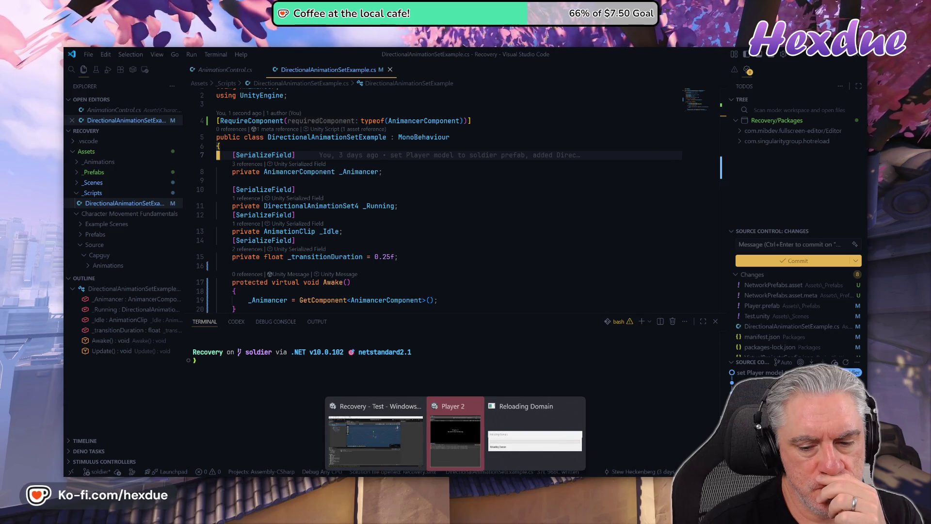
pyautogui.click(389, 409)
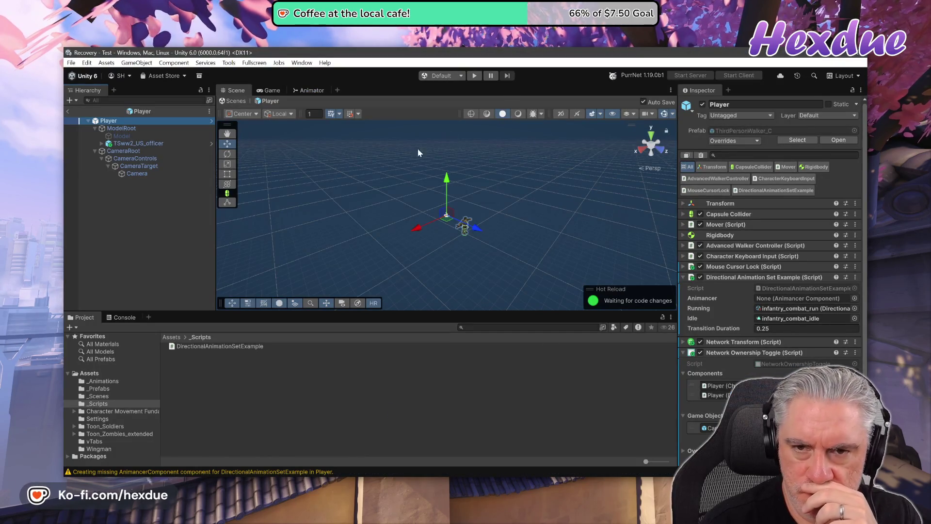
# Play-test the scene, running the soldier from the tower toward the Gravity wall near the second soldier.
pyautogui.click(474, 76)
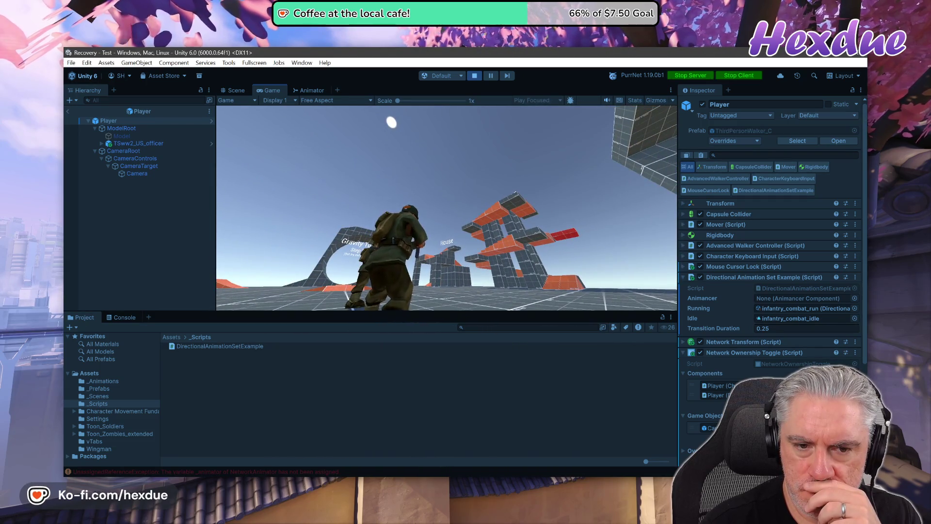
pyautogui.press('w')
pyautogui.press('w')
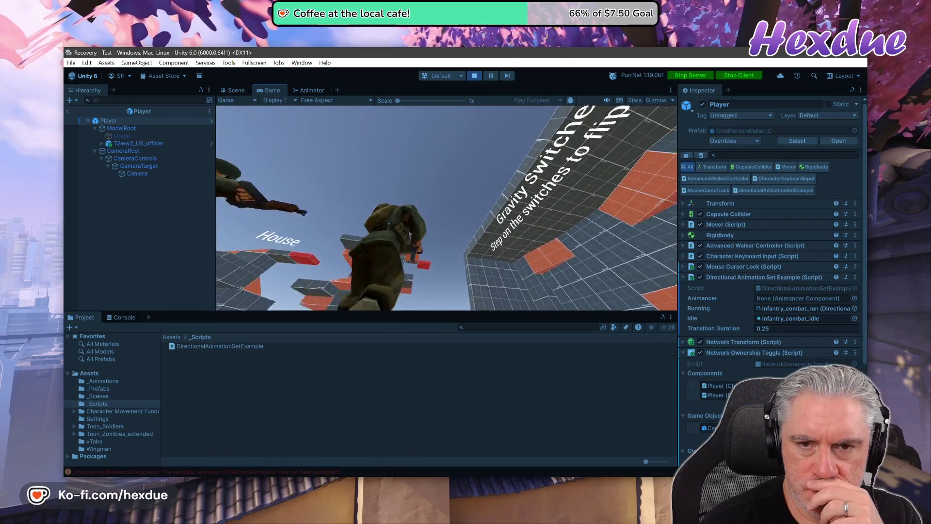
pyautogui.press('w')
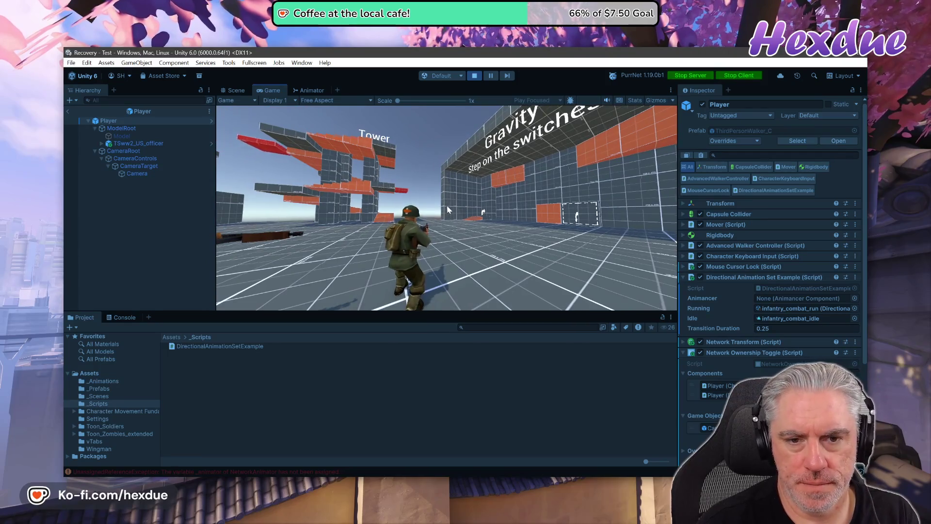
pyautogui.press('w')
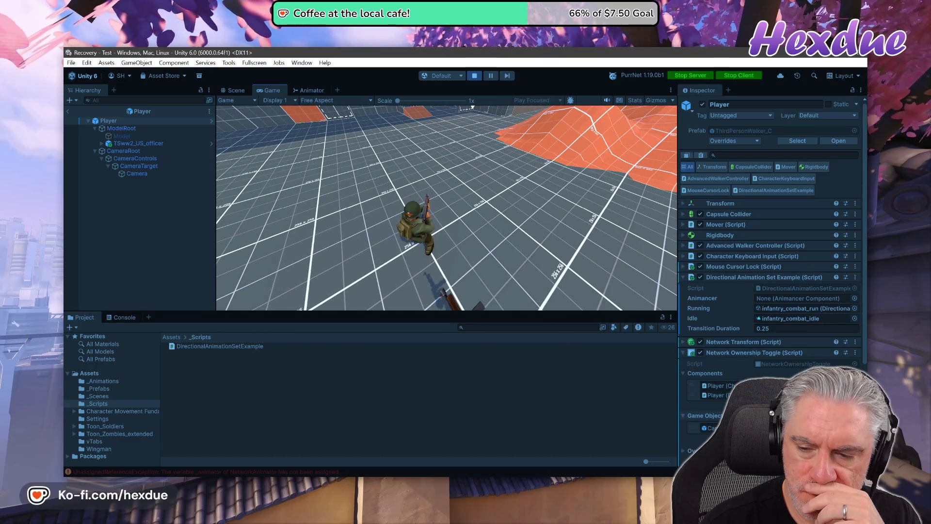
pyautogui.scroll(-3, 770, 242)
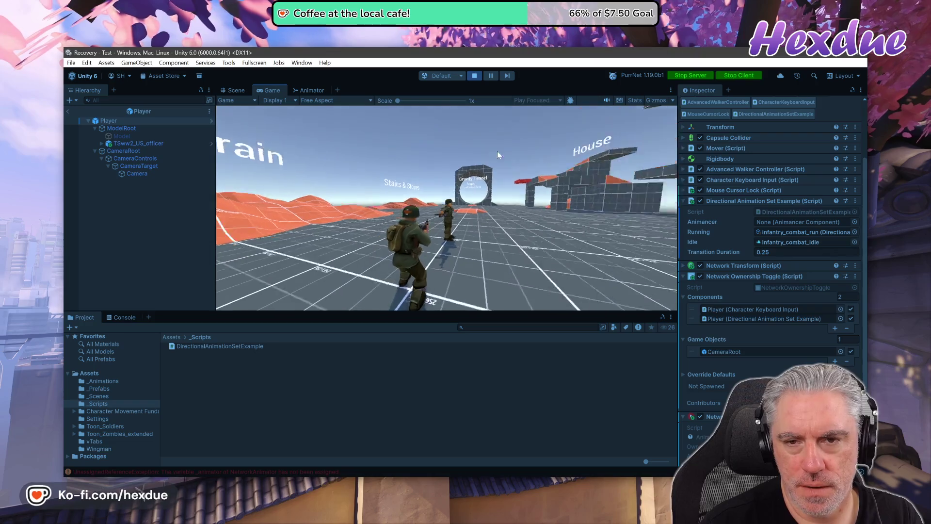
pyautogui.click(473, 76)
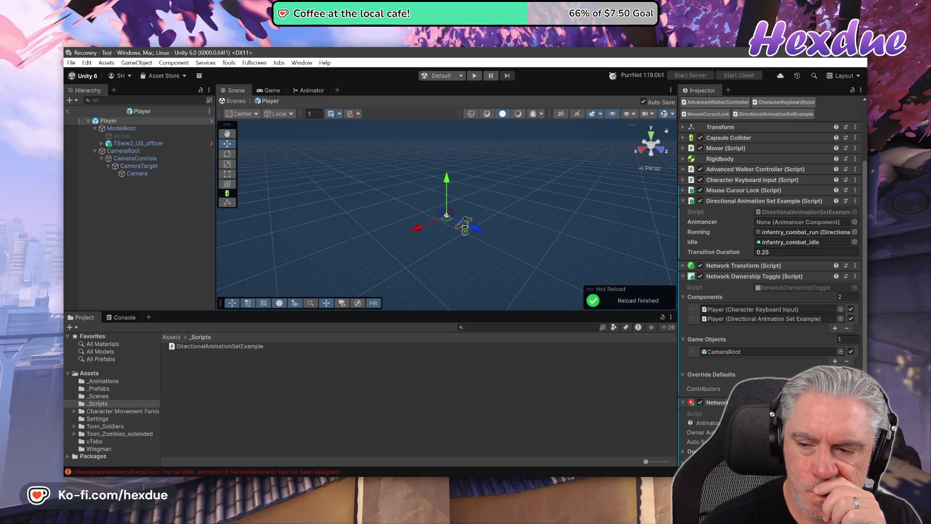
# Uncheck and remove the Directional Animation Set Example entry from Components, then restart play mode.
pyautogui.click(852, 319)
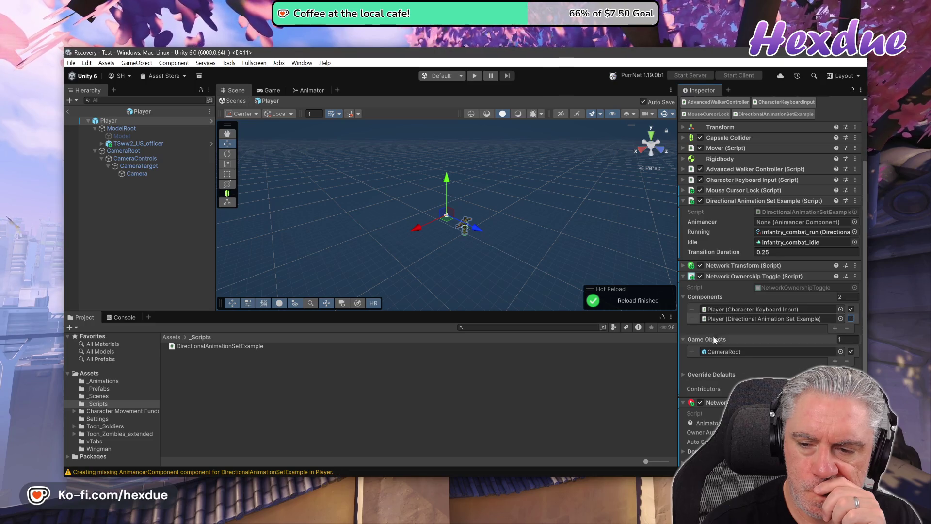
pyautogui.click(805, 319)
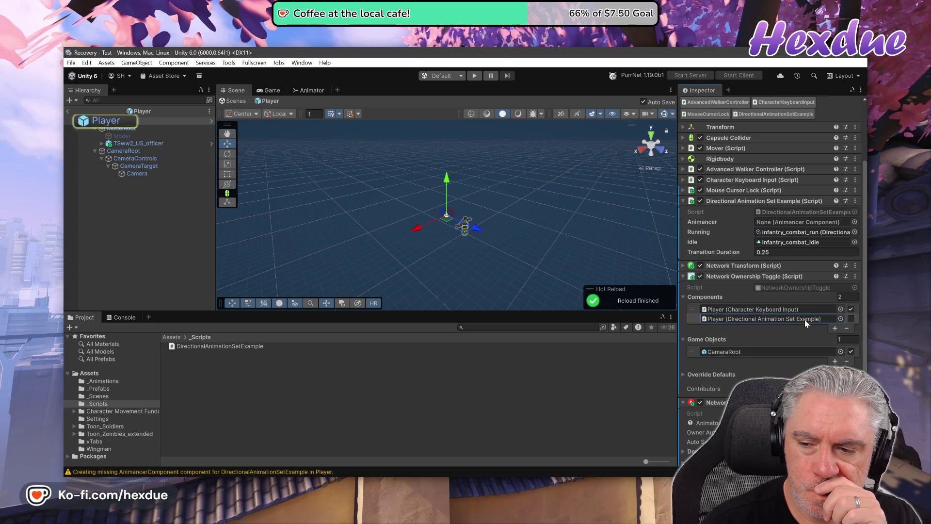
pyautogui.click(847, 328)
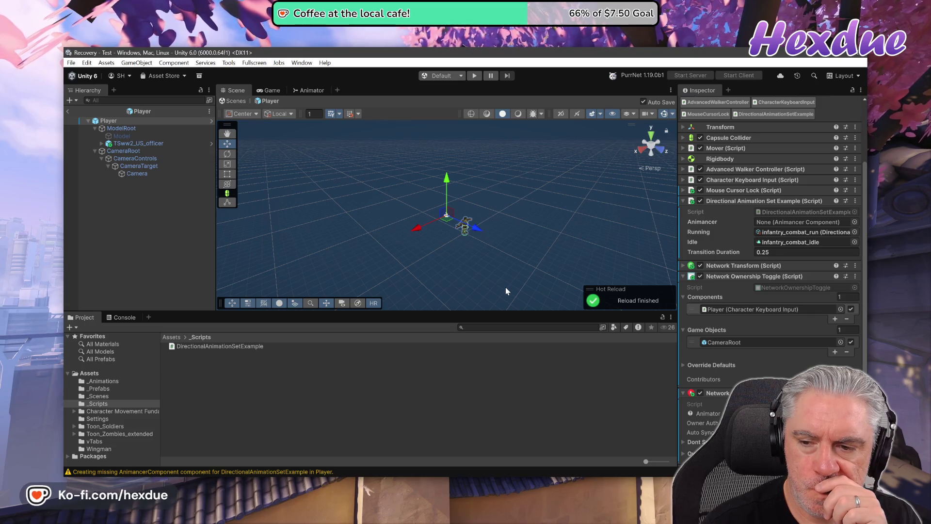
pyautogui.click(475, 76)
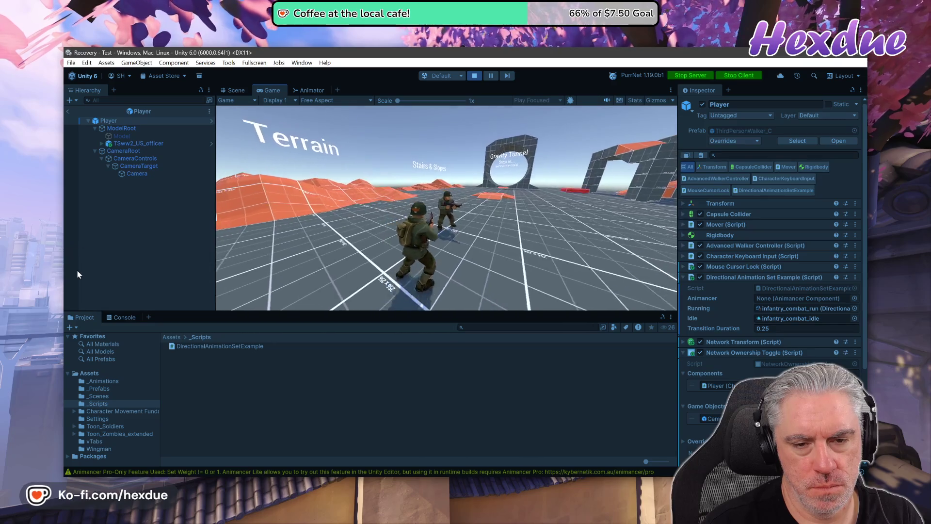
# Control the soldier in the Game view, exit play mode, and open DirectionalAnimationSetExample.cs from Unity.
pyautogui.click(313, 226)
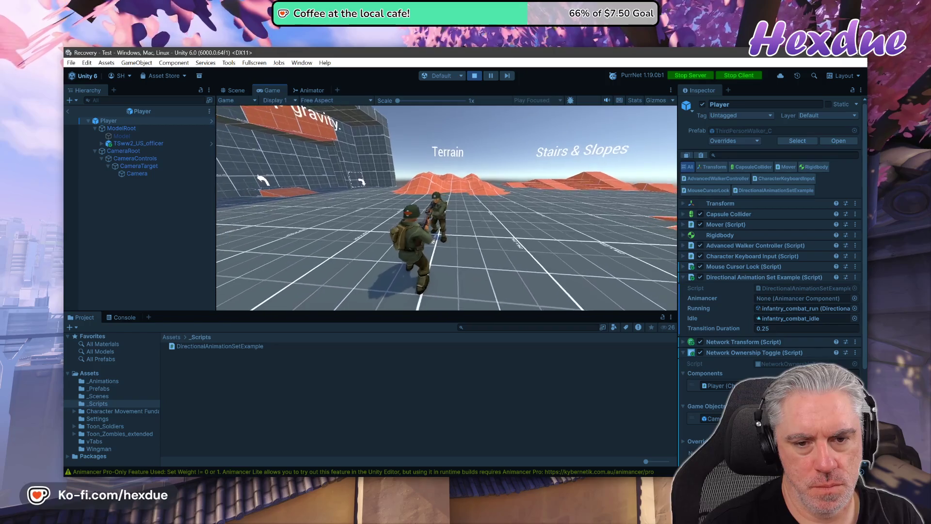
pyautogui.hotkey('ctrl', 'p')
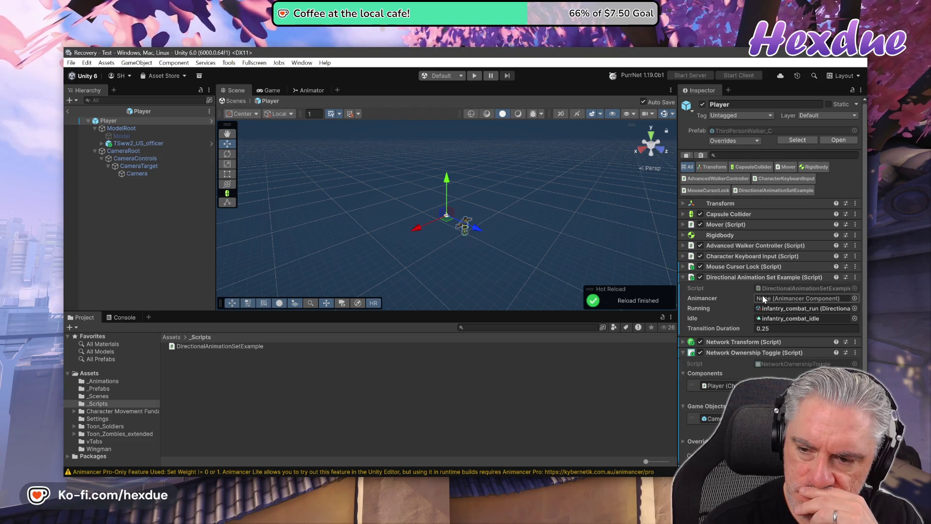
pyautogui.scroll(-4, 731, 309)
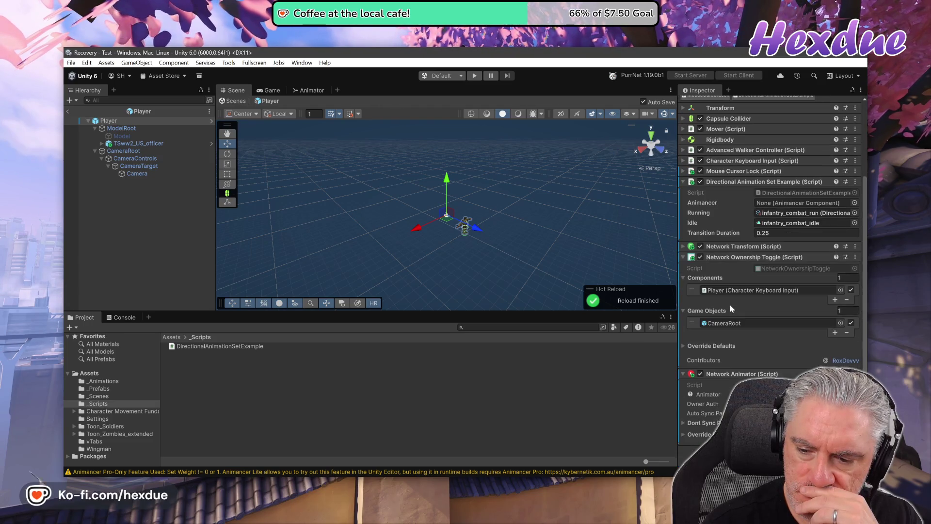
pyautogui.scroll(4, 730, 308)
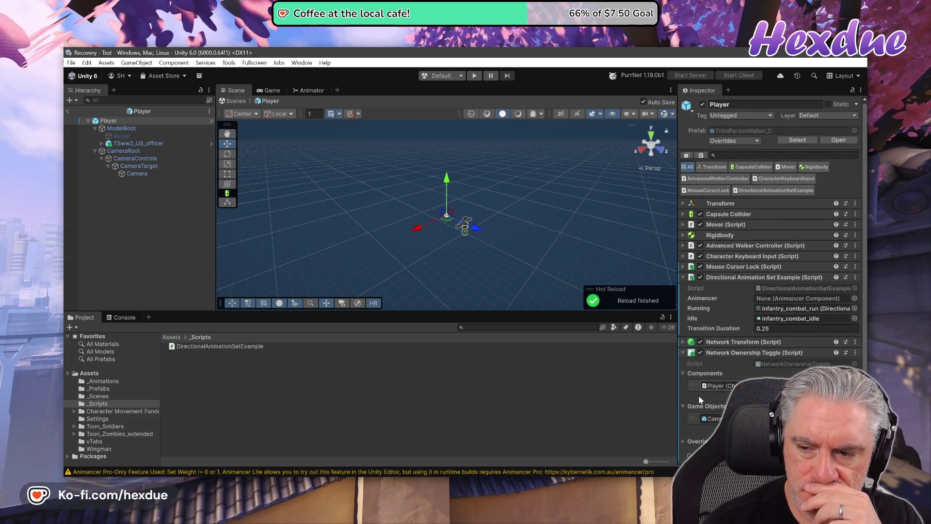
pyautogui.doubleClick(219, 346)
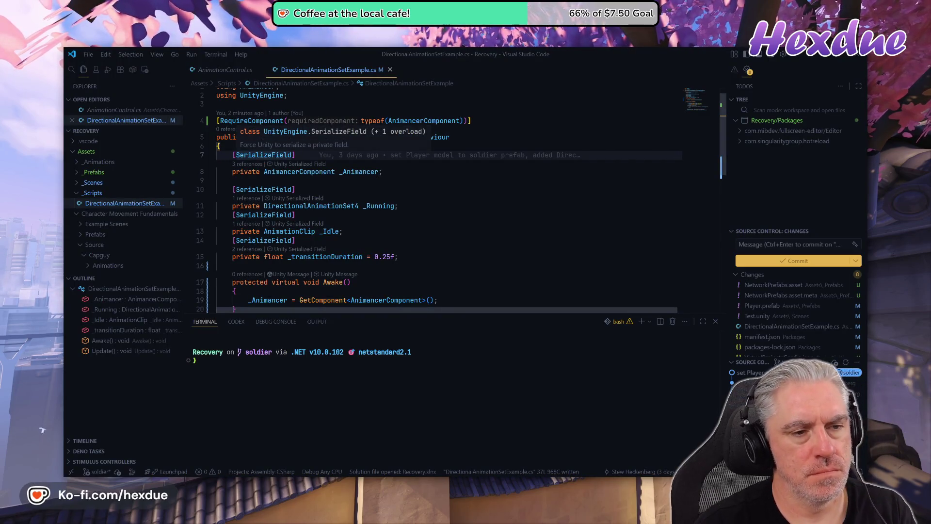
# Remove the [SerializeField] line above _Animancer, save the script, and switch back to Unity.
pyautogui.press('d')
pyautogui.press('d')
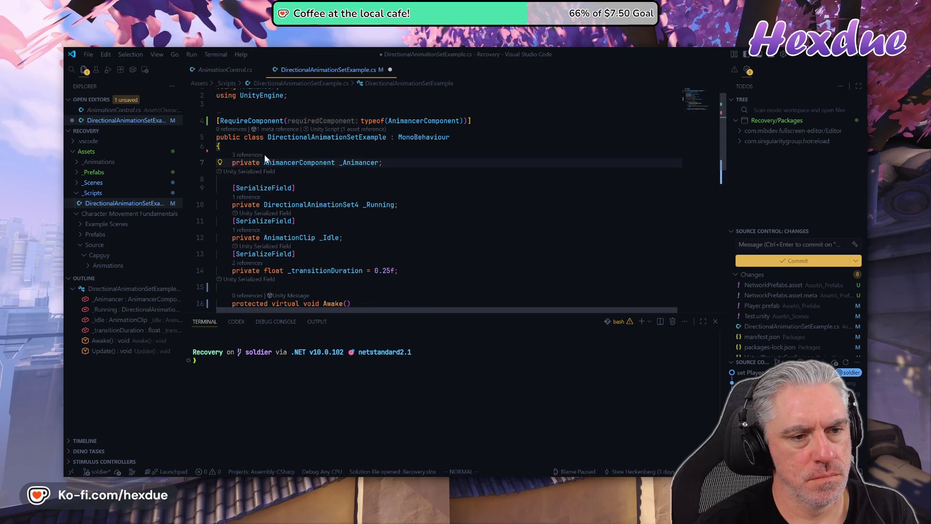
pyautogui.press('Return')
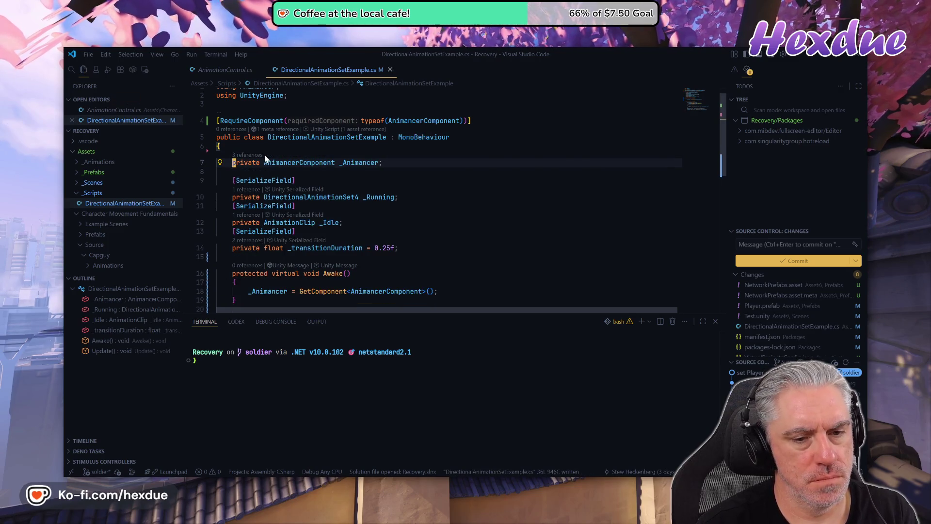
pyautogui.hotkey('alt', 'Tab')
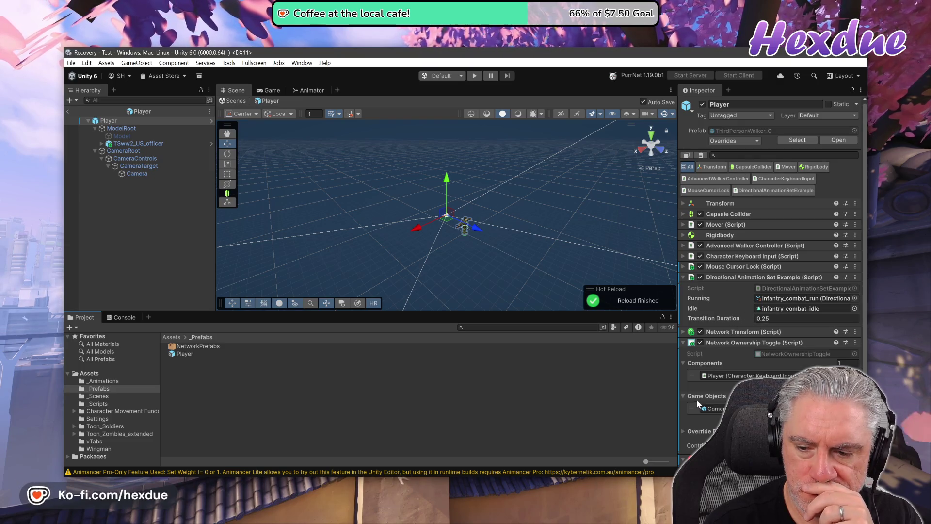
# Confirm the Inspector no longer shows an Animancer field, then return to Visual Studio Code.
pyautogui.scroll(-4, 771, 242)
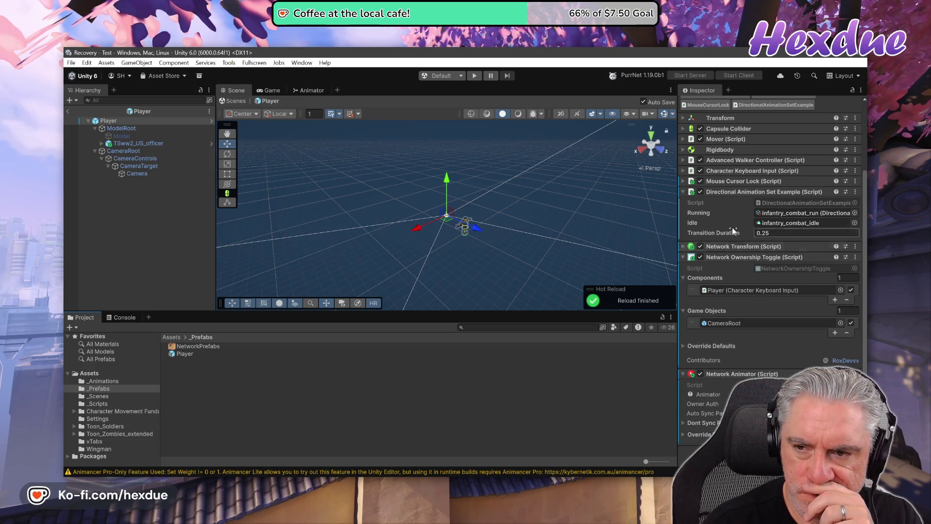
pyautogui.click(435, 485)
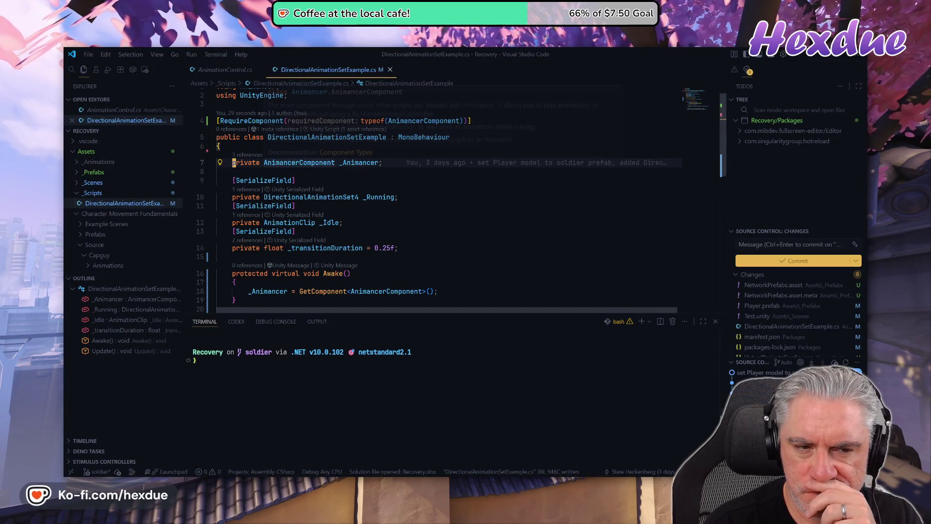
# Close AnimationControl.cs, scroll up to the fields, and start a 'private Advan…' line below _Animancer.
pyautogui.scroll(-4, 344, 266)
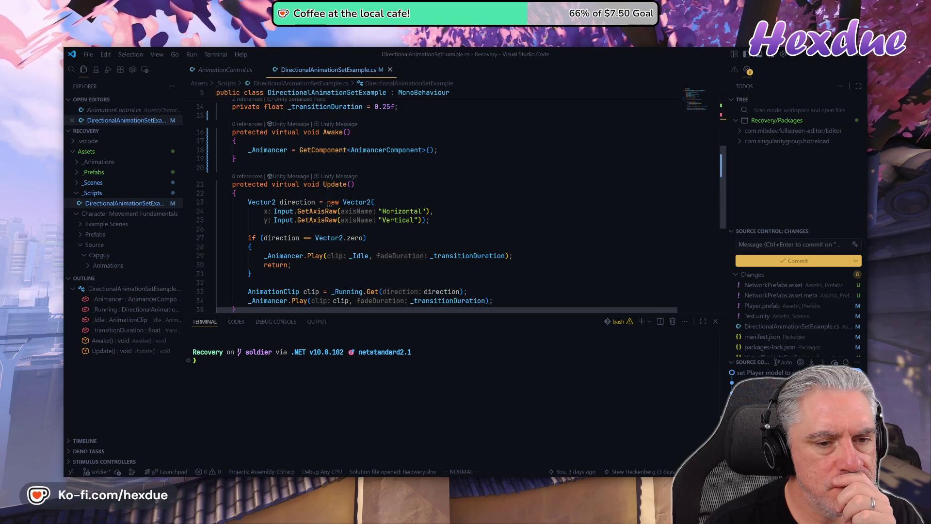
pyautogui.click(250, 71)
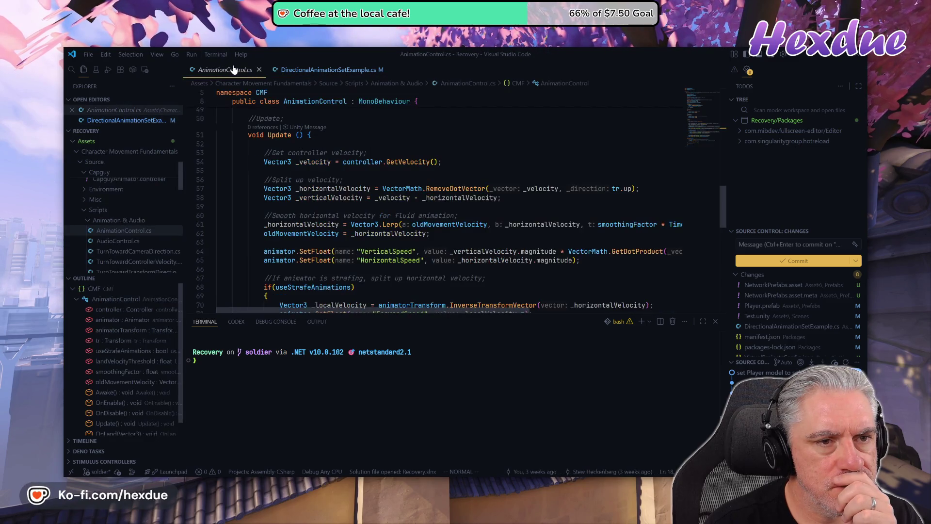
pyautogui.click(261, 70)
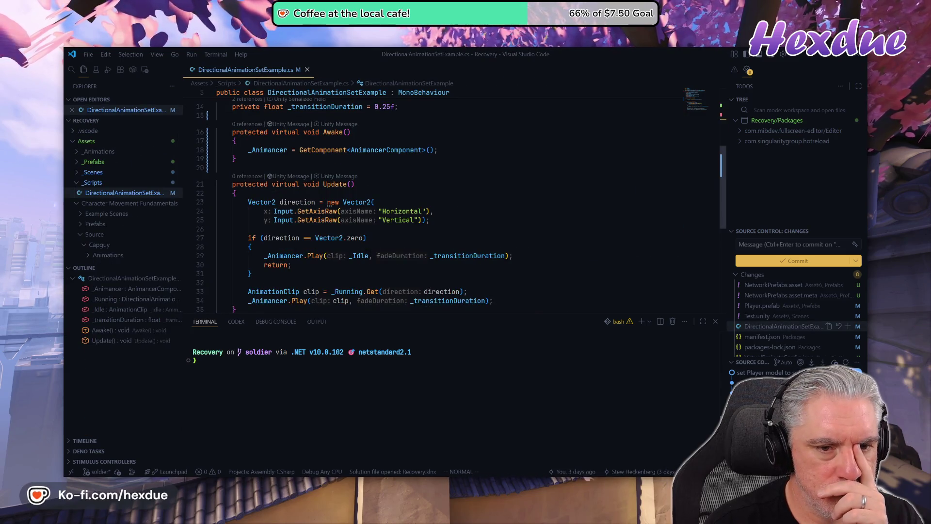
pyautogui.scroll(1, 368, 204)
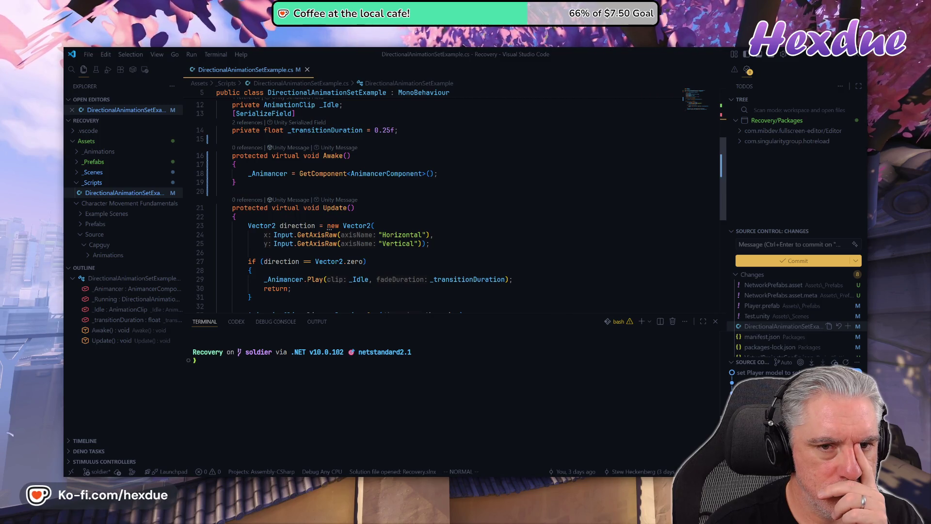
pyautogui.scroll(2, 369, 203)
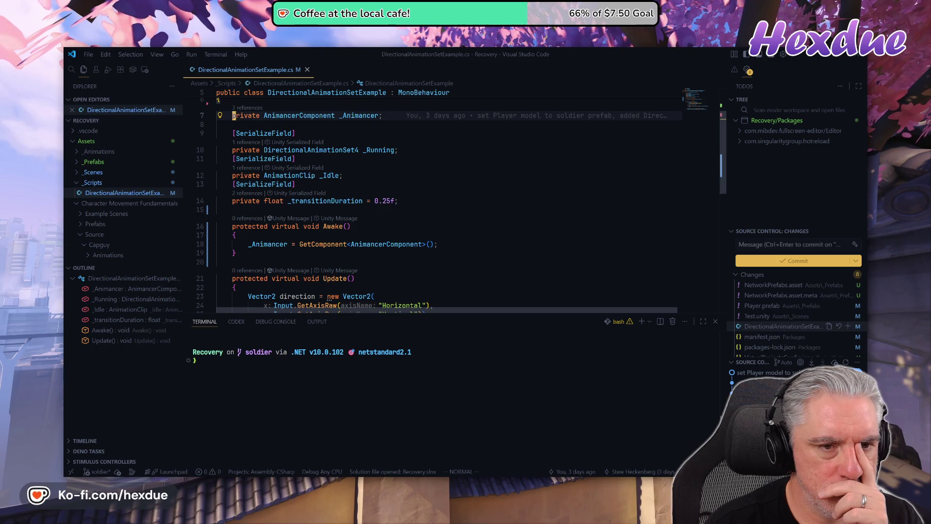
pyautogui.scroll(1, 446, 198)
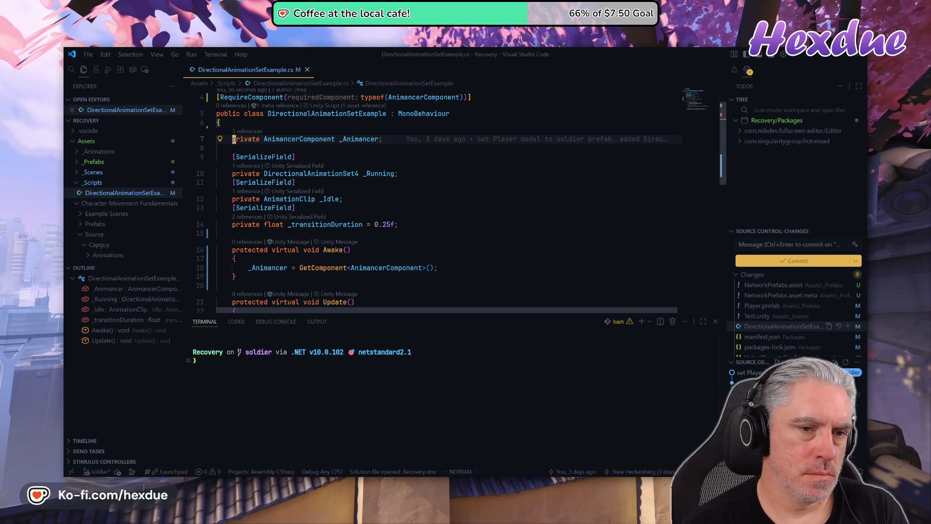
pyautogui.write('o')
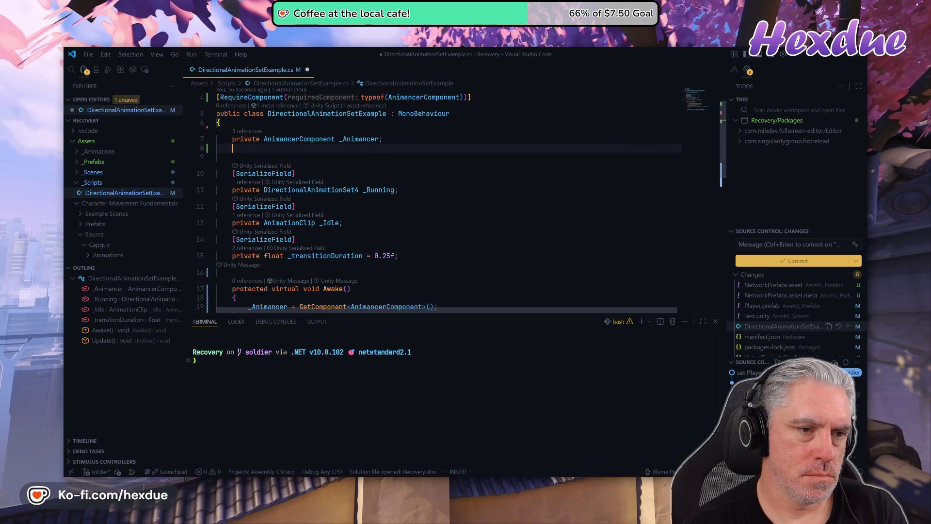
pyautogui.write('private')
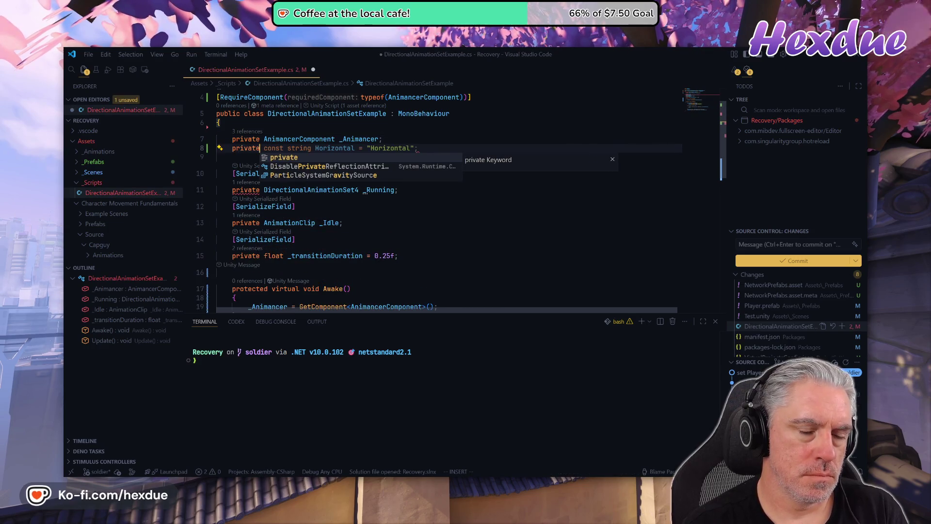
pyautogui.write(' Advan')
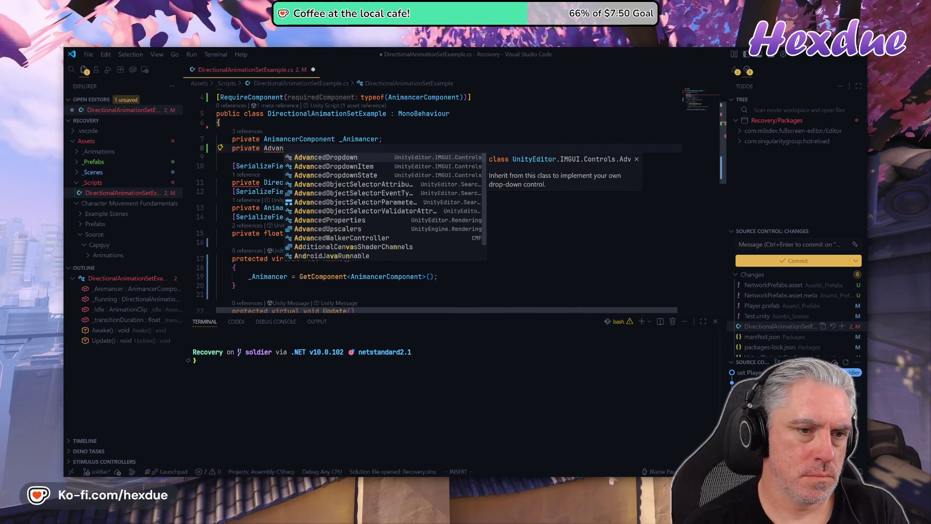
# Add 'using CMF;' and declare 'private AdvancedWalkerController _Controller;'.
pyautogui.press('BackSpace')
pyautogui.press('BackSpace')
pyautogui.press('BackSpace')
pyautogui.write('wal')
pyautogui.press('Escape')
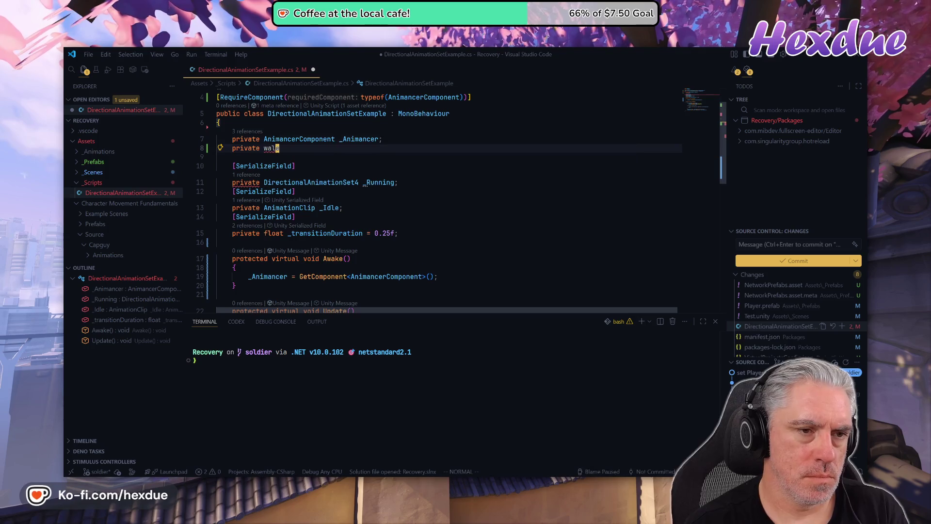
pyautogui.press('g')
pyautogui.press('g')
pyautogui.write('jousing CMF;')
pyautogui.press('Escape')
pyautogui.press('j')
pyautogui.press('j')
pyautogui.press('j')
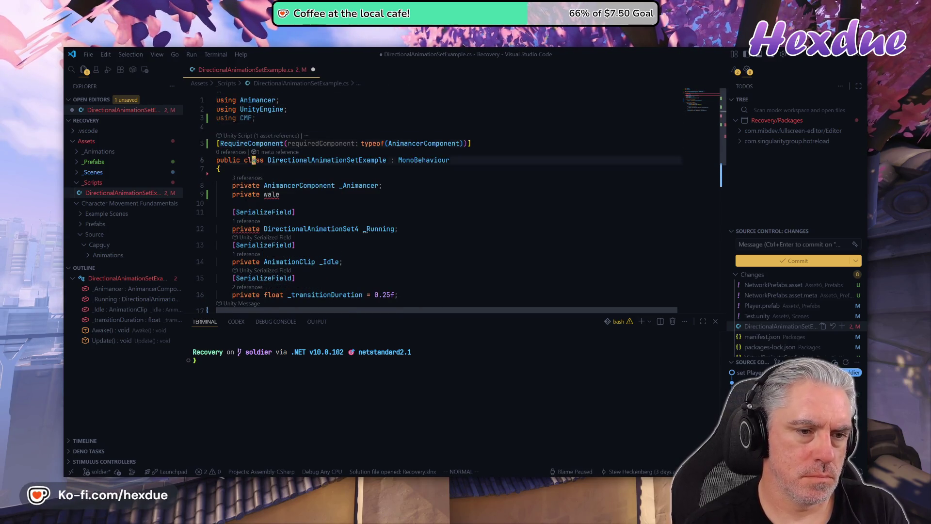
pyautogui.press('j')
pyautogui.press('j')
pyautogui.press('j')
pyautogui.press('BackSpace')
pyautogui.press('BackSpace')
pyautogui.press('BackSpace')
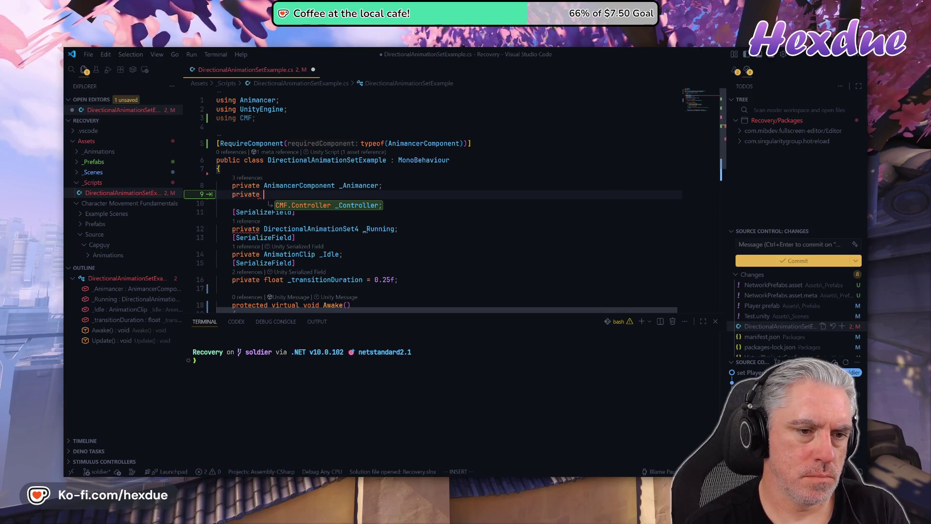
pyautogui.write('Walk')
pyautogui.press('Down')
pyautogui.press('Return')
pyautogui.press('Tab')
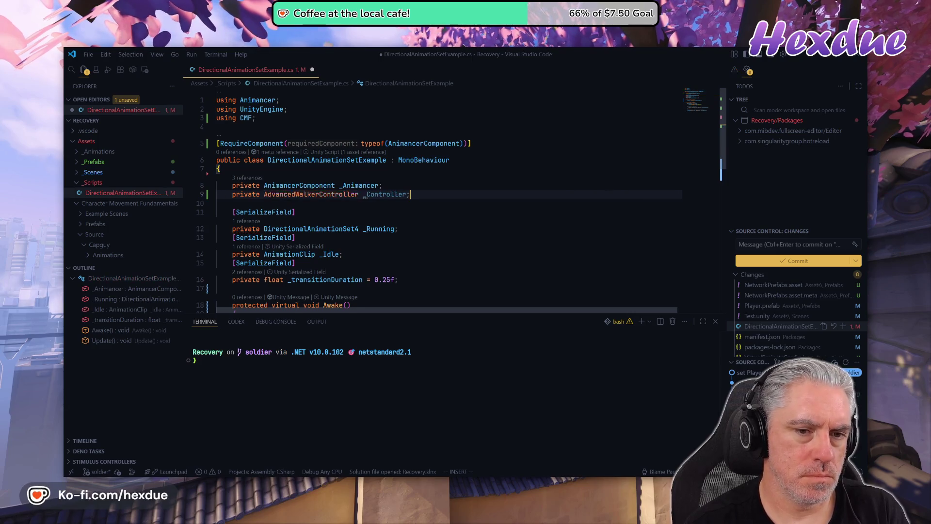
pyautogui.press('Escape')
# Assign _Controller with GetComponent in Awake and comment out Update's three Input-axis direction lines.
pyautogui.press('j')
pyautogui.press('j')
pyautogui.press('j')
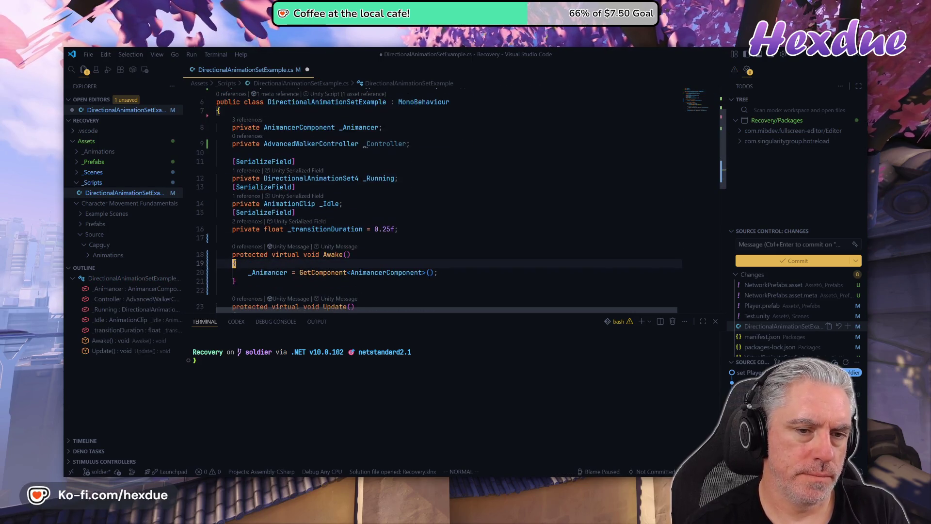
pyautogui.press('Tab')
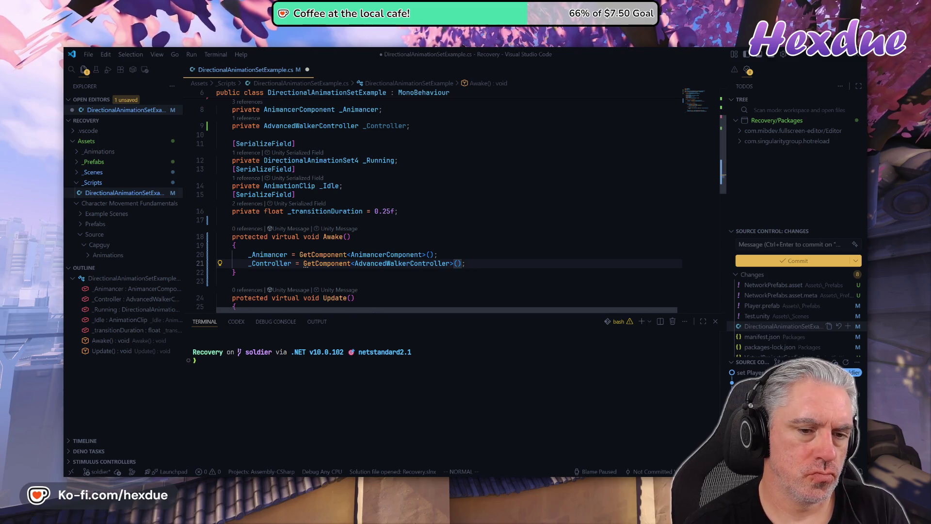
pyautogui.press('j')
pyautogui.press('j')
pyautogui.press('j')
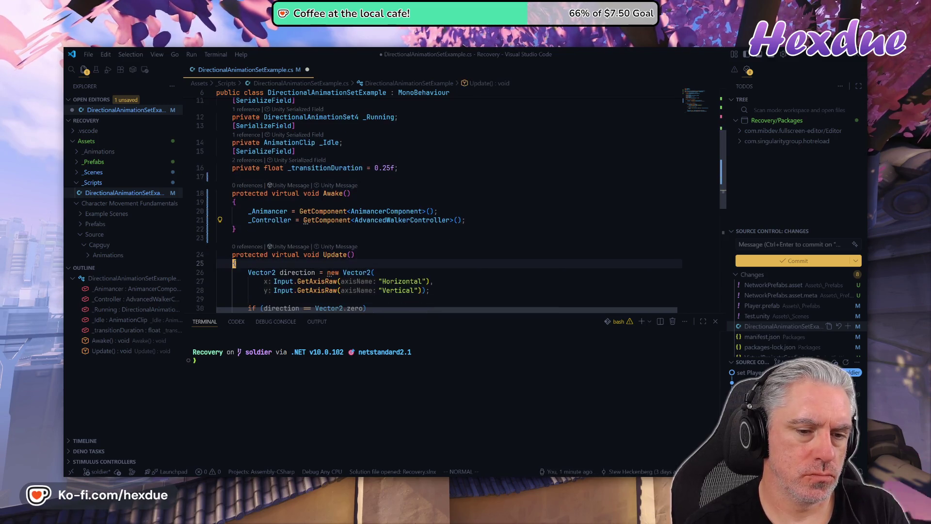
pyautogui.press('j')
pyautogui.press('V')
pyautogui.press('j')
pyautogui.press('j')
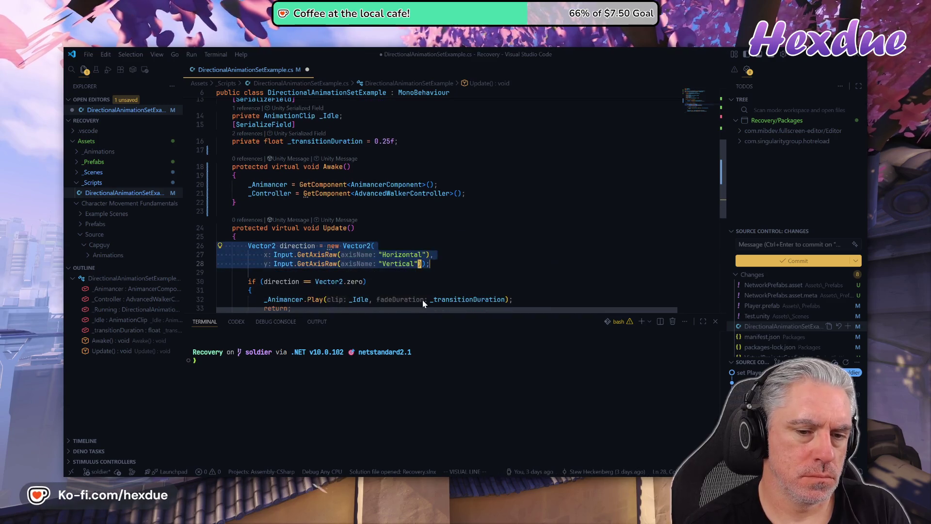
pyautogui.press('y')
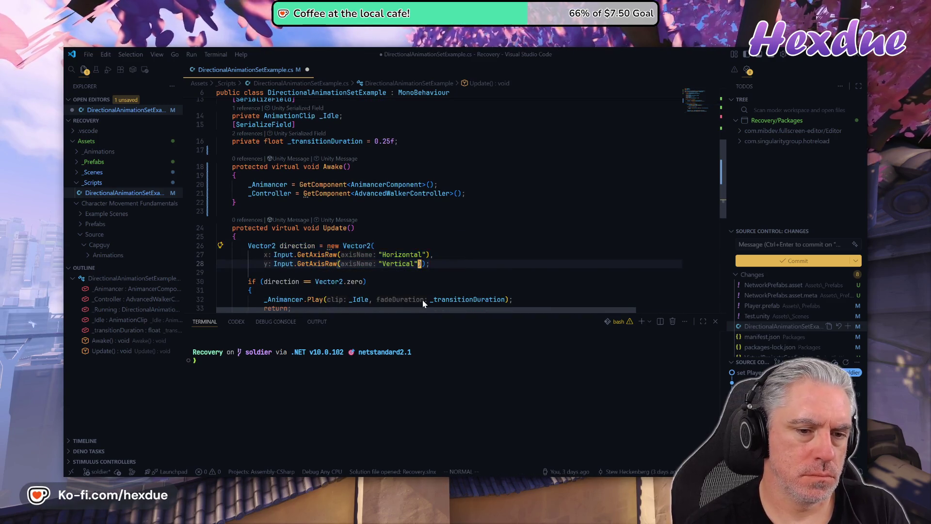
pyautogui.press('V')
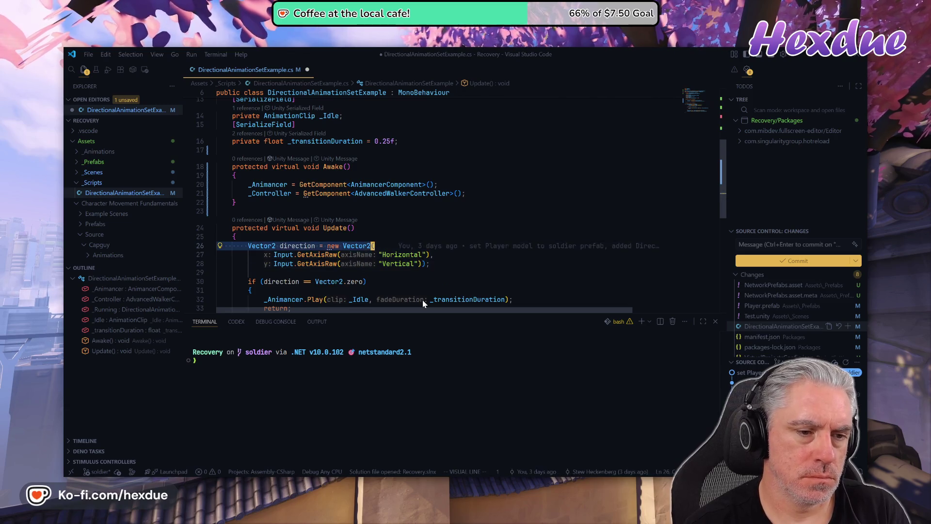
pyautogui.press('j')
pyautogui.press('j')
pyautogui.hotkey('ctrl', '/')
# Insert a new direction line below the commented code and clear its suggested inputVector expression.
pyautogui.press('o')
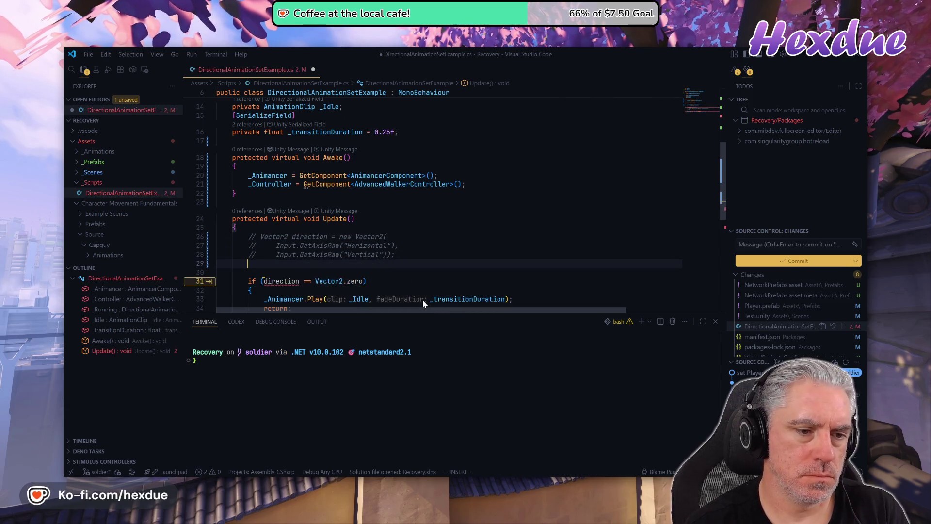
pyautogui.press('Tab')
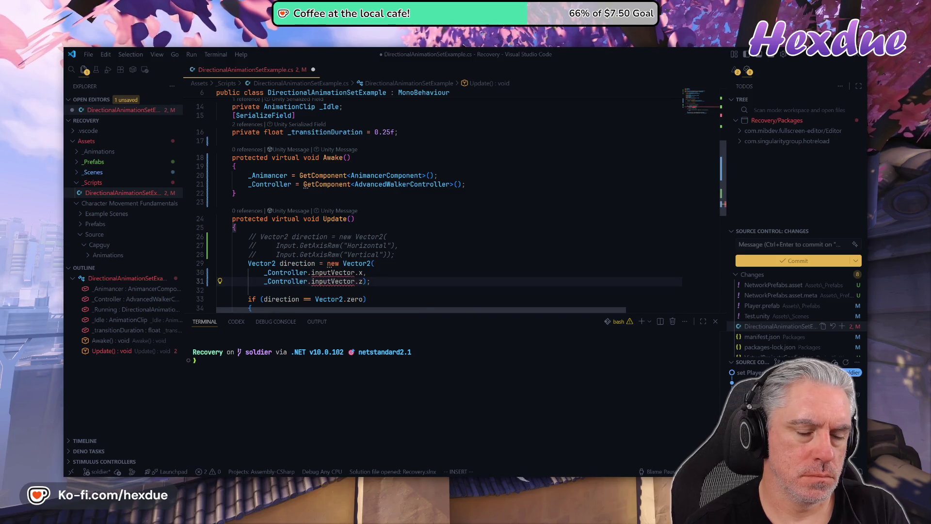
pyautogui.press('Escape')
pyautogui.scroll(-1, 423, 299)
pyautogui.press('k')
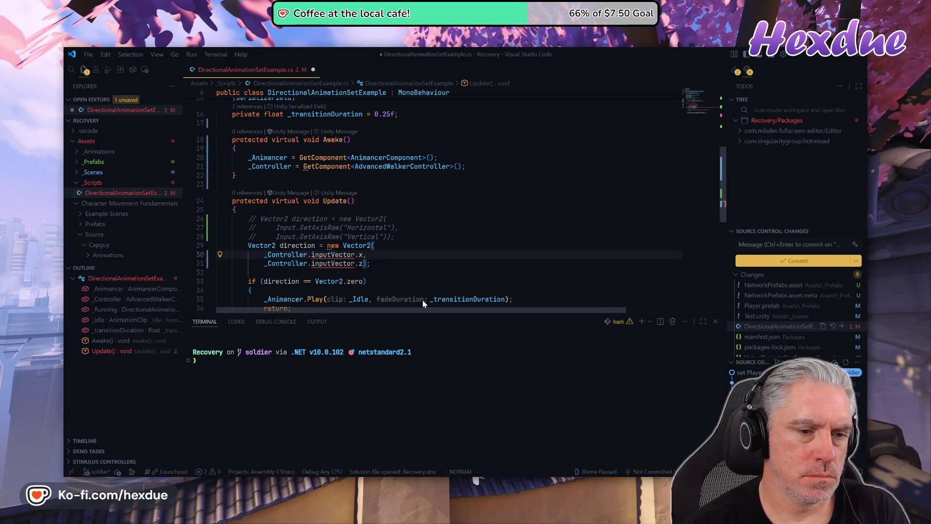
pyautogui.press('j')
pyautogui.press('0')
pyautogui.press('f')
pyautogui.press('.')
pyautogui.press('l')
pyautogui.press('C')
pyautogui.hotkey('ctrl', 'w')
pyautogui.hotkey('ctrl', 'w')
pyautogui.hotkey('ctrl', 'w')
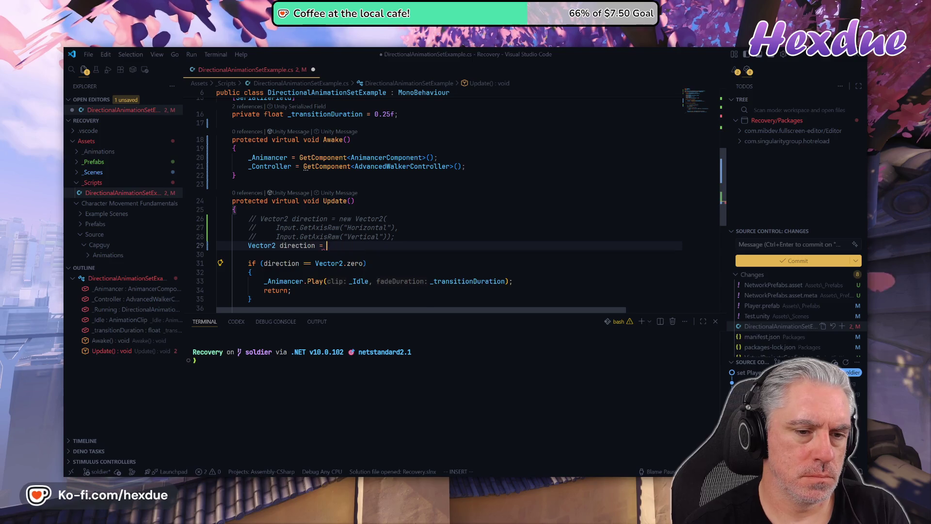
# Set direction to _Controller.GetMovementVelocity().normalized;.
pyautogui.write('_co')
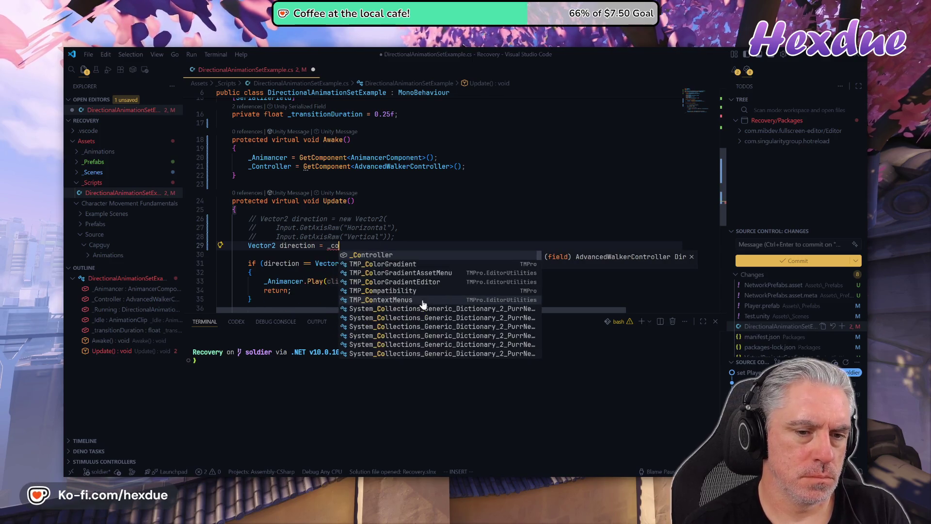
pyautogui.press('Tab')
pyautogui.write('.get')
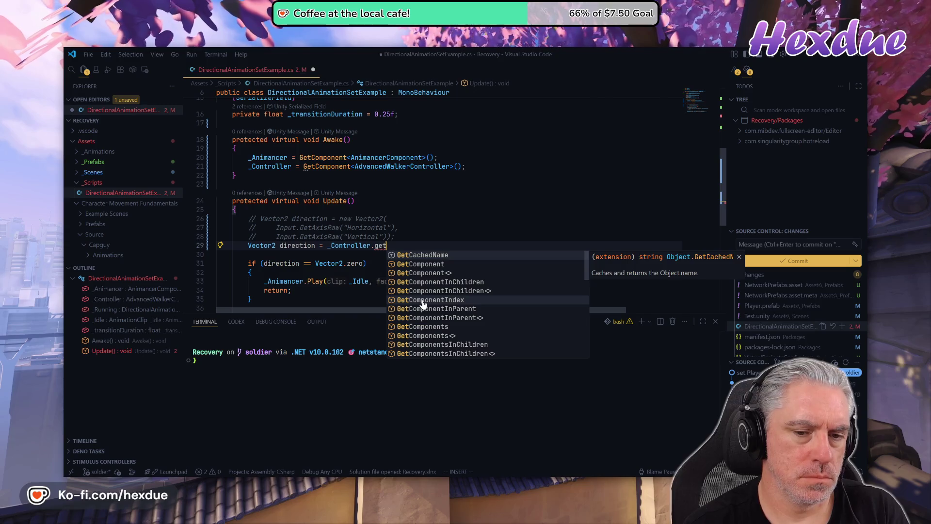
pyautogui.write('mov')
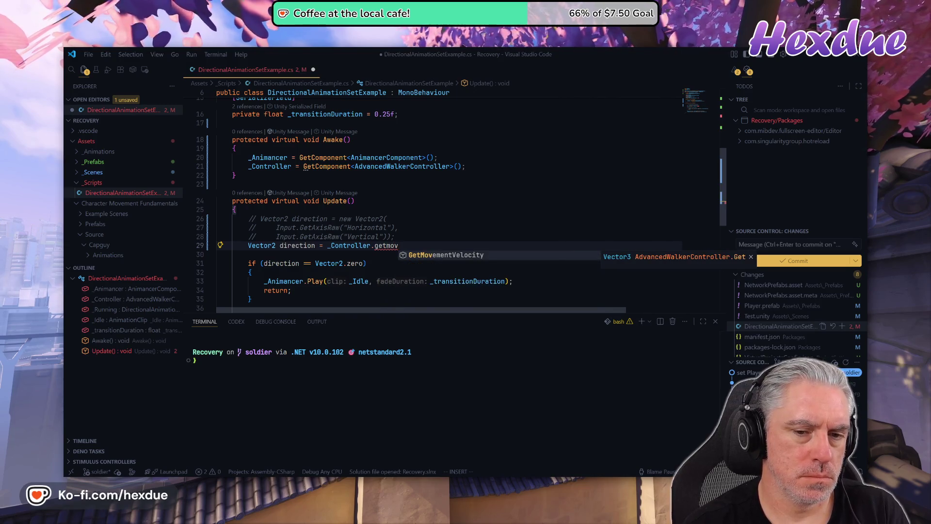
pyautogui.press('BackSpace')
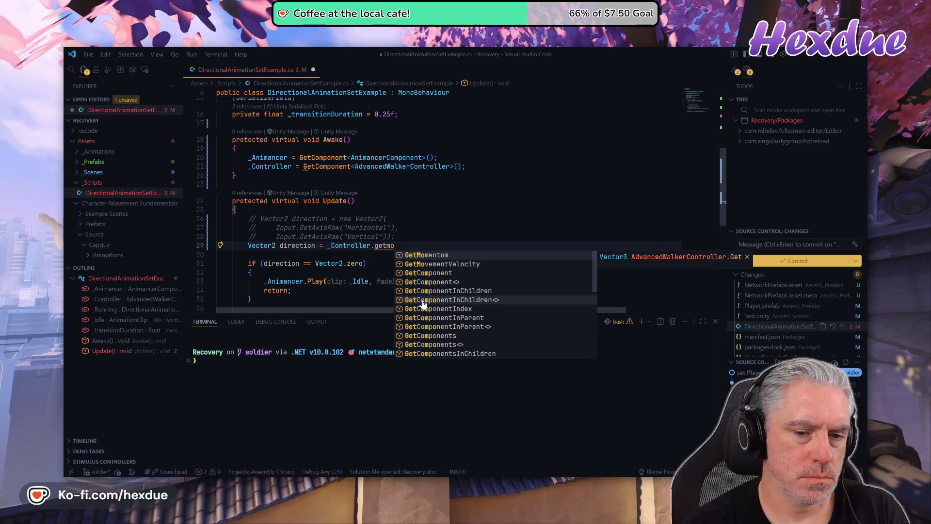
pyautogui.press('Down')
pyautogui.press('Tab')
pyautogui.write('().normalized;')
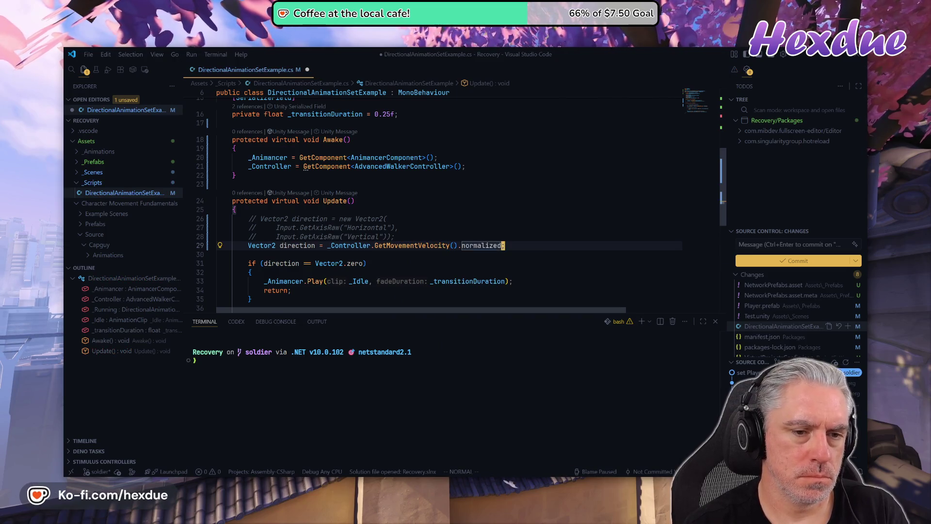
# Check the documentation tooltips for normalized and GetMovementVelocity.
pyautogui.moveTo(412, 245)
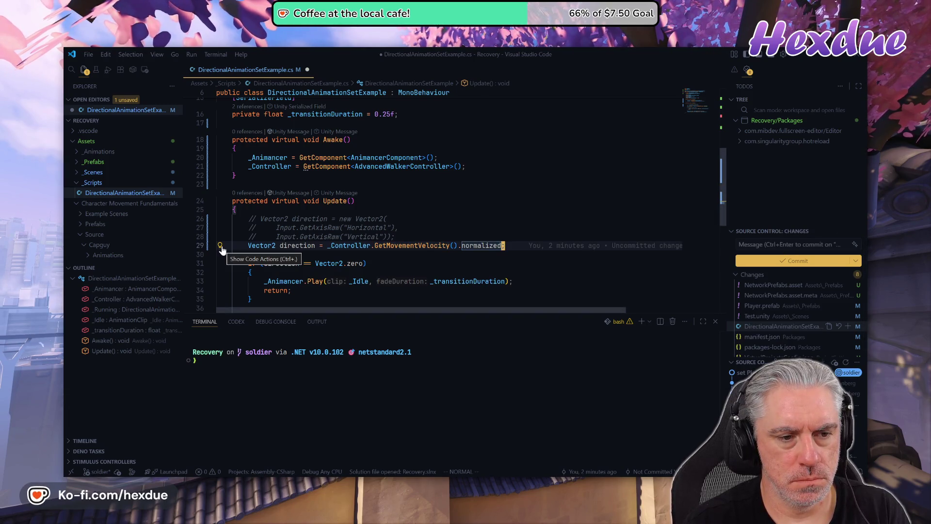
pyautogui.press('g')
pyautogui.press('h')
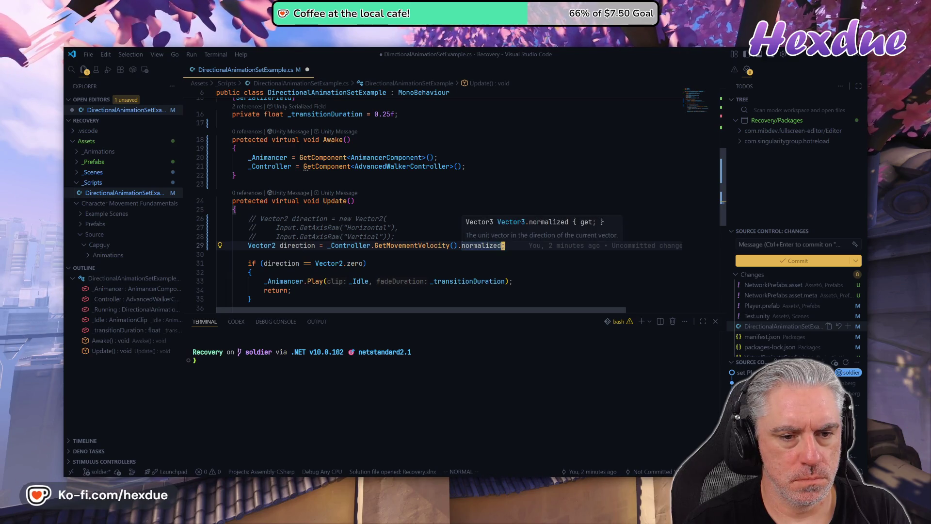
pyautogui.click(428, 246)
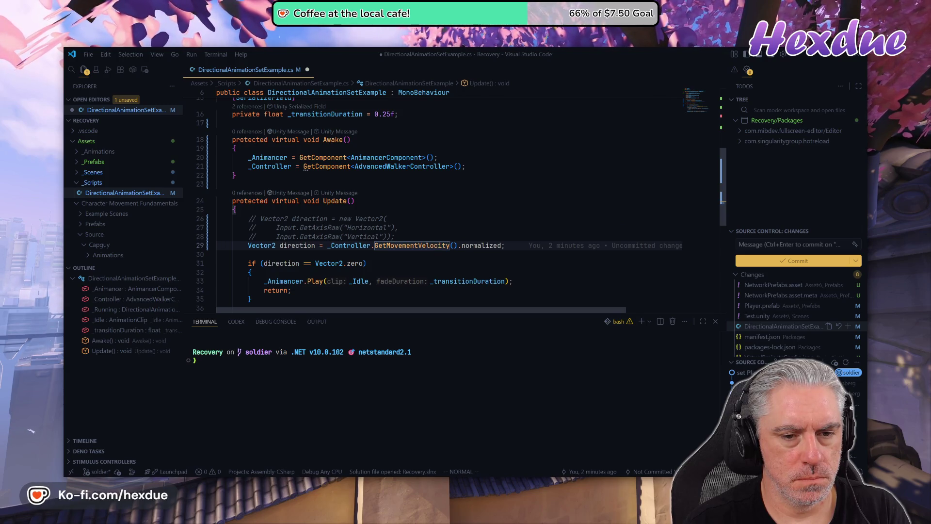
pyautogui.press('g')
pyautogui.press('h')
pyautogui.moveTo(562, 245)
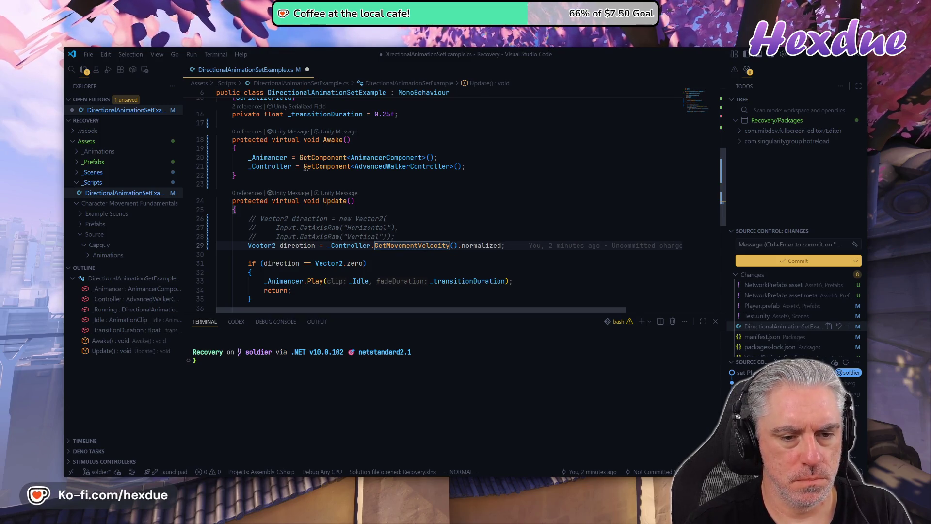
# Save the script with :w and switch to the Unity editor.
pyautogui.write(':w')
pyautogui.press('Return')
pyautogui.moveTo(481, 246)
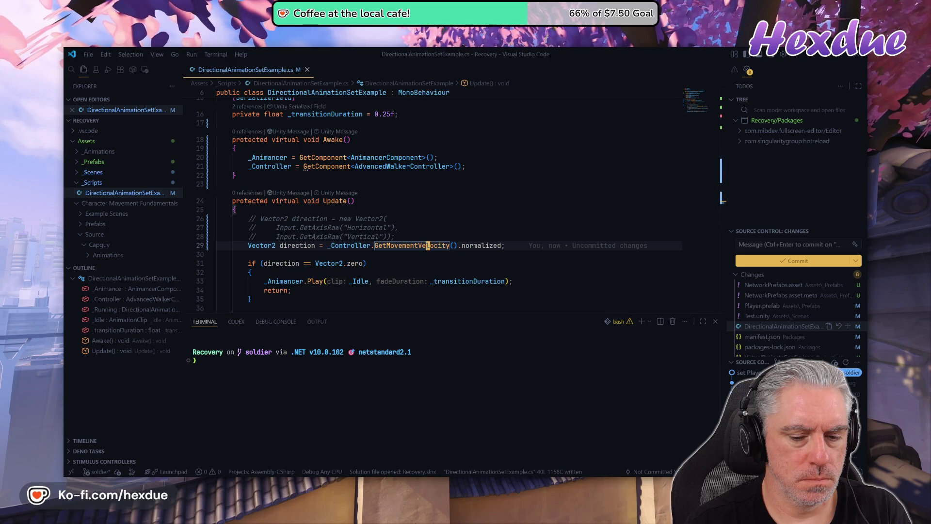
pyautogui.moveTo(456, 483)
pyautogui.click(434, 448)
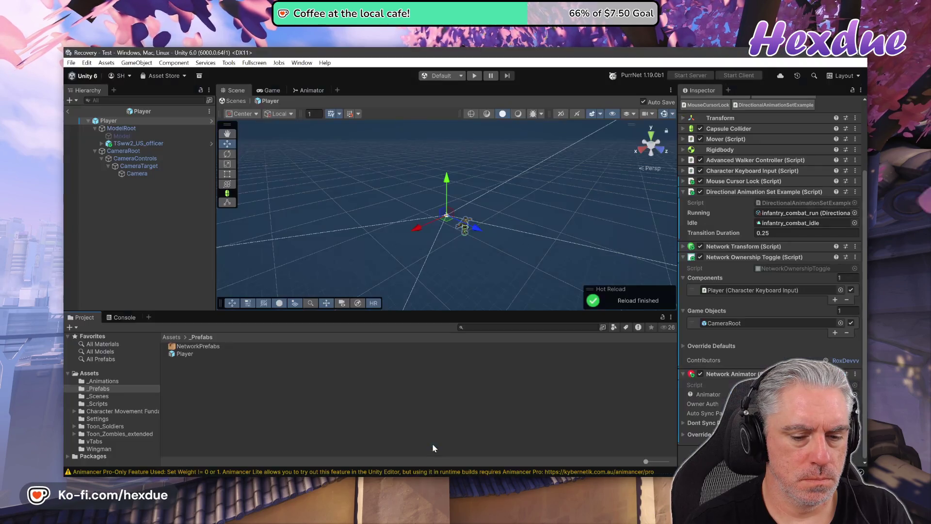
# Play-test with both soldiers, running forward and left, then stop play mode and switch to Visual Studio Code.
pyautogui.click(475, 76)
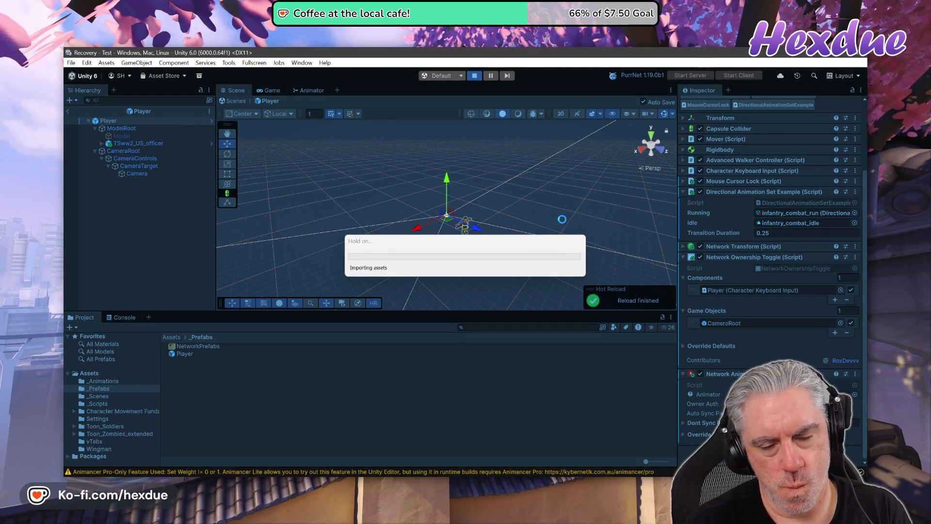
pyautogui.click(475, 212)
pyautogui.press('w')
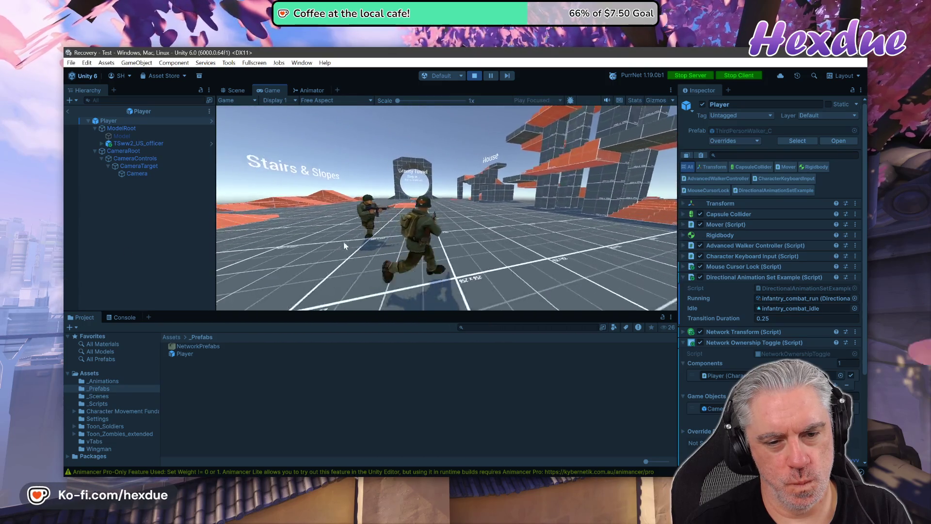
pyautogui.press('a')
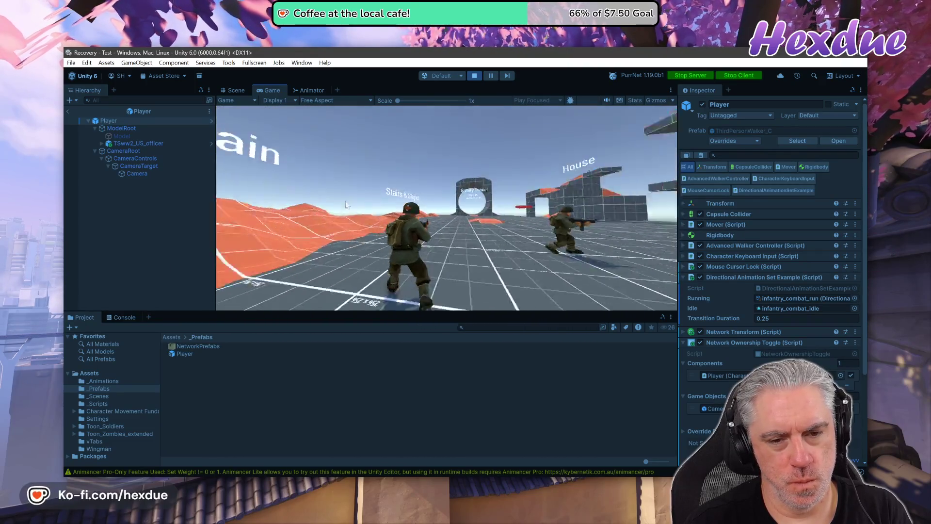
pyautogui.hotkey('ctrl', 'p')
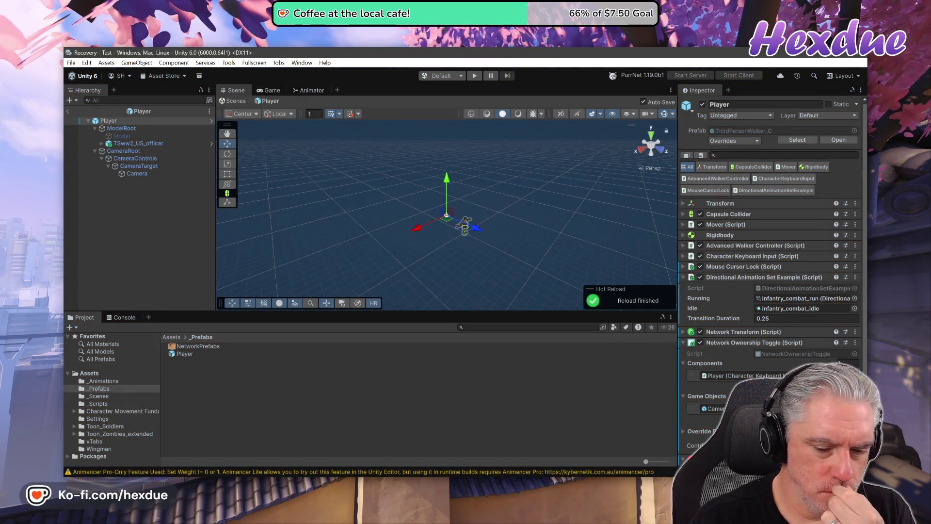
pyautogui.hotkey('alt', 'Tab')
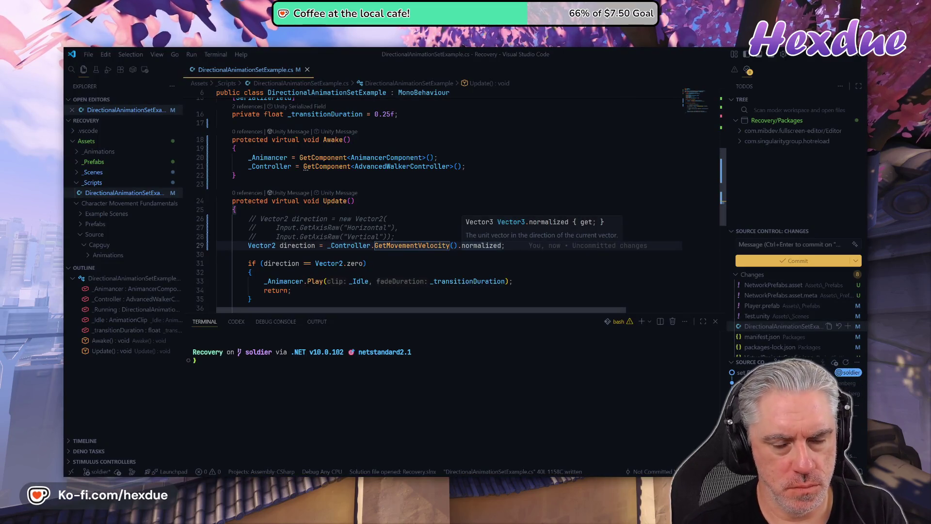
# Rewrite line 29 to use _Controller.GetMomentum().normalized, save the script, and return to Unity.
pyautogui.press('b')
pyautogui.press('b')
pyautogui.press('b')
pyautogui.write('Controller.GetMoveme')
pyautogui.press('BackSpace')
pyautogui.press('BackSpace')
pyautogui.press('BackSpace')
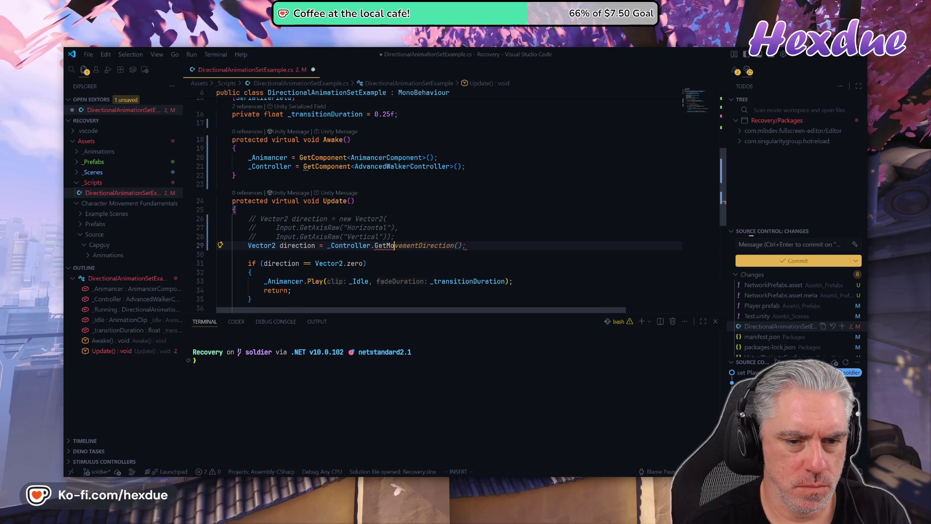
pyautogui.write('m')
pyautogui.press('Tab')
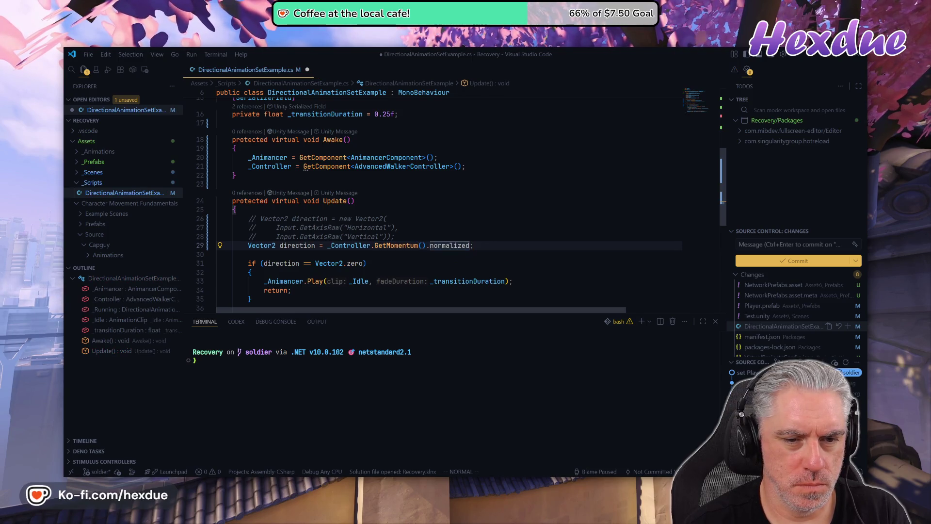
pyautogui.hotkey('ctrl', 's')
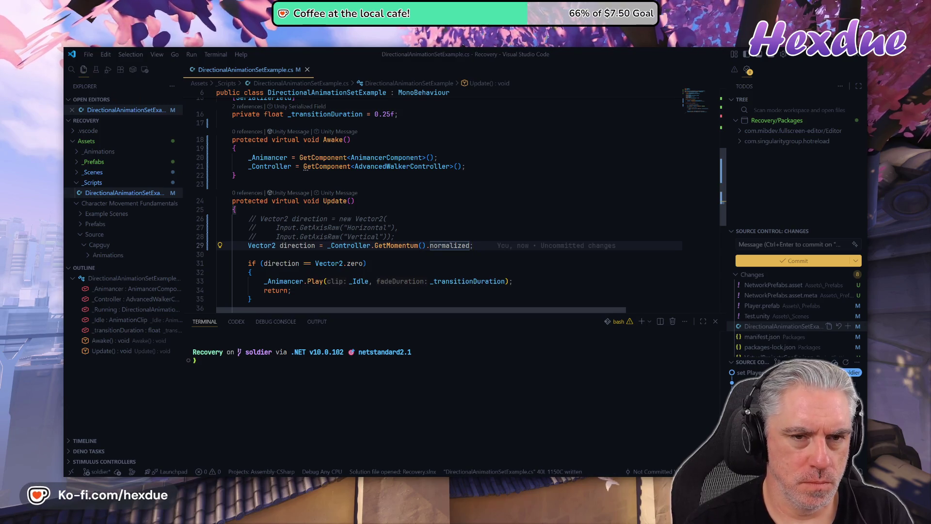
pyautogui.hotkey('alt', 'Tab')
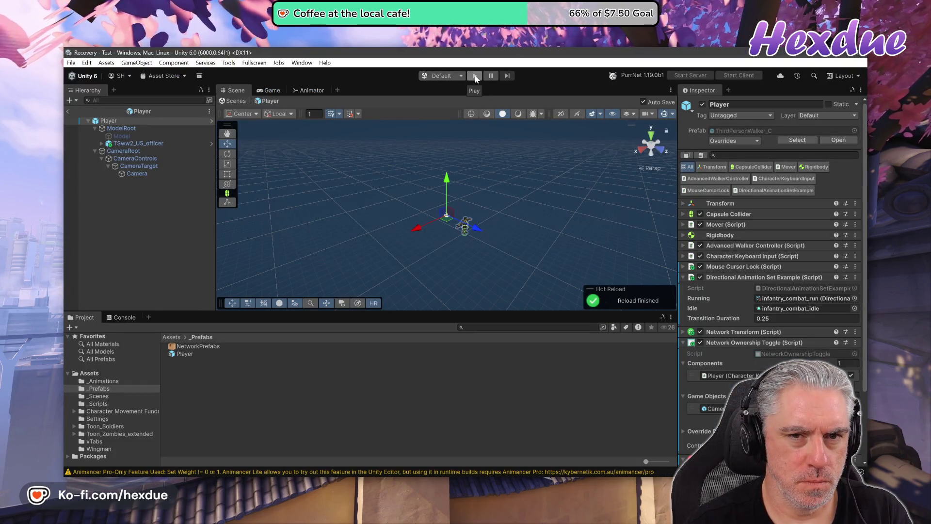
# Play-test the momentum-based movement direction in Unity, then go back to the script.
pyautogui.click(475, 76)
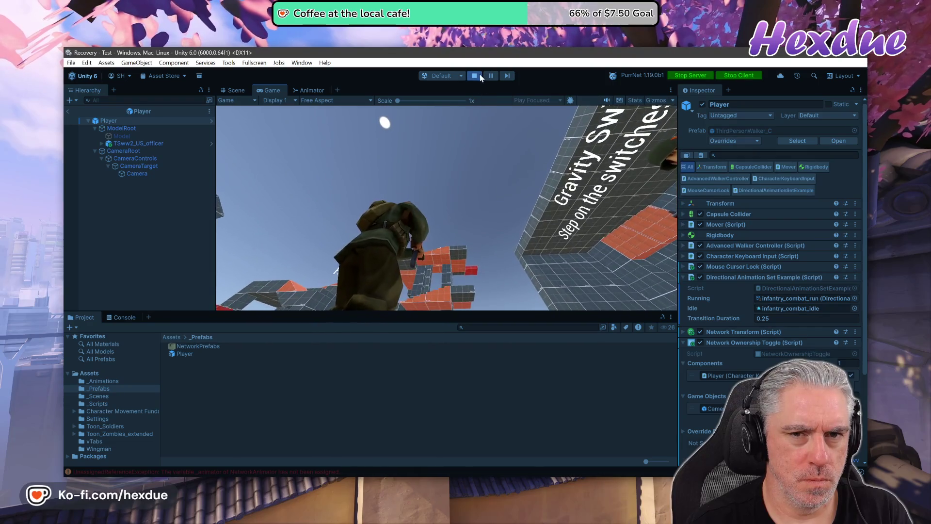
pyautogui.click(481, 78)
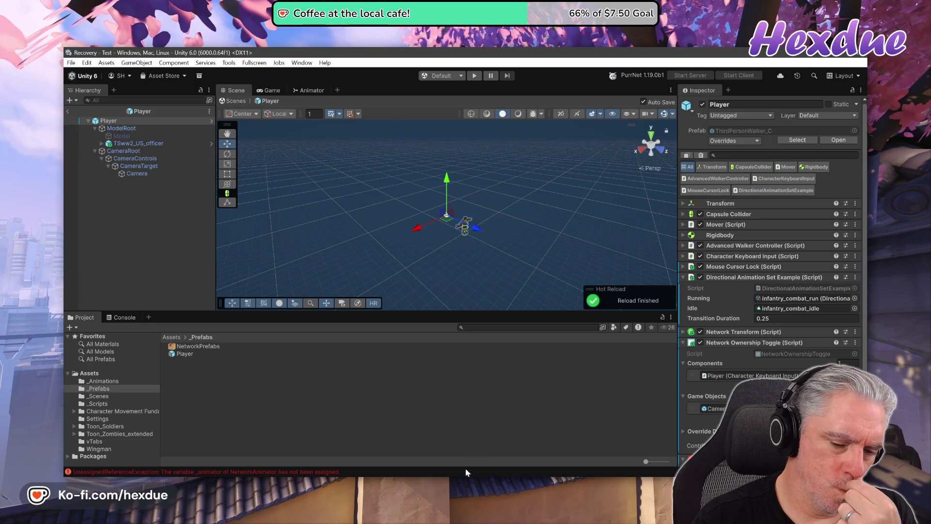
pyautogui.hotkey('alt', 'Tab')
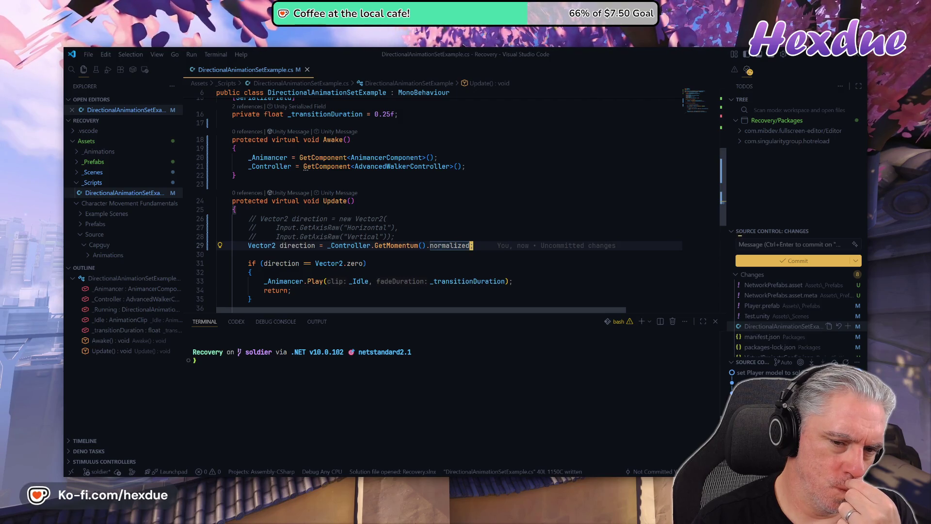
# Change line 29 to _Controller.GetVelocity().normalized from the member list, save, and return to Unity.
pyautogui.write('cno')
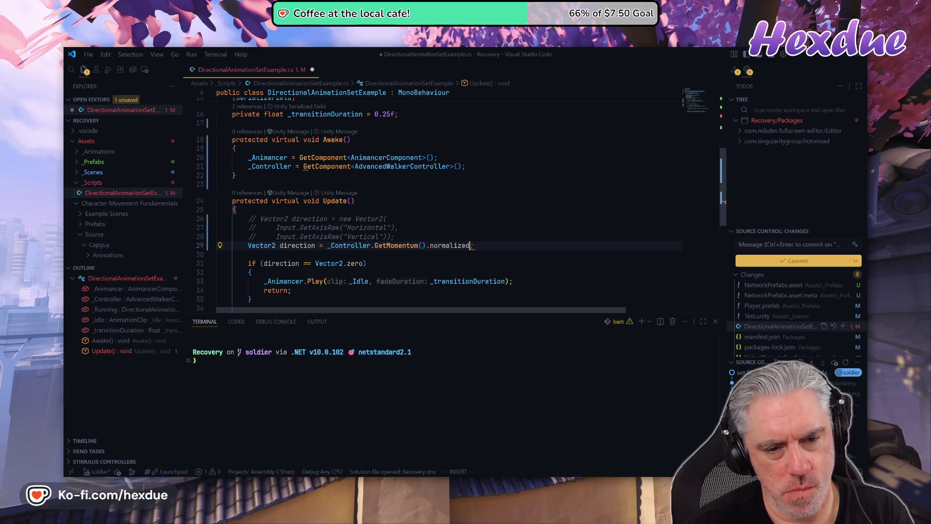
pyautogui.hotkey('ctrl', 'BackSpace')
pyautogui.hotkey('ctrl', 'BackSpace')
pyautogui.hotkey('ctrl', 'BackSpace')
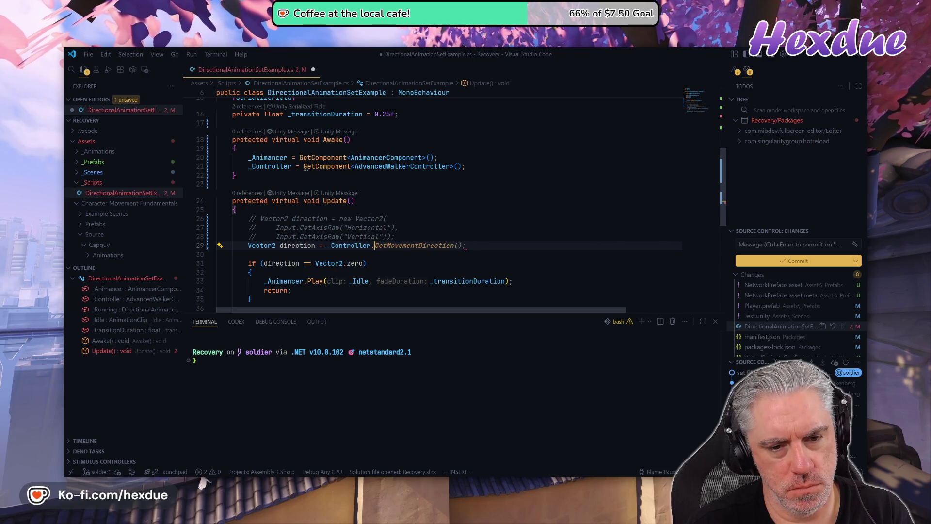
pyautogui.hotkey('ctrl', 'space')
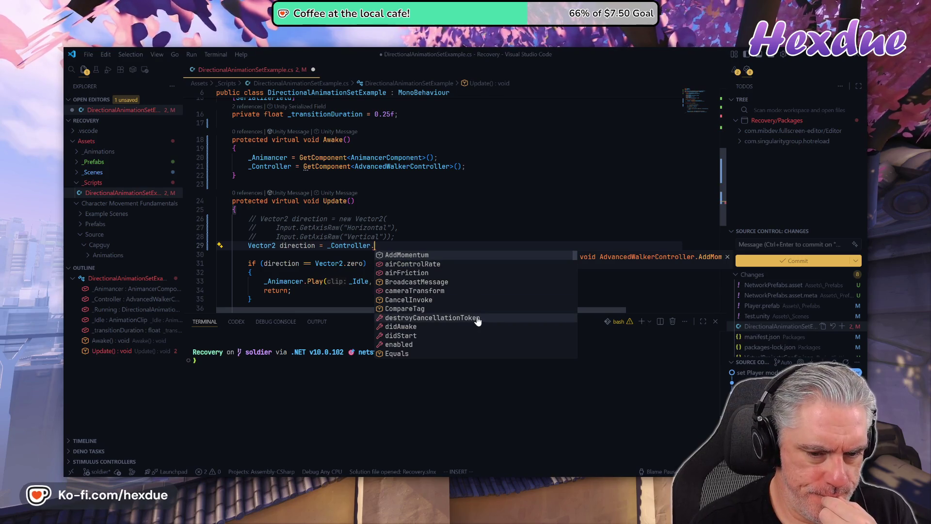
pyautogui.scroll(-4, 477, 323)
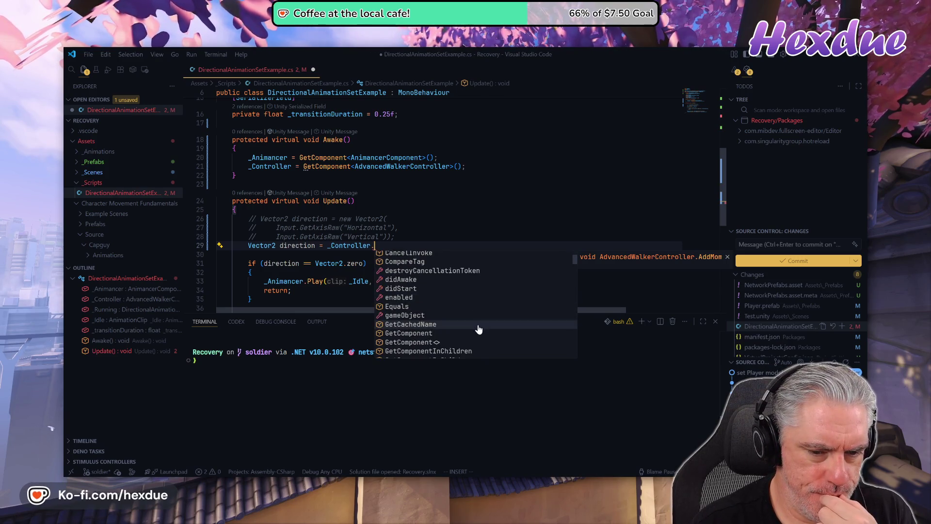
pyautogui.scroll(-5, 478, 329)
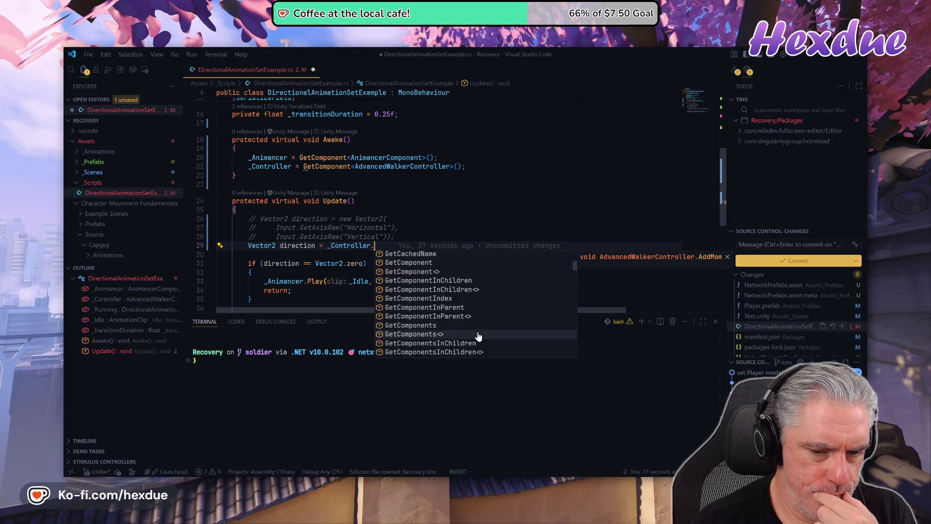
pyautogui.scroll(-1, 478, 336)
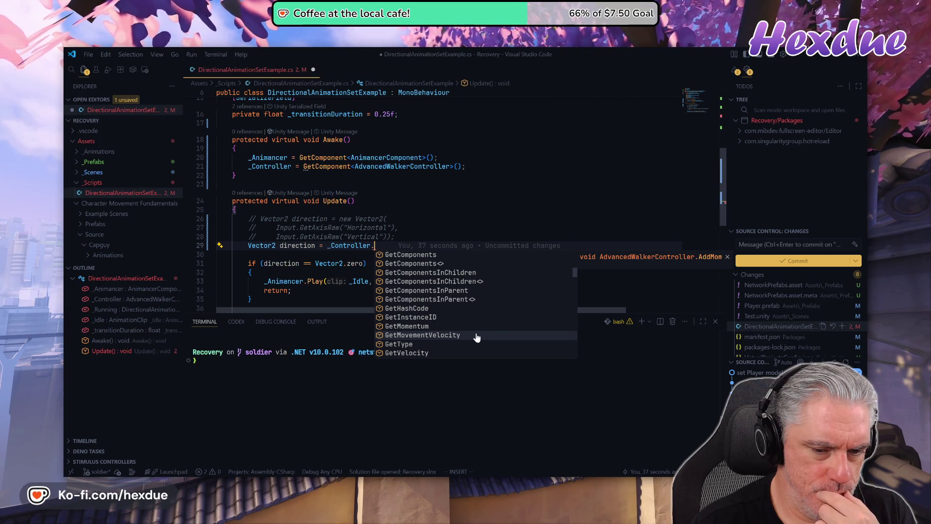
pyautogui.scroll(-1, 476, 337)
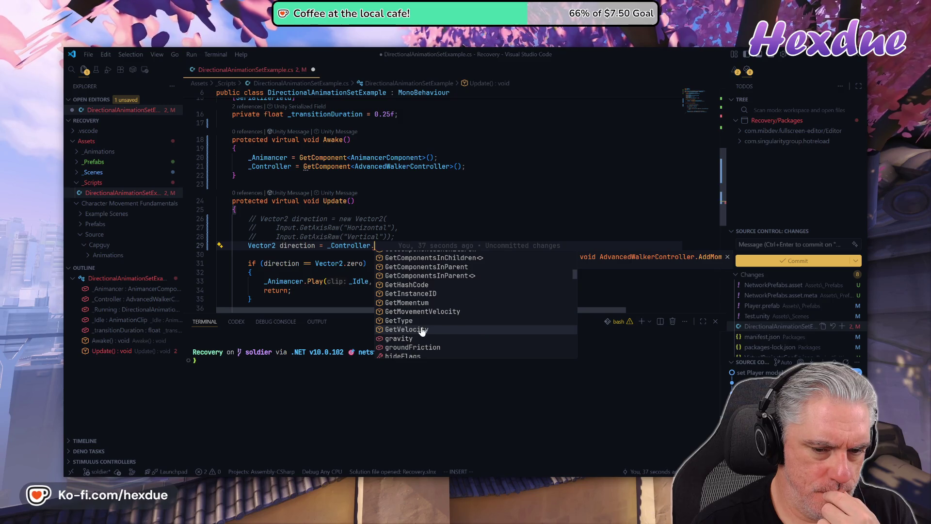
pyautogui.click(406, 329)
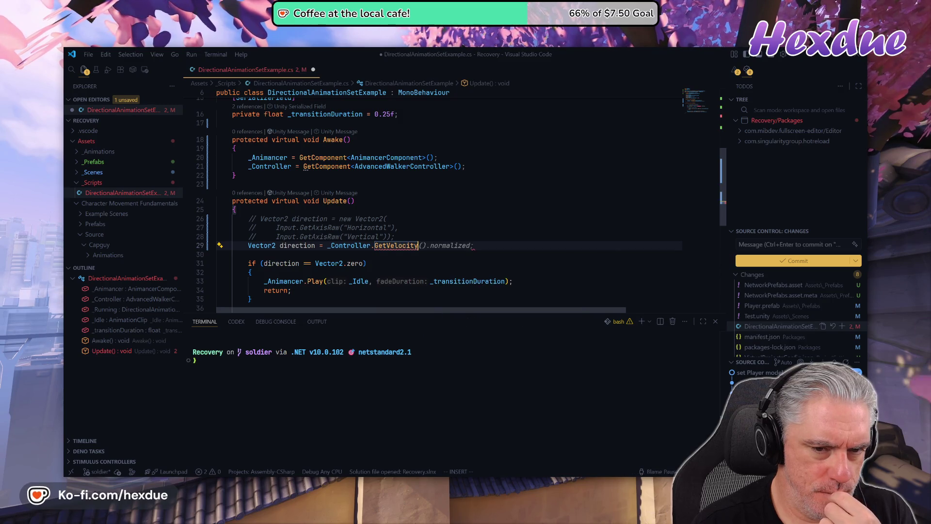
pyautogui.press('Tab')
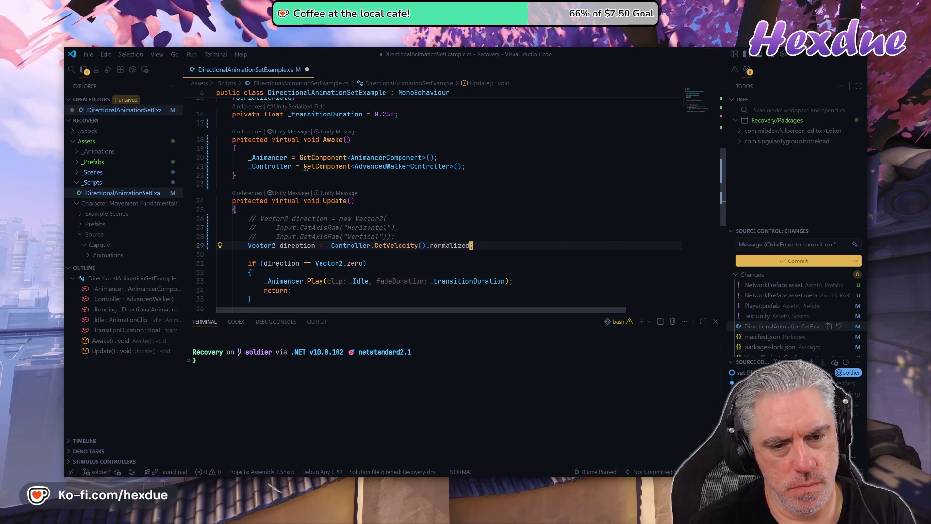
pyautogui.hotkey('ctrl', 's')
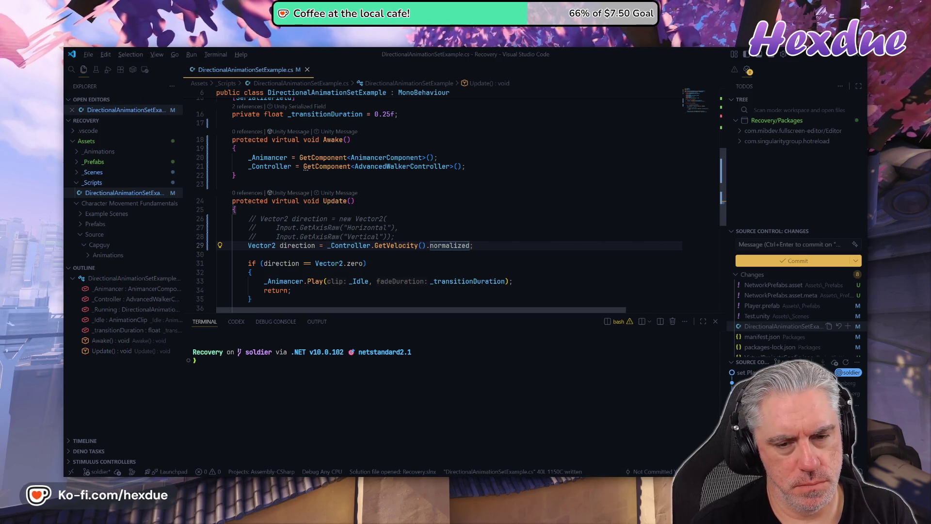
pyautogui.hotkey('alt', 'Tab')
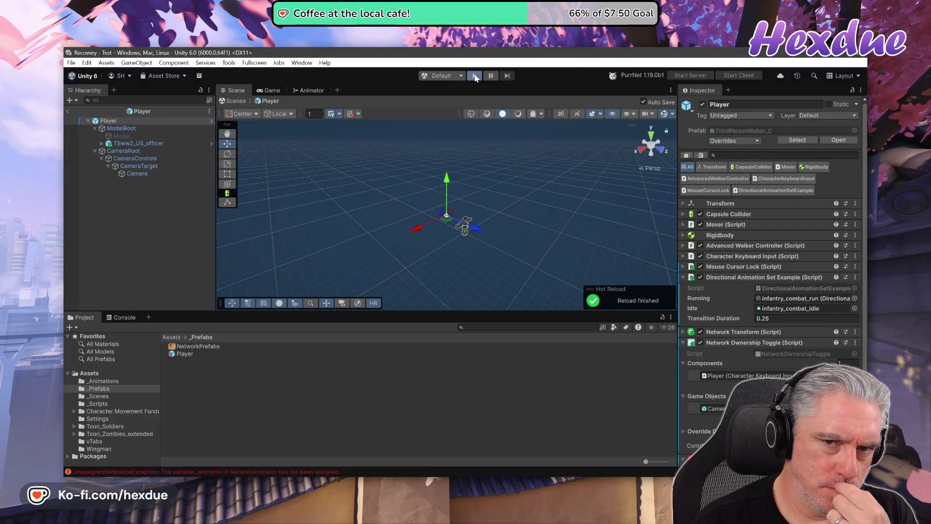
# Play-test the velocity-based direction with both soldiers, then go back to the script.
pyautogui.click(475, 75)
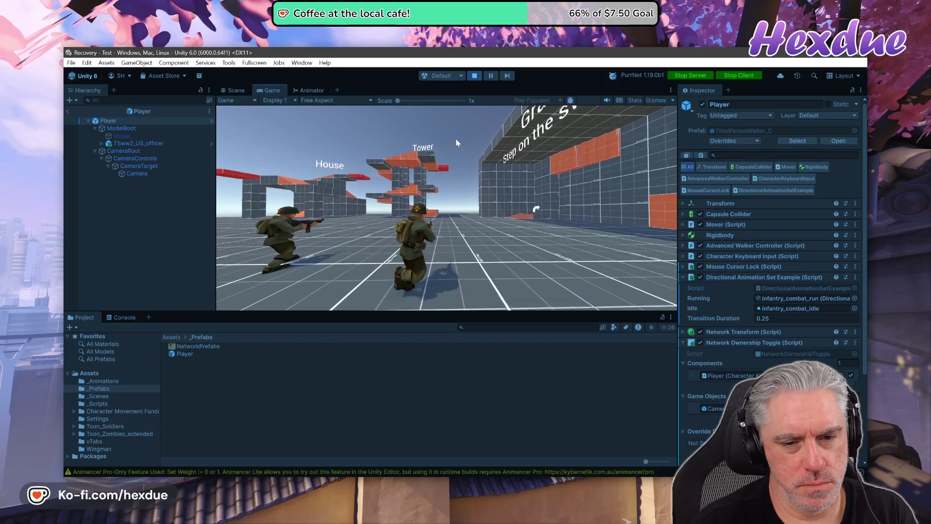
pyautogui.click(474, 76)
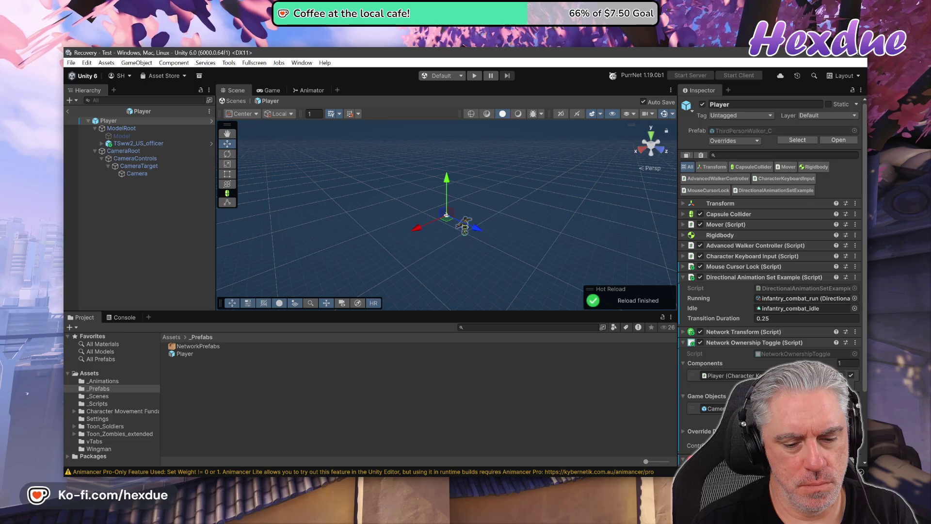
pyautogui.hotkey('alt', 'Tab')
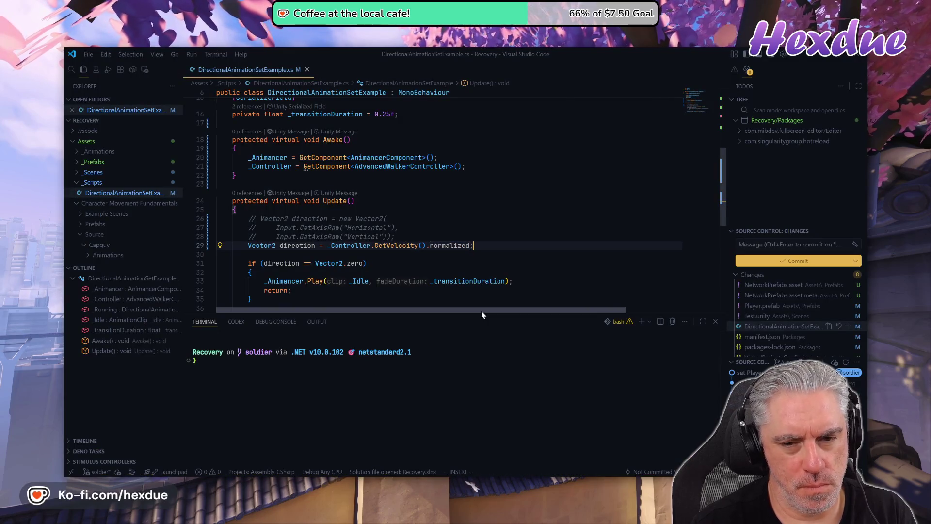
# Make line 29 read direction from _Controller.GetMovementDirection(), then open a new browser tab.
pyautogui.hotkey('shift', 'f')
pyautogui.press('(')
pyautogui.hotkey('shift', 'c')
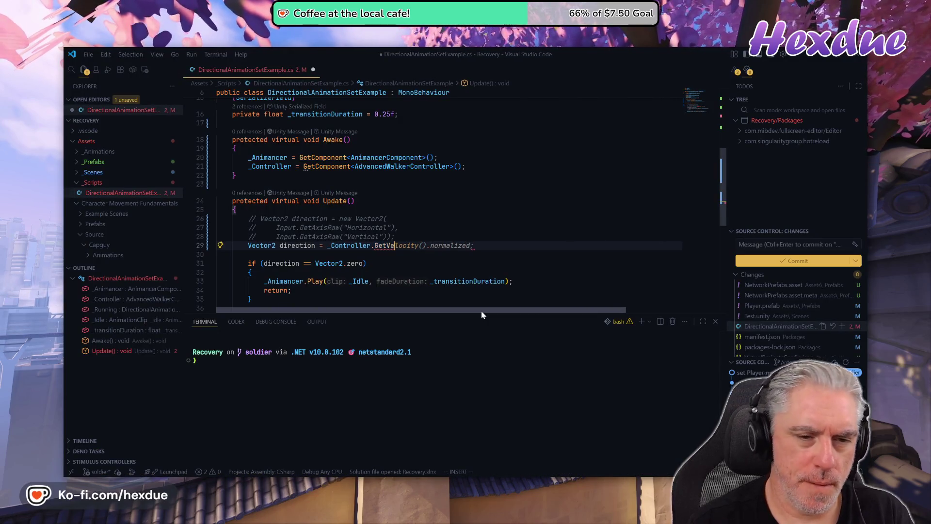
pyautogui.hotkey('ctrl', 'BackSpace')
pyautogui.press('Escape')
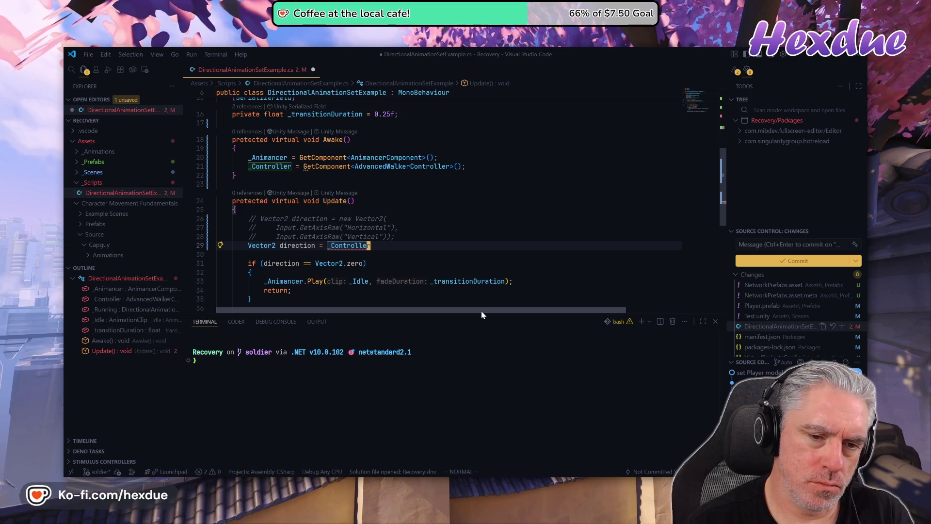
pyautogui.write('a.getdi')
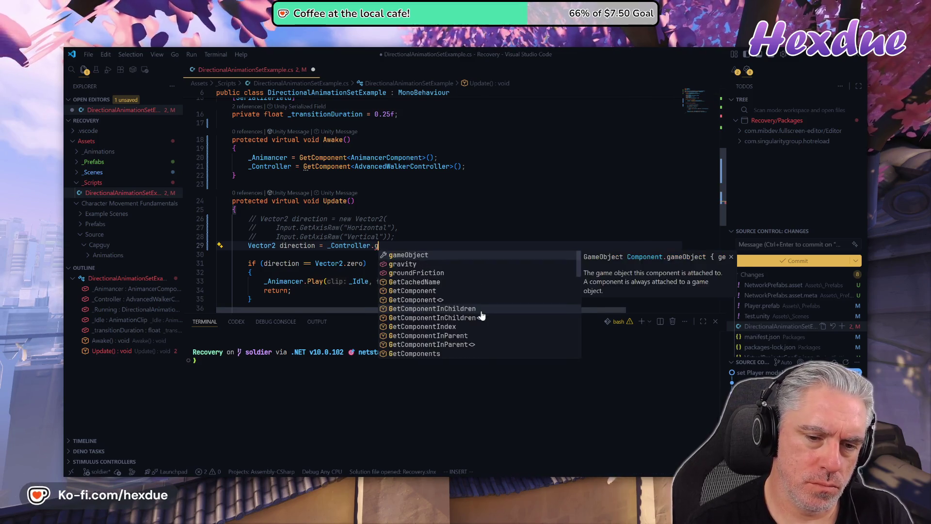
pyautogui.write('r')
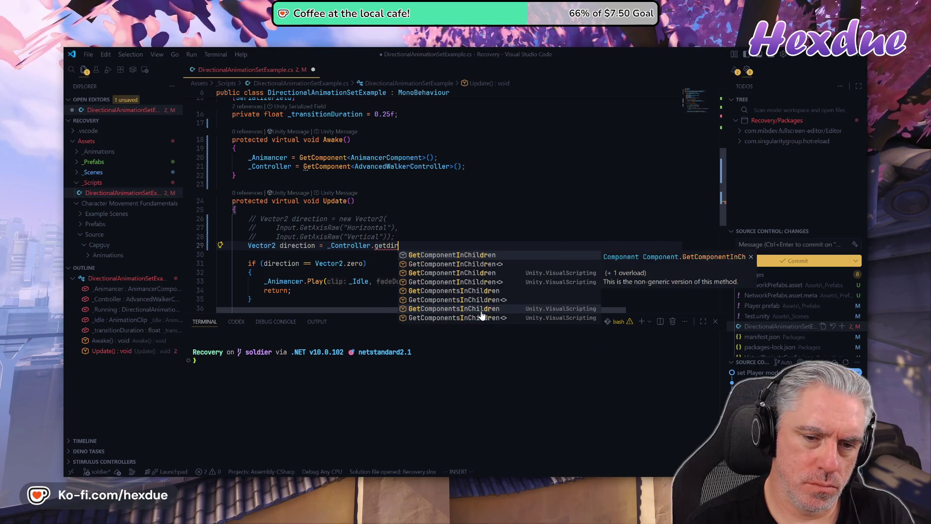
pyautogui.write('ec')
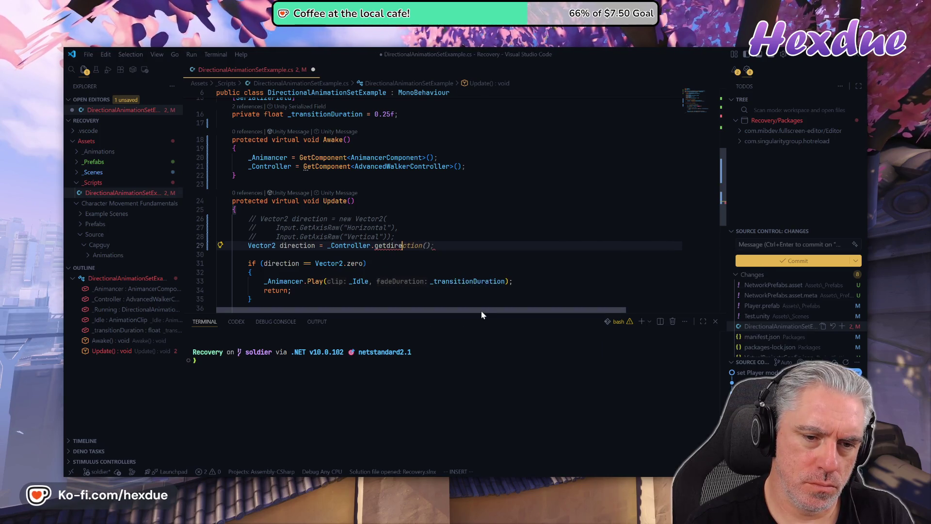
pyautogui.press('BackSpace')
pyautogui.press('BackSpace')
pyautogui.press('BackSpace')
pyautogui.write('dire')
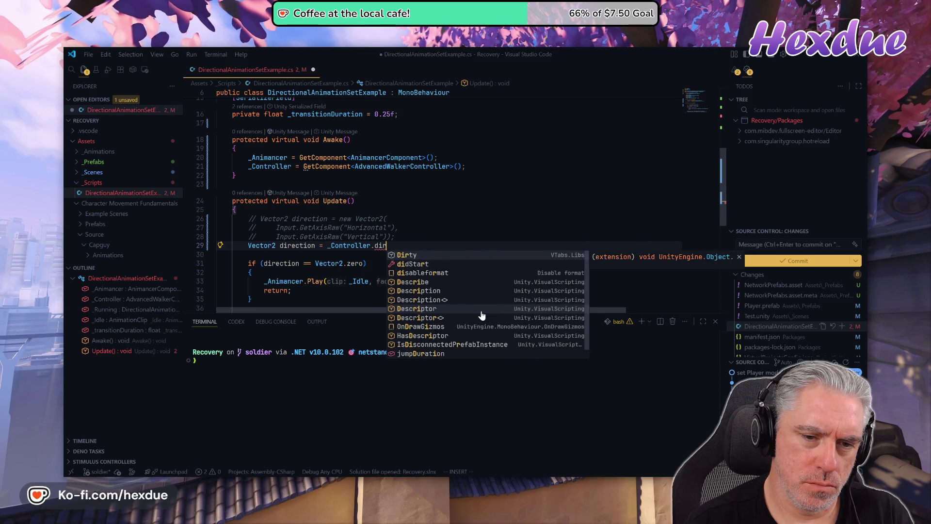
pyautogui.press('BackSpace')
pyautogui.press('BackSpace')
pyautogui.press('BackSpace')
pyautogui.write('GetMovementDirection();')
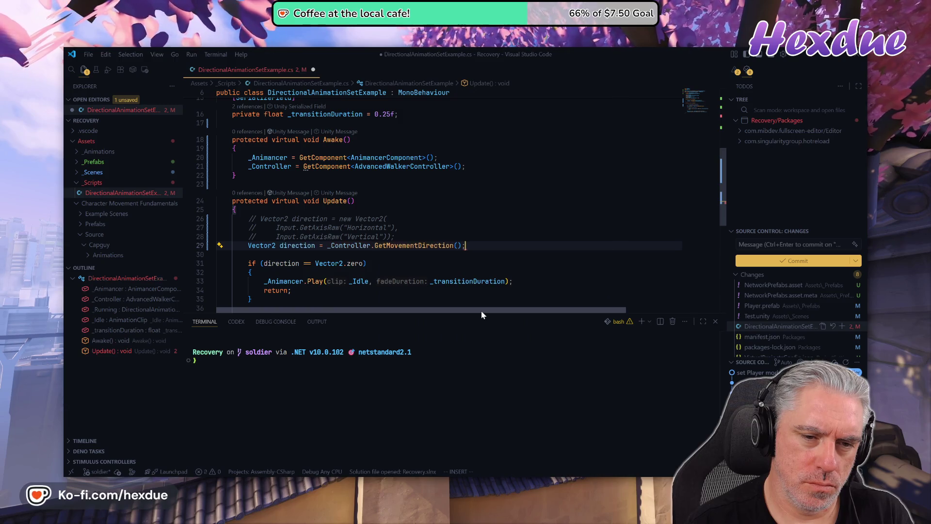
pyautogui.press('Escape')
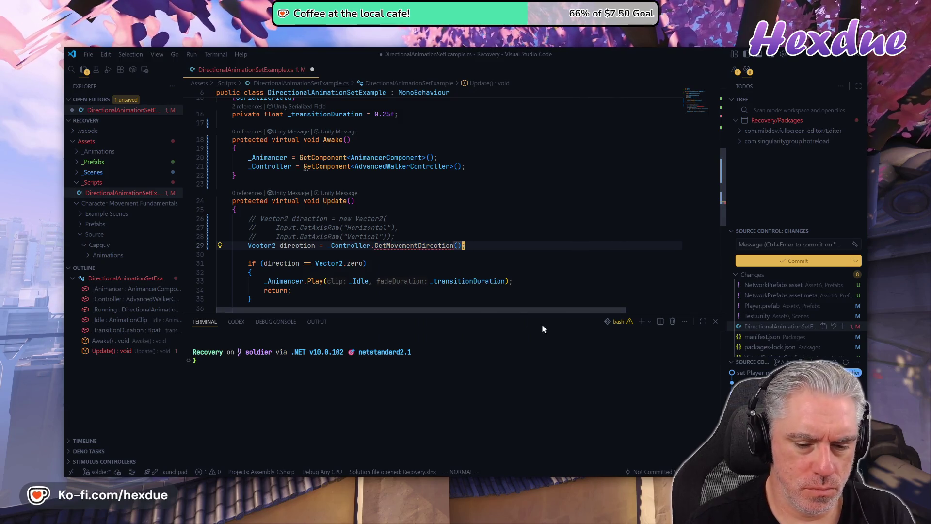
pyautogui.hotkey('alt', 'Tab')
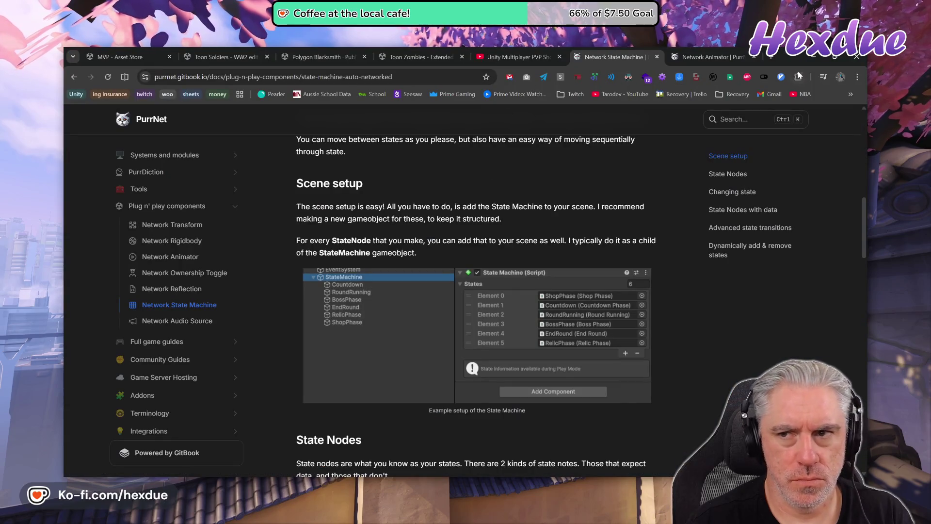
pyautogui.click(771, 57)
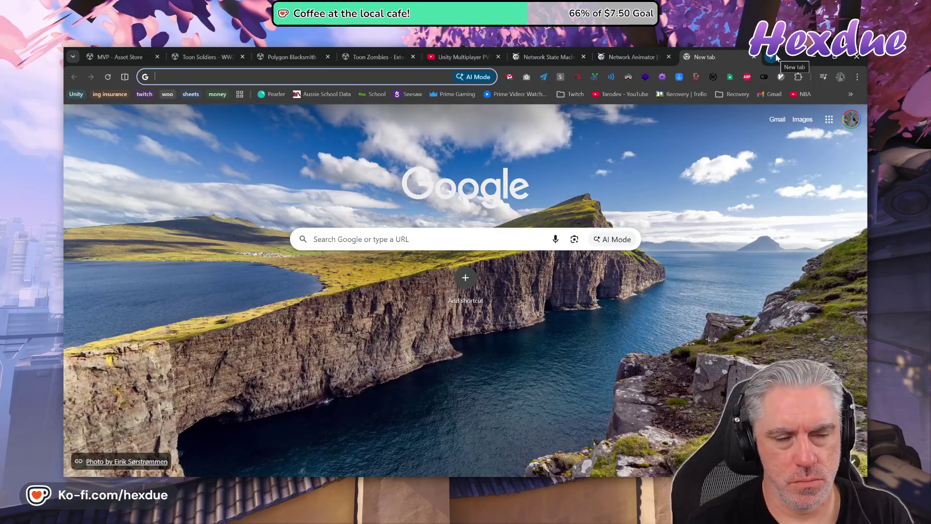
# Search for 'character movement fundamentals github' and open the Character Movement Fundamentals repository result.
pyautogui.write('cgara')
pyautogui.press('BackSpace')
pyautogui.press('BackSpace')
pyautogui.press('BackSpace')
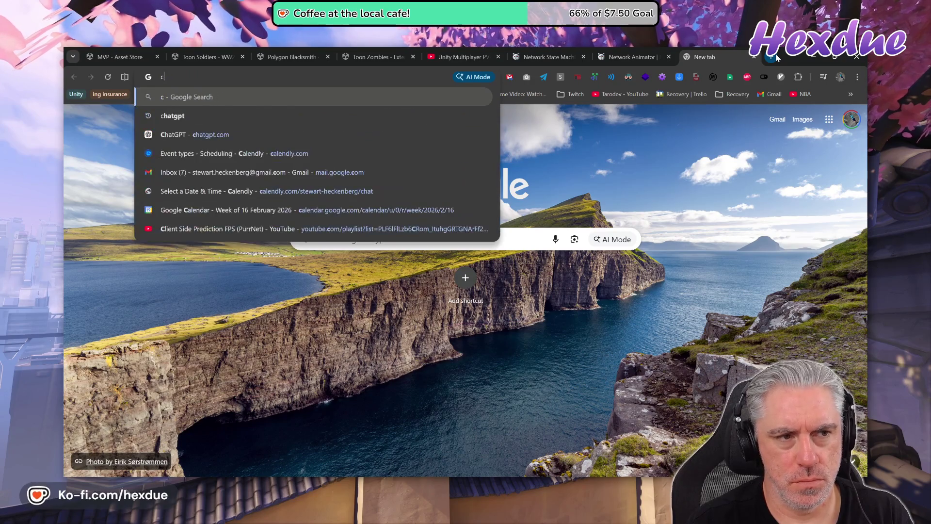
pyautogui.write('harac')
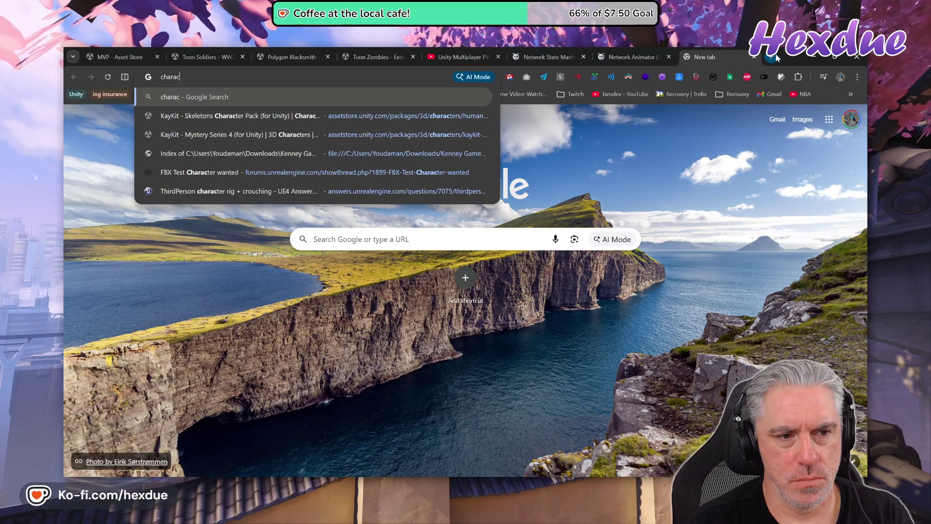
pyautogui.write('ter mo')
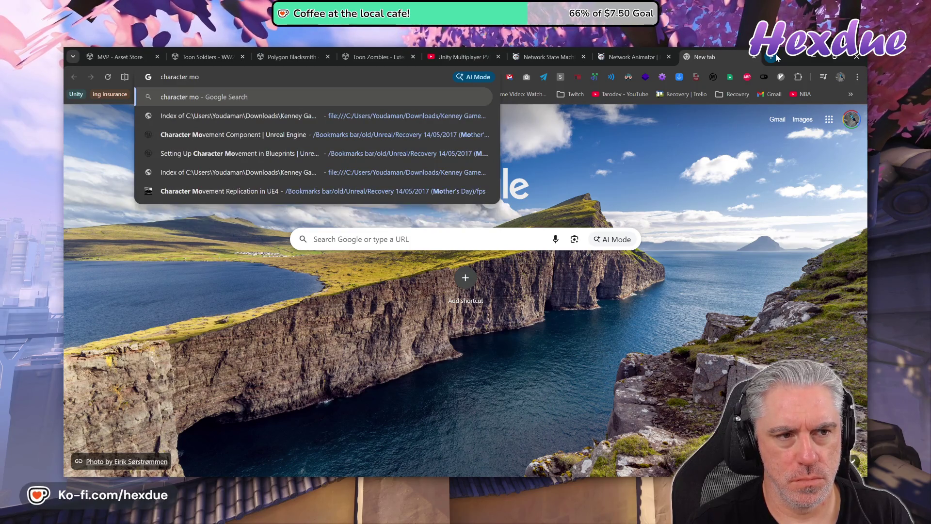
pyautogui.write('vement fund')
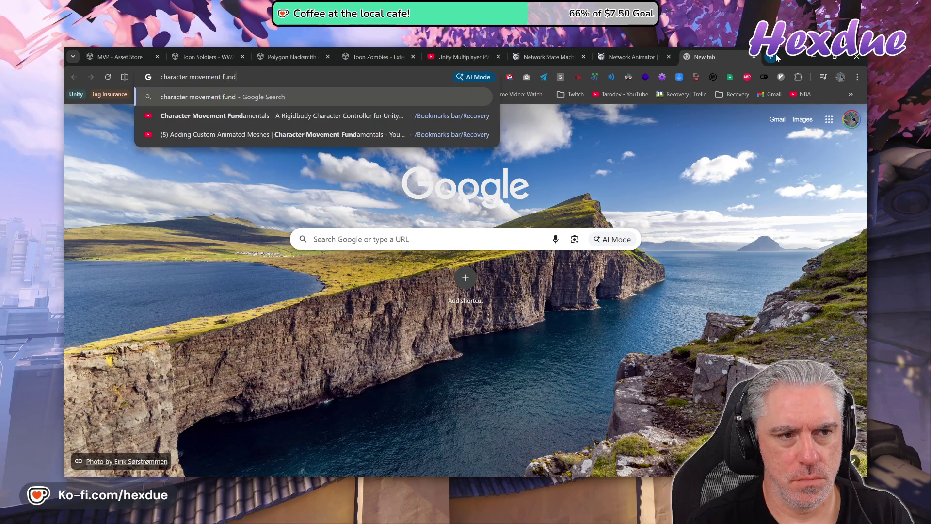
pyautogui.write('amentals github')
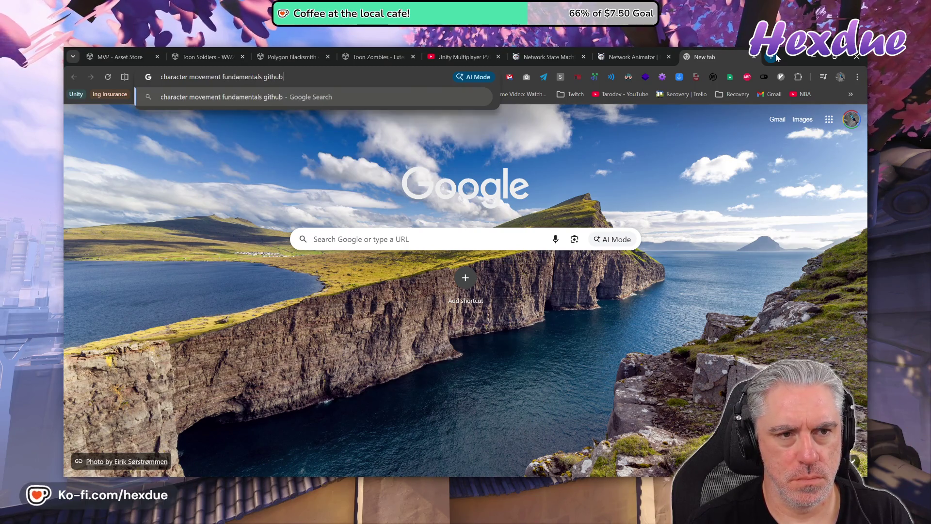
pyautogui.press('Return')
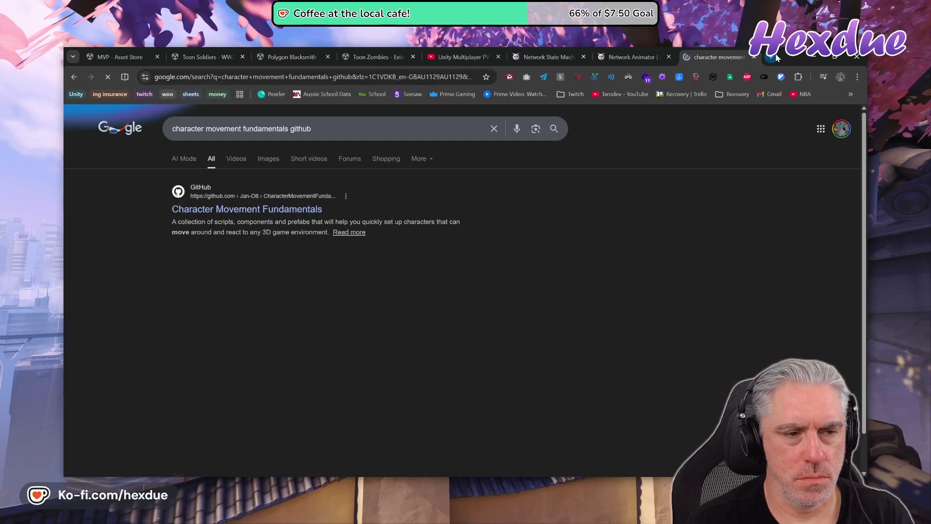
pyautogui.click(297, 209)
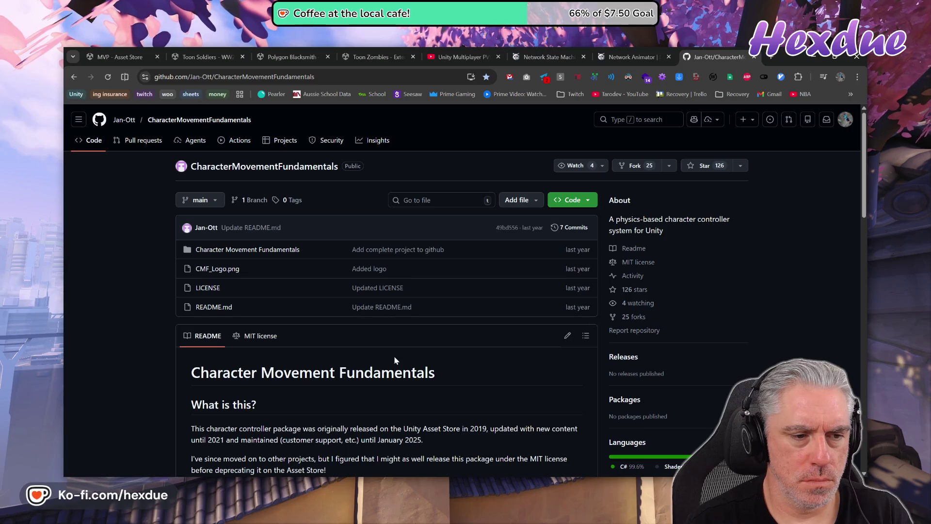
# Download Manual.pdf from the Character Movement Fundamentals folder and open it in Chrome.
pyautogui.click(259, 250)
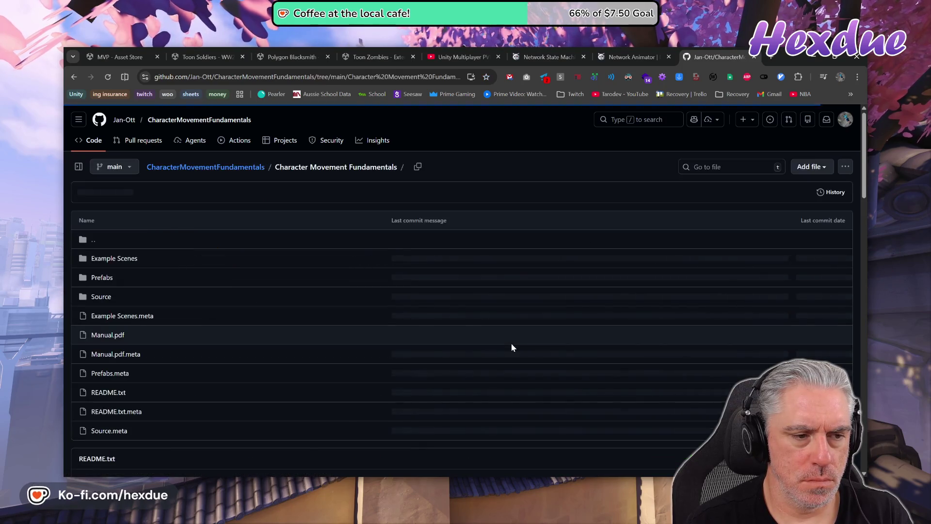
pyautogui.click(106, 335)
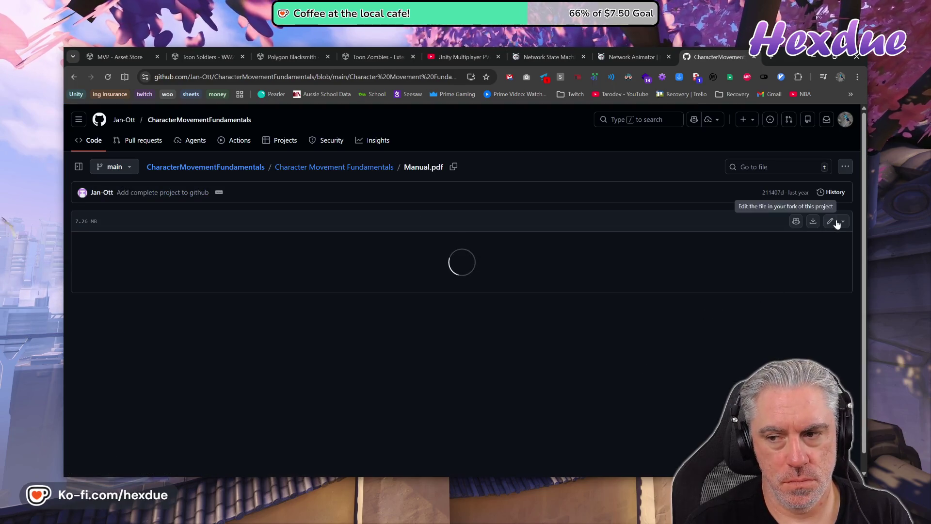
pyautogui.click(845, 222)
pyautogui.click(815, 222)
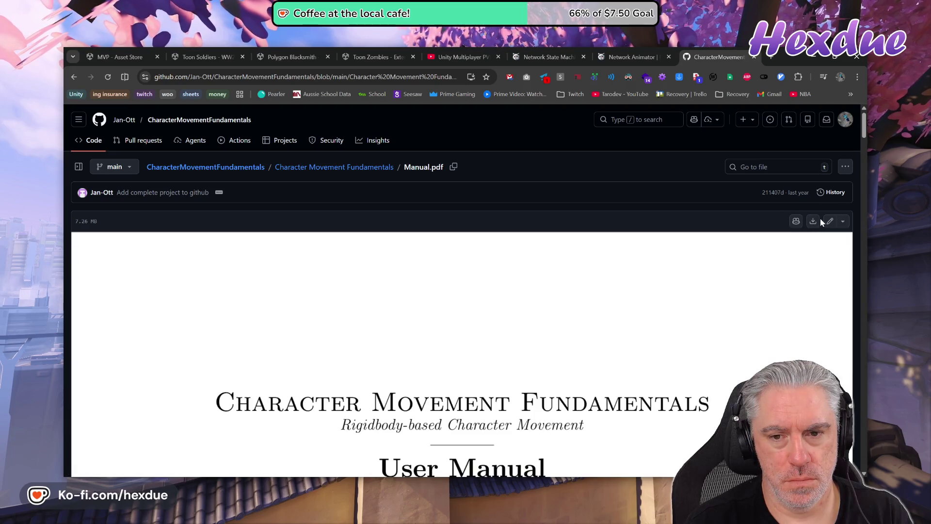
pyautogui.click(820, 222)
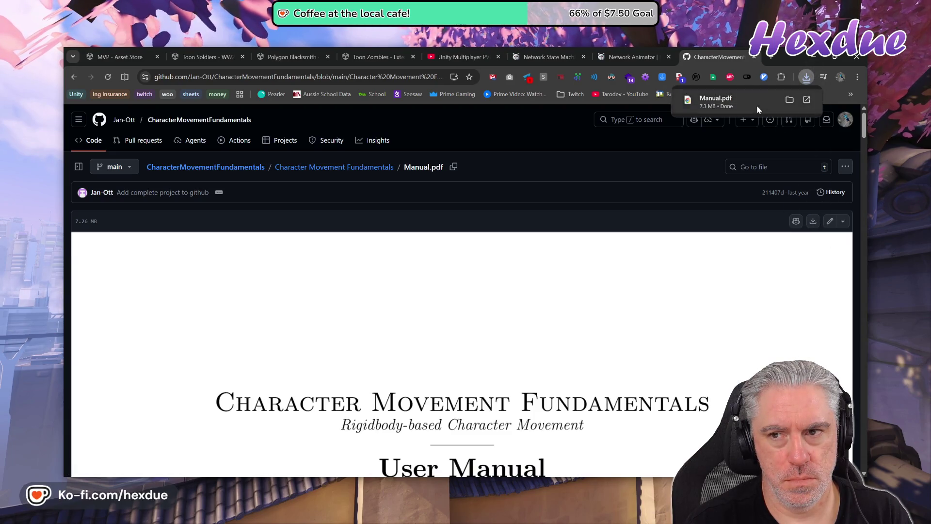
pyautogui.click(757, 106)
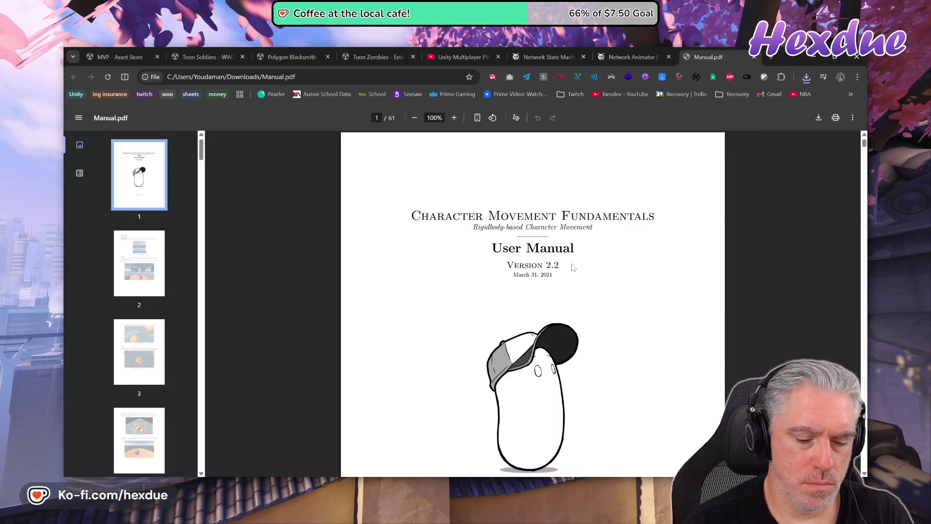
# Find 'direction' in the manual and step through the matches to match 28 of 52 on page 50.
pyautogui.hotkey('ctrl', 'f')
pyautogui.write('direction')
pyautogui.press('Return')
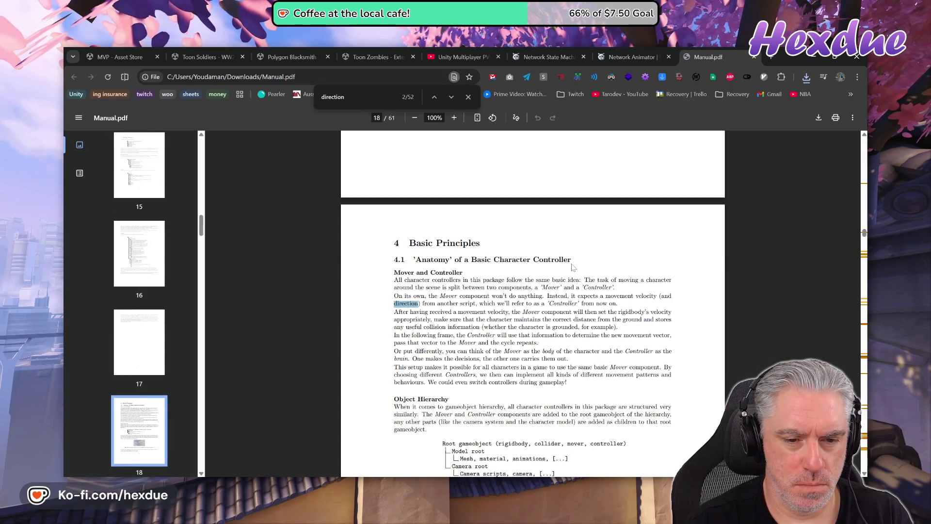
pyautogui.press('Return')
pyautogui.press('Return')
pyautogui.press('Return')
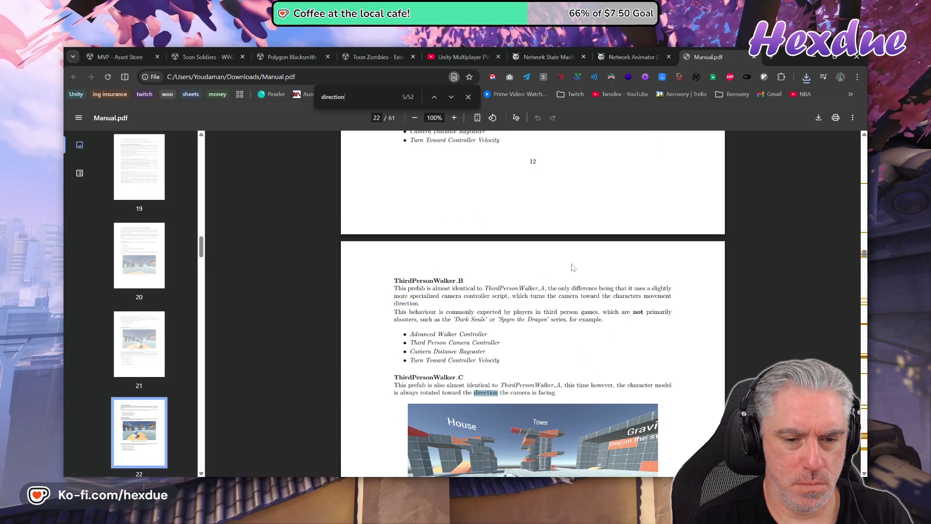
pyautogui.press('Return')
pyautogui.press('Return')
pyautogui.press('Return')
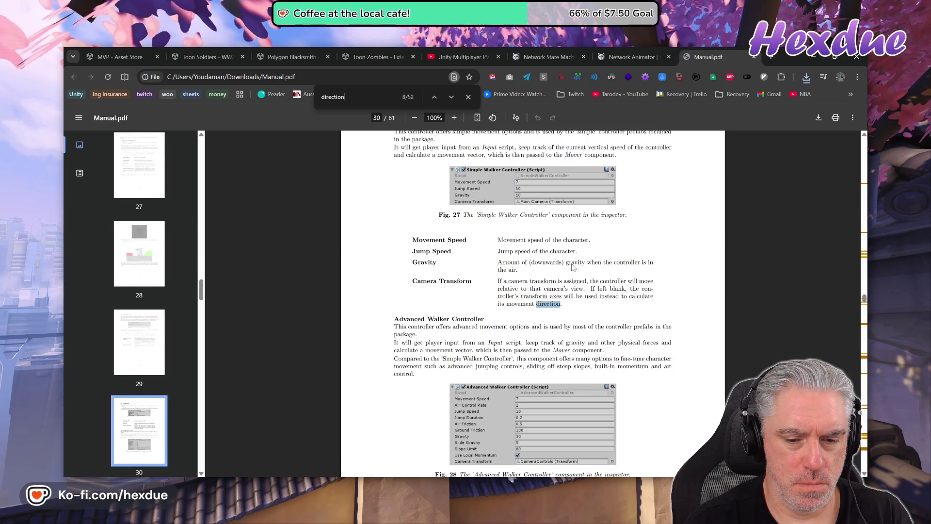
pyautogui.press('Return')
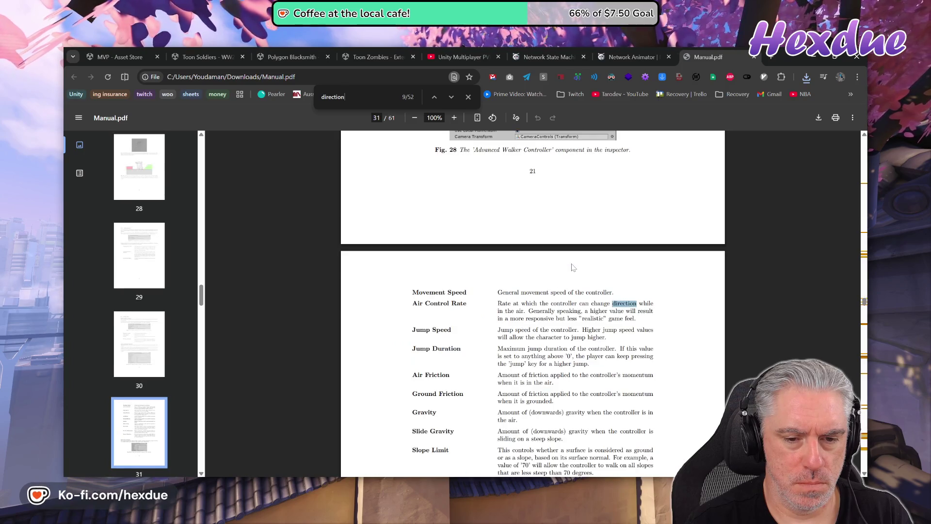
pyautogui.press('Return')
pyautogui.press('Return')
pyautogui.press('Return')
pyautogui.press('Return')
pyautogui.press('Return')
pyautogui.press('Return')
pyautogui.press('Return')
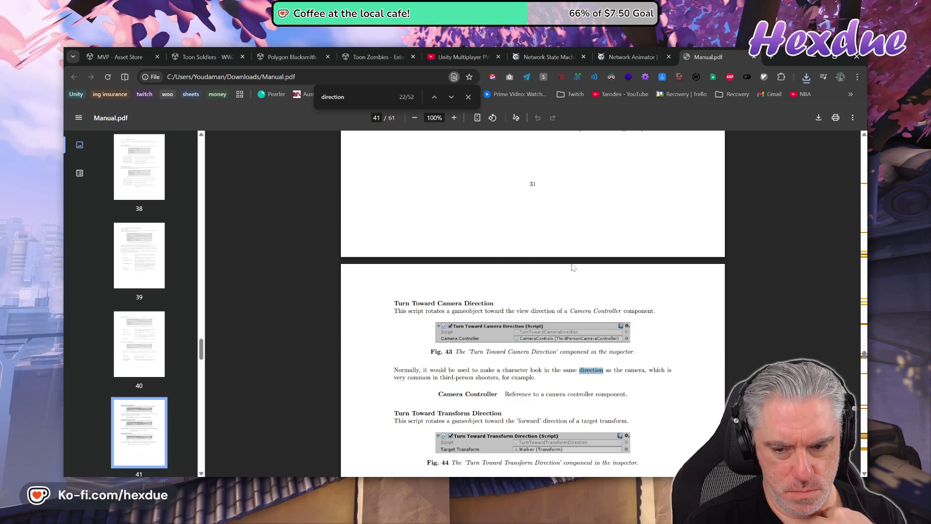
pyautogui.press('Return')
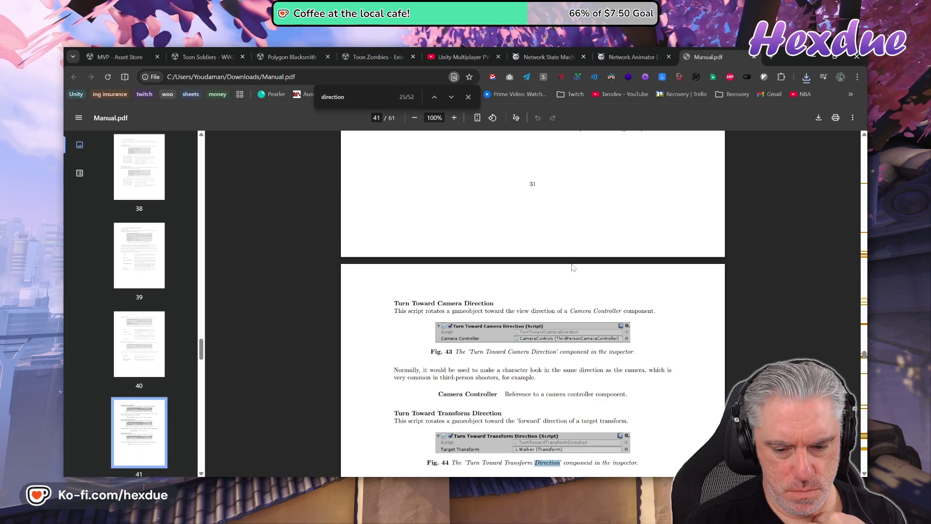
pyautogui.press('Return')
pyautogui.press('Return')
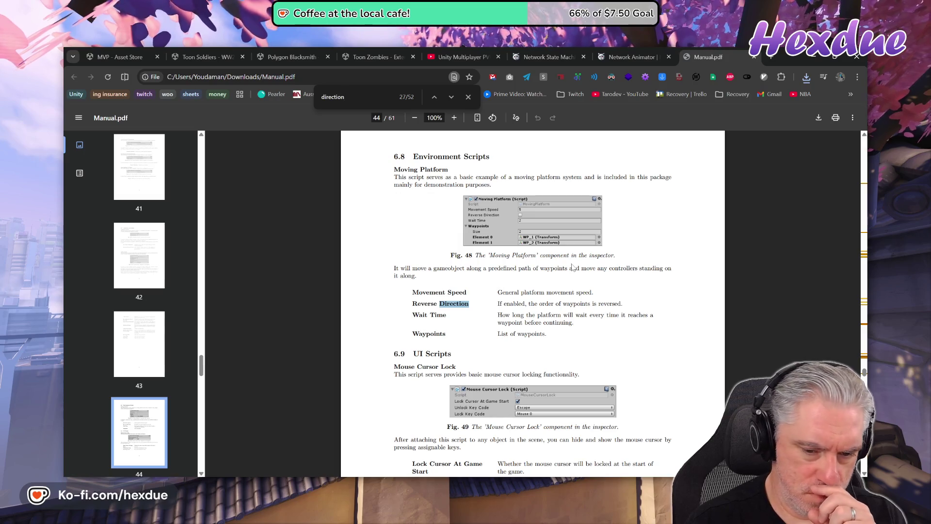
pyautogui.press('Return')
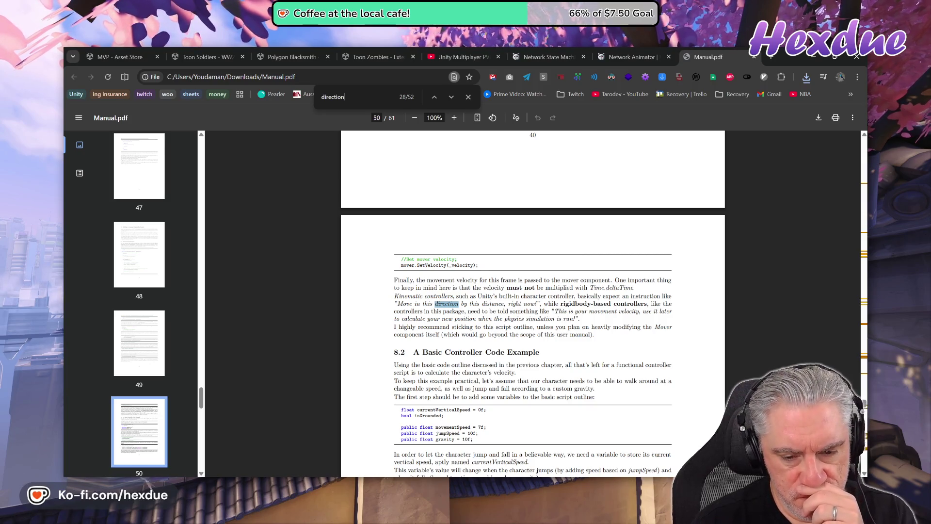
# Continue through the 'direction' matches, including the camera controller's direction functions, then return to VS Code.
pyautogui.press('Return')
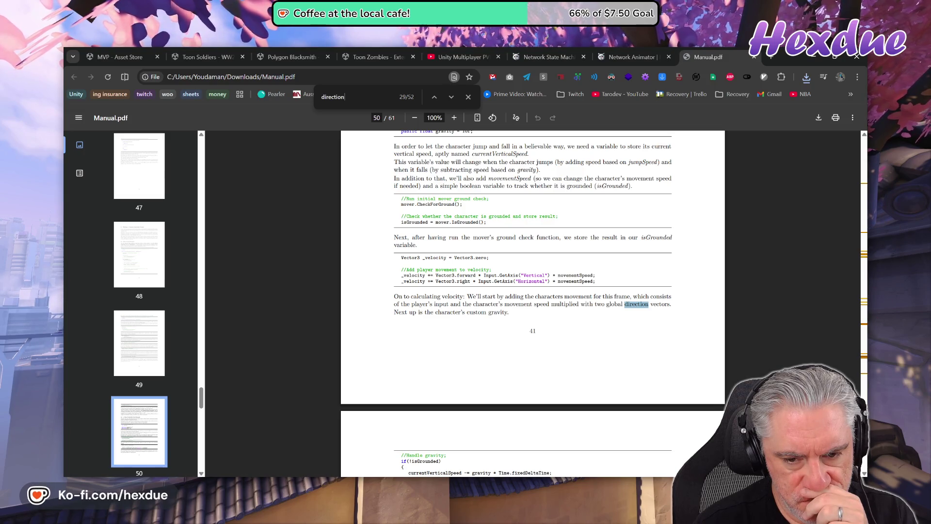
pyautogui.press('Return')
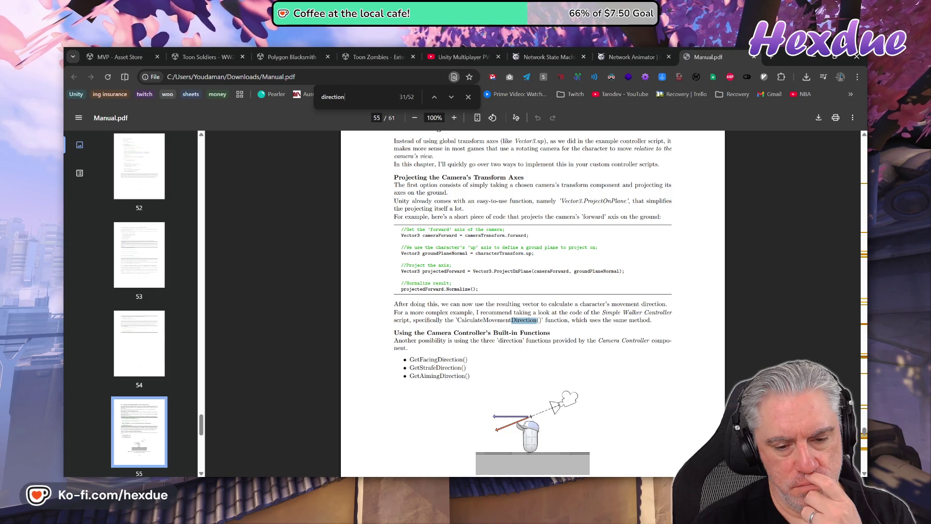
pyautogui.press('Return')
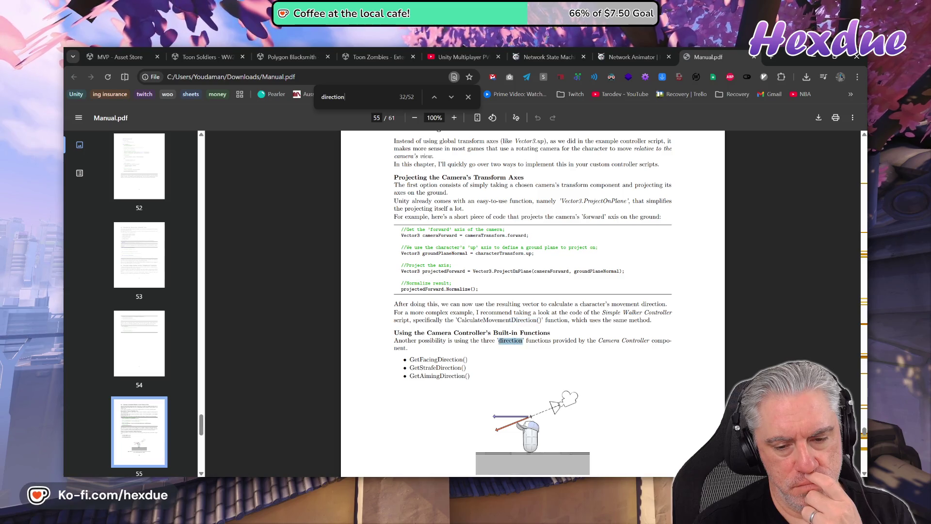
pyautogui.press('Return')
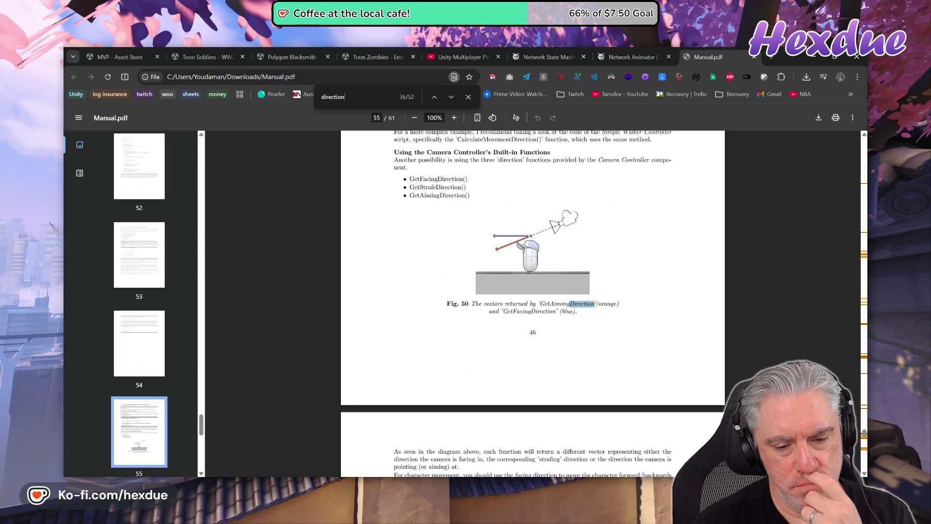
pyautogui.press('Return')
pyautogui.press('Return')
pyautogui.press('Return')
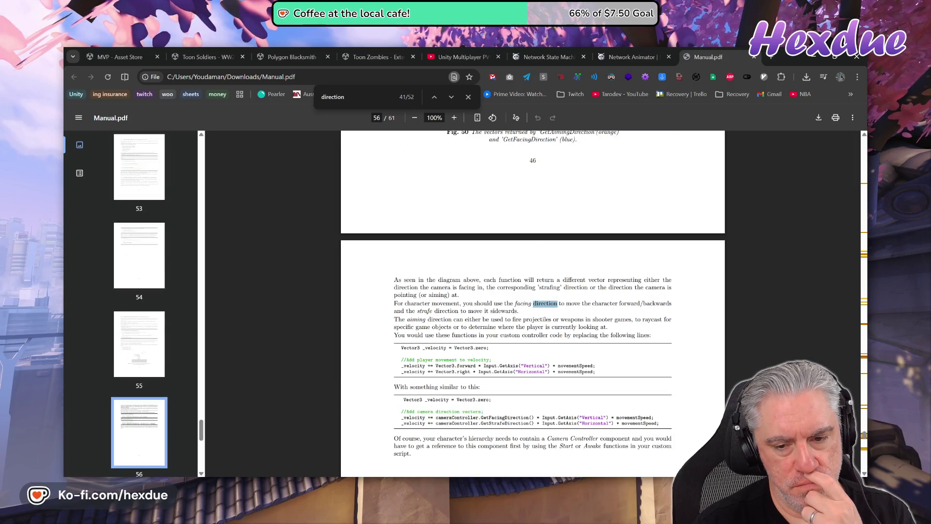
pyautogui.press('Return')
pyautogui.press('Return')
pyautogui.press('Return')
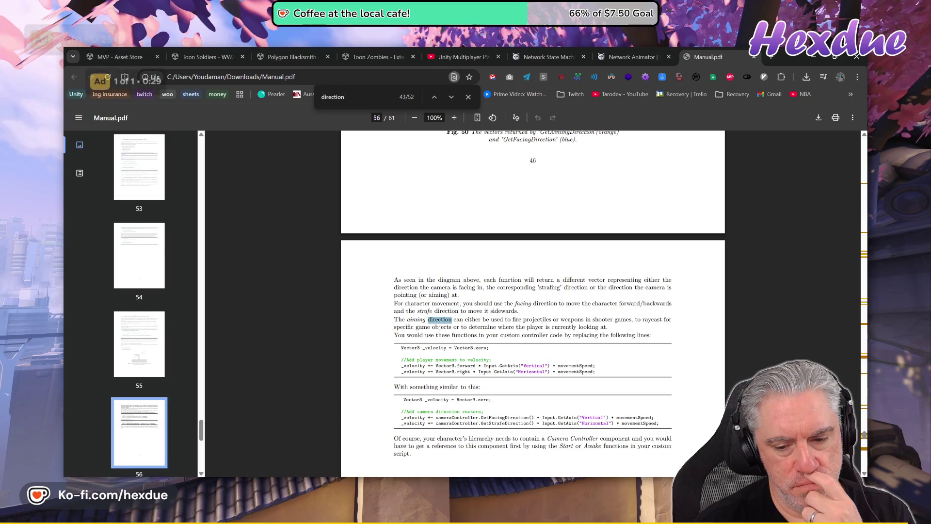
pyautogui.press('Return')
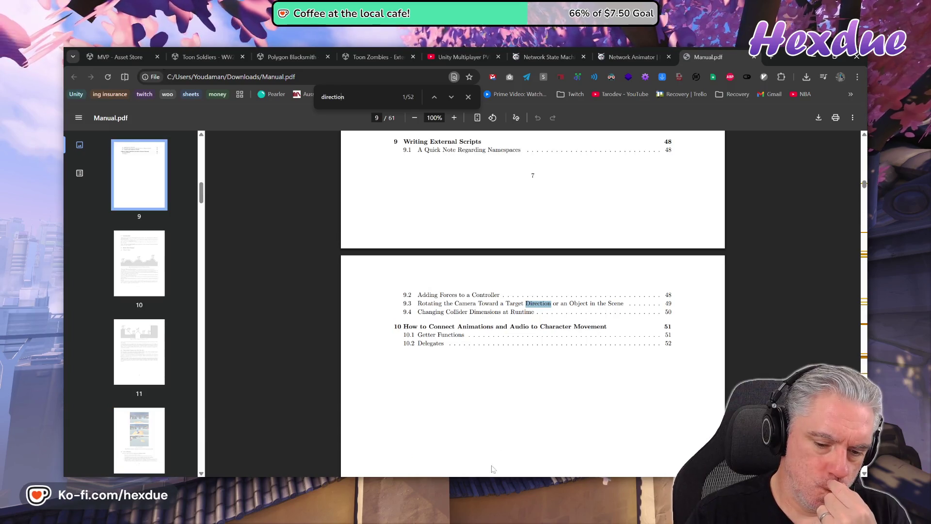
pyautogui.hotkey('alt', 'Tab')
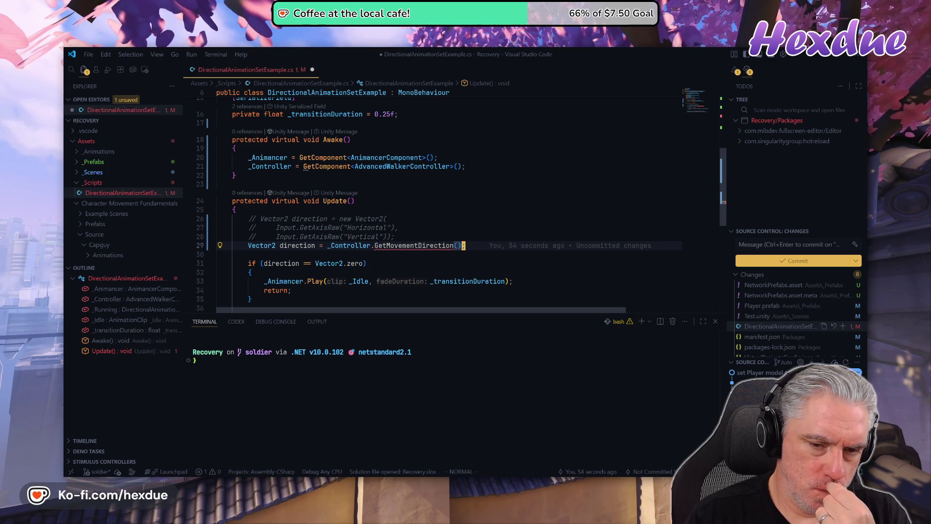
# Set line 29 to _Controller.GetMovementVelocity().normalized and save the script through File > Save.
pyautogui.press('i')
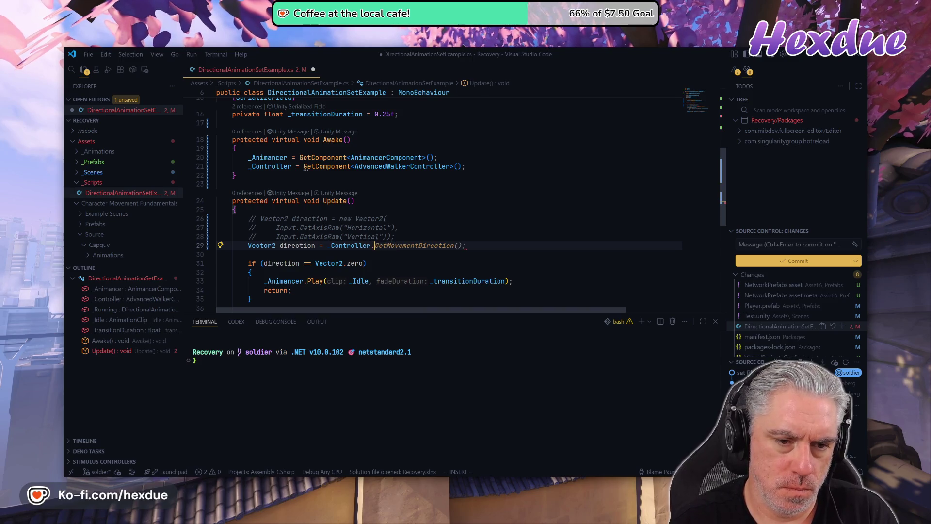
pyautogui.write('.getd')
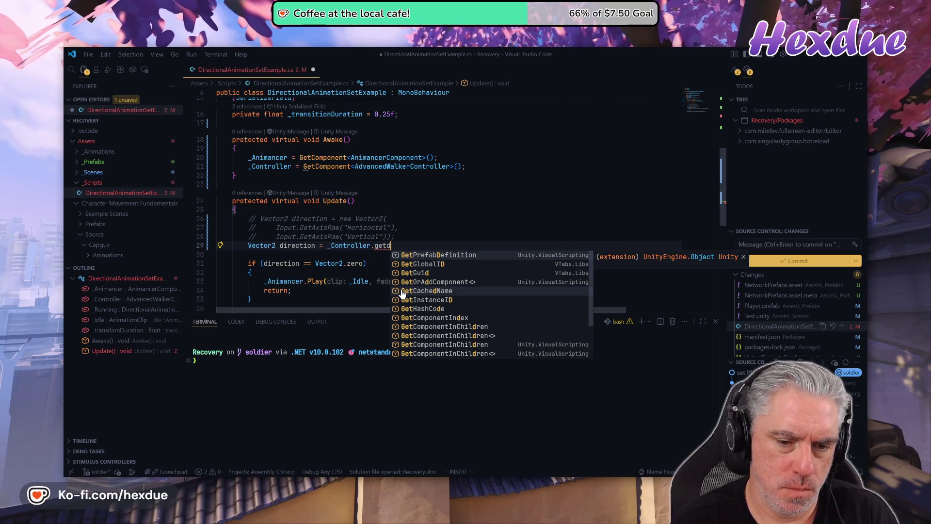
pyautogui.press('BackSpace')
pyautogui.write('m')
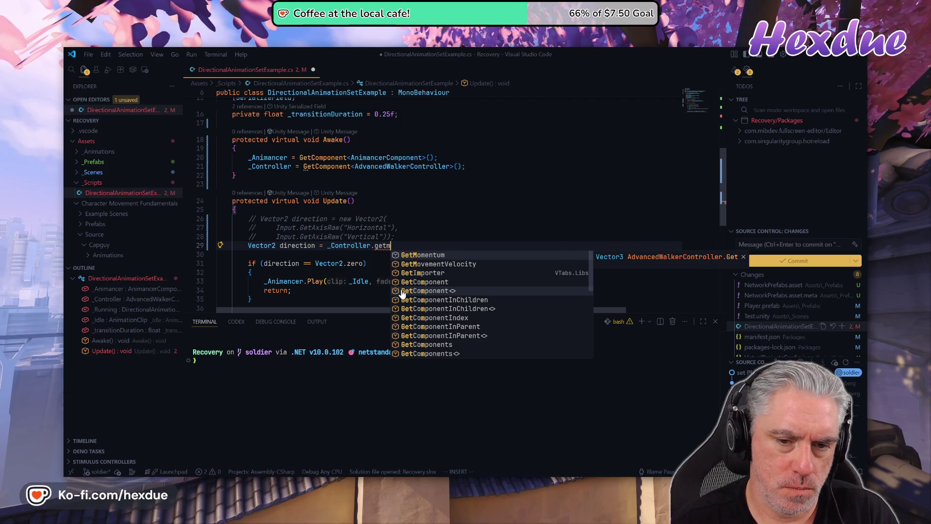
pyautogui.press('Down')
pyautogui.press('Tab')
pyautogui.write('.normalized;')
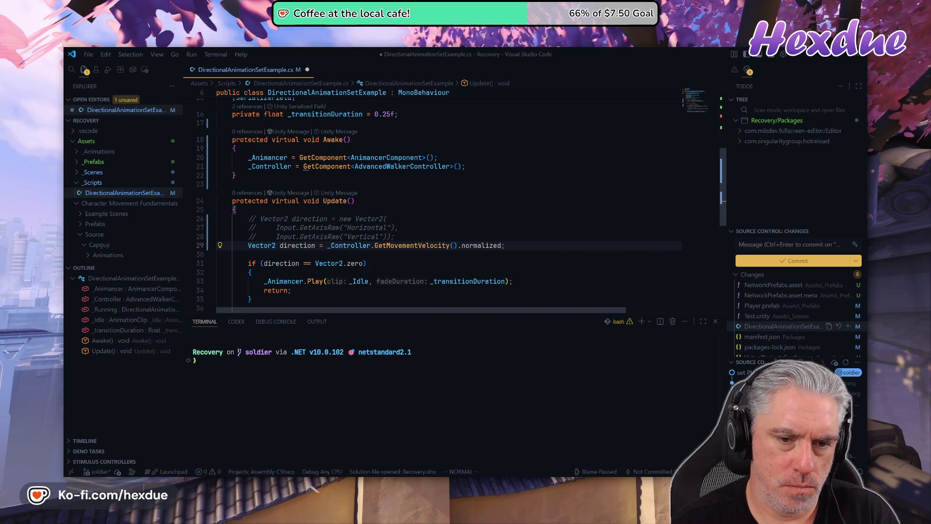
pyautogui.click(412, 245)
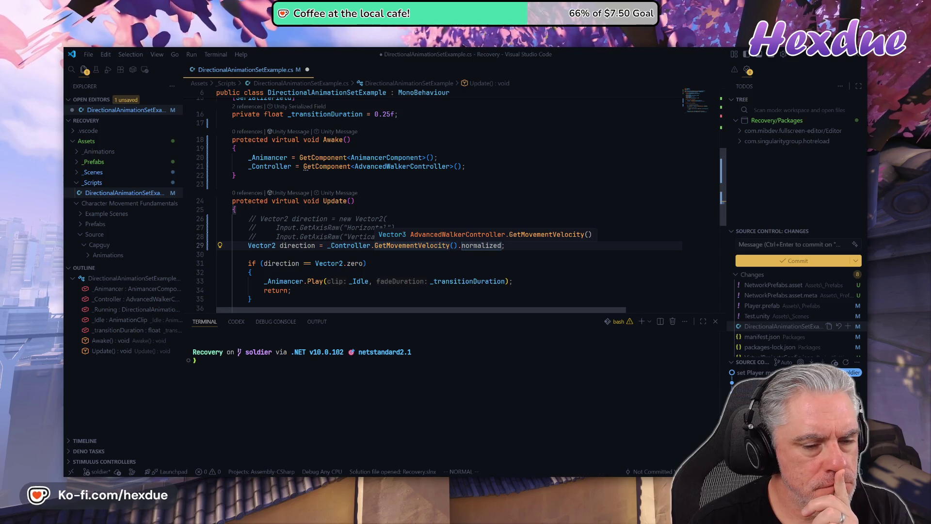
pyautogui.click(92, 57)
pyautogui.click(127, 221)
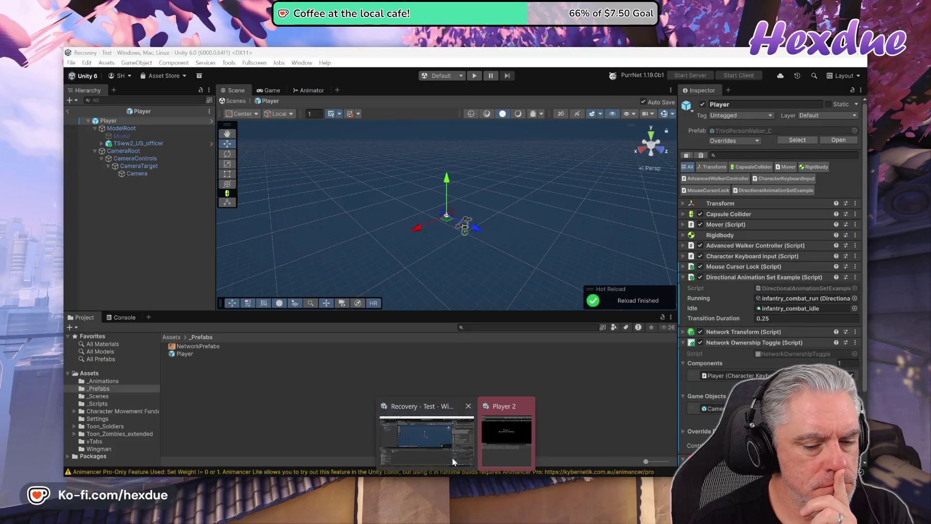
# Play-test the Player, running the soldier forward with W, then stop and return to the code.
pyautogui.click(452, 457)
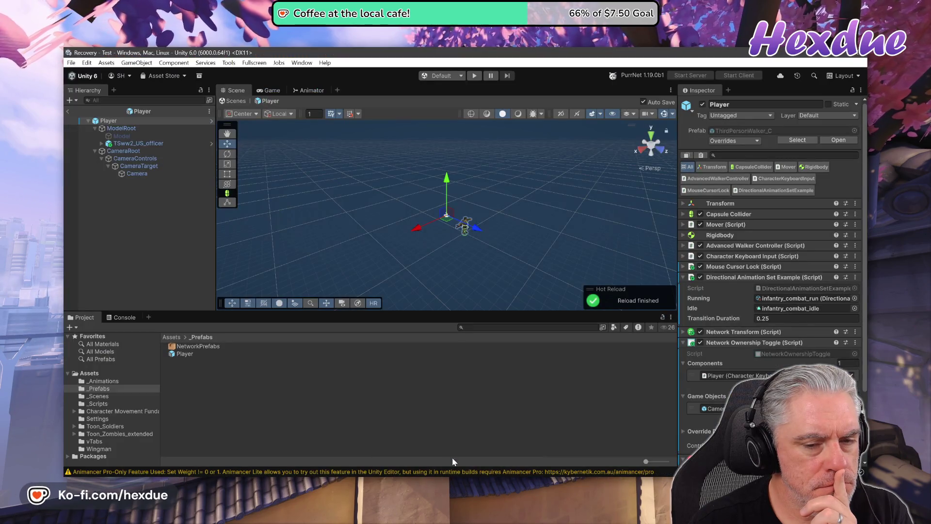
pyautogui.click(473, 75)
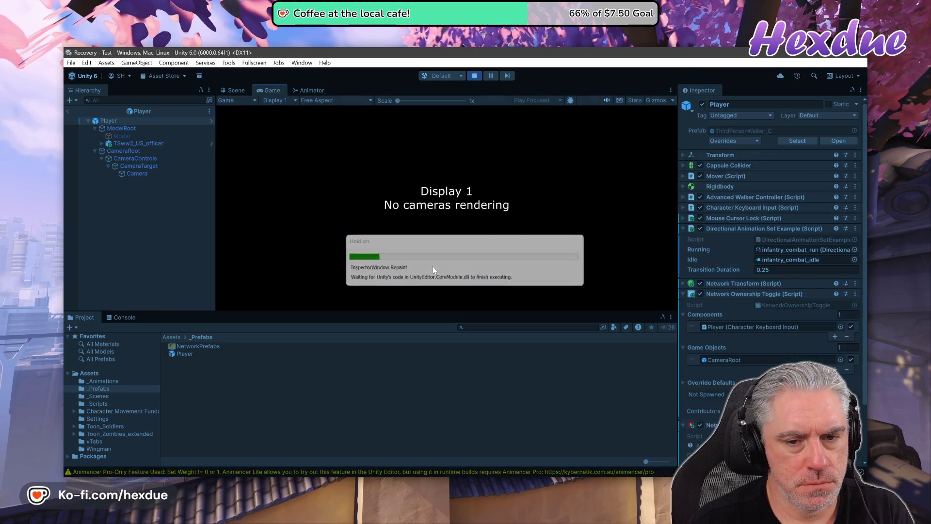
pyautogui.press('w')
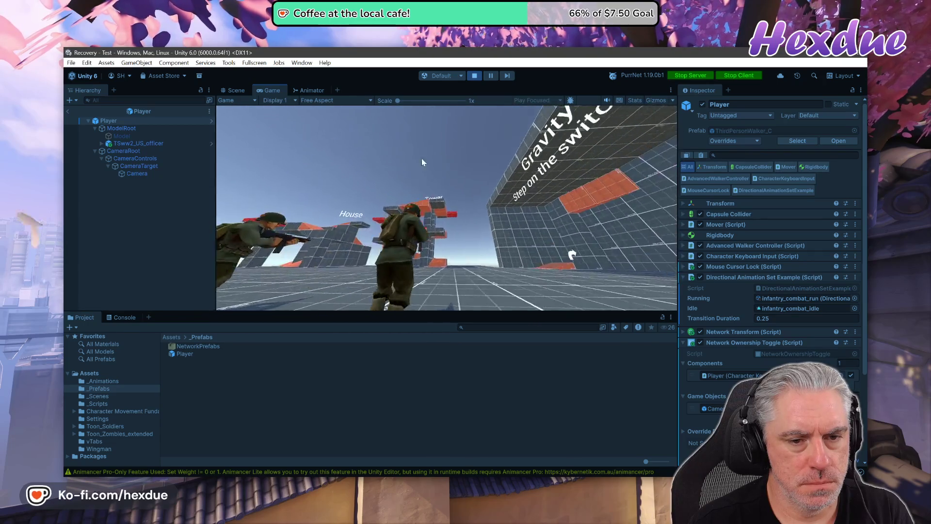
pyautogui.click(473, 78)
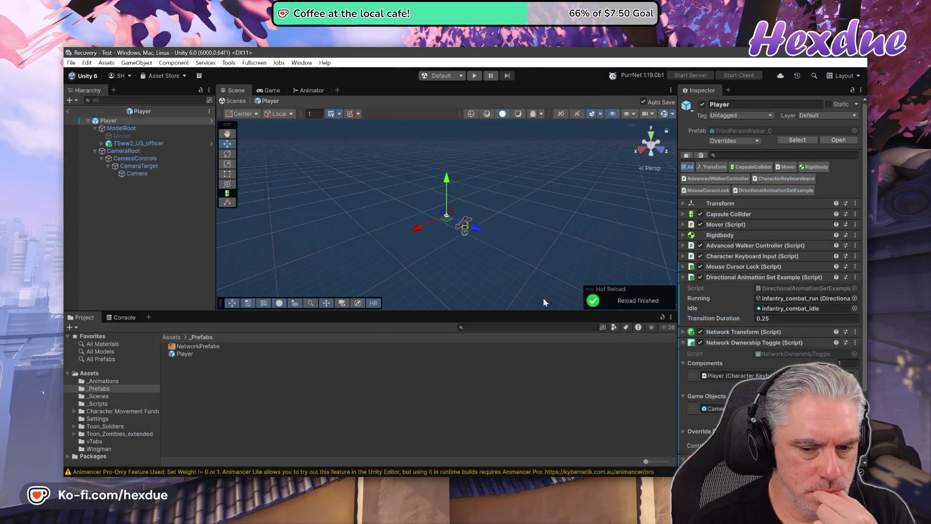
pyautogui.hotkey('alt', 'Tab')
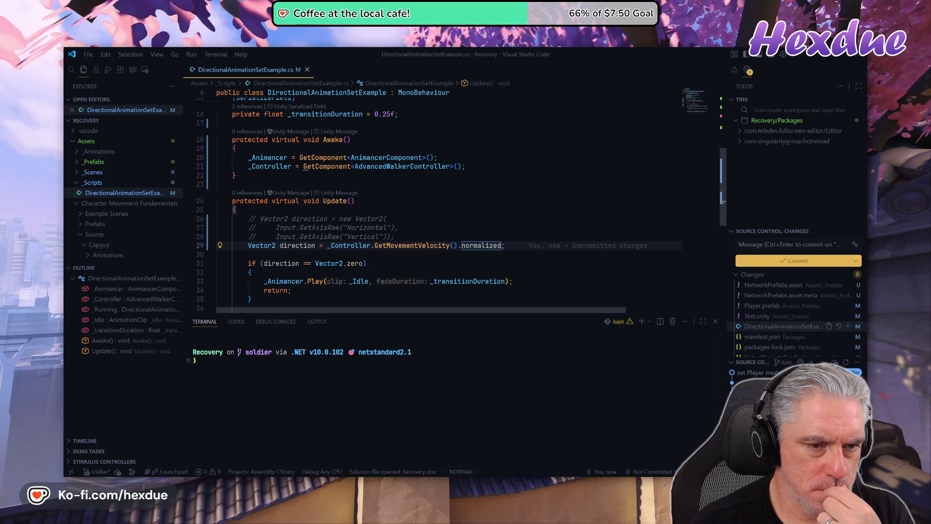
pyautogui.scroll(5, 436, 199)
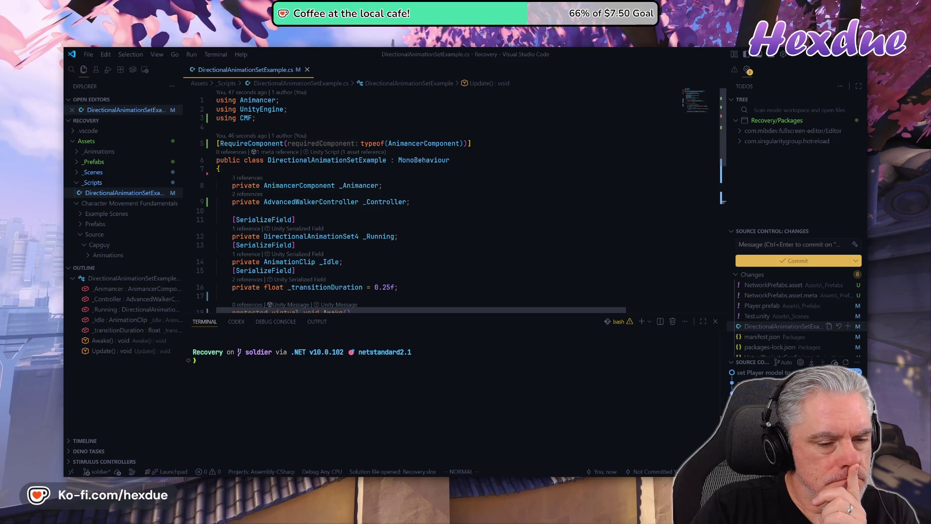
pyautogui.scroll(-2, 388, 204)
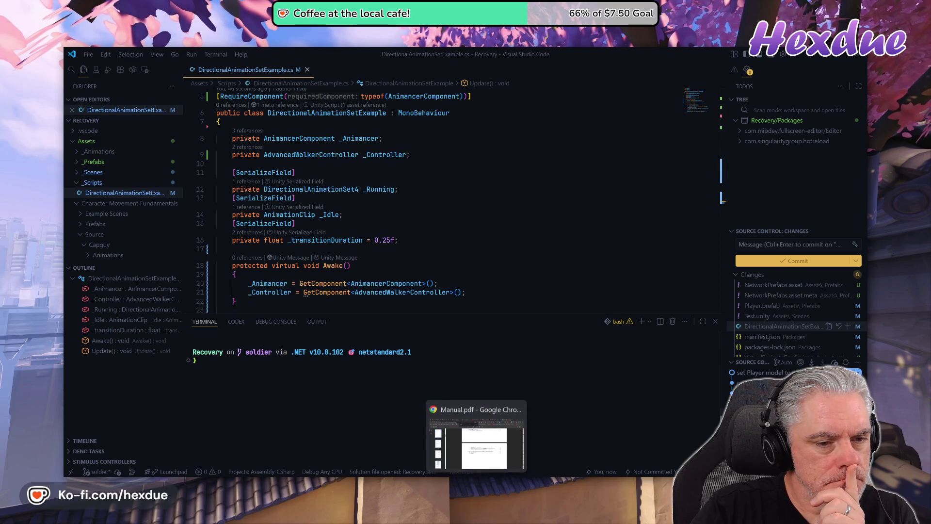
pyautogui.moveTo(329, 215)
pyautogui.moveTo(477, 478)
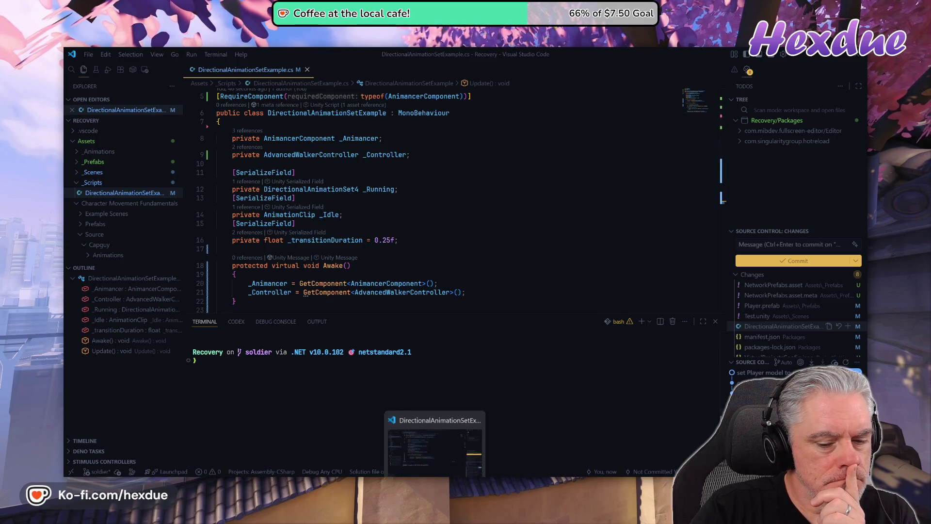
# Step through the 'direction' search matches in Manual.pdf up to page 31.
pyautogui.click(477, 437)
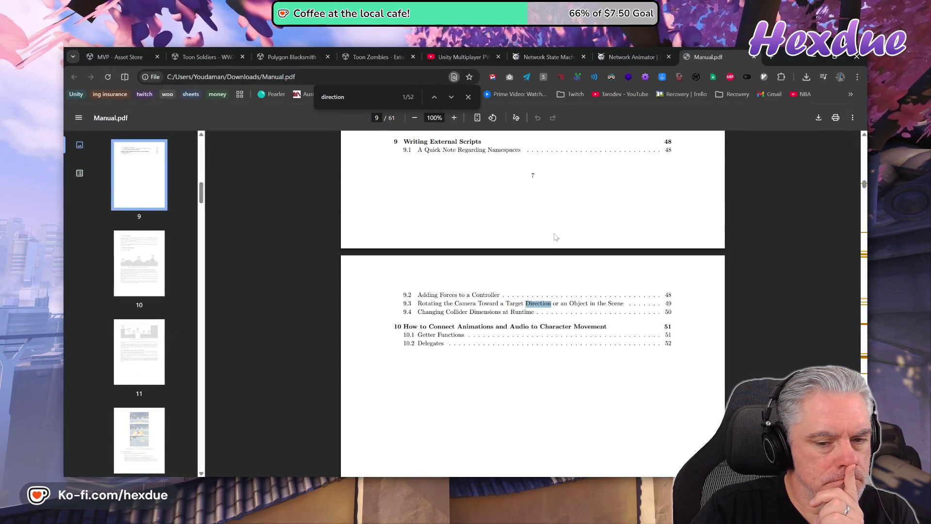
pyautogui.click(452, 97)
pyautogui.click(452, 97)
pyautogui.click(451, 98)
pyautogui.click(452, 98)
pyautogui.click(452, 98)
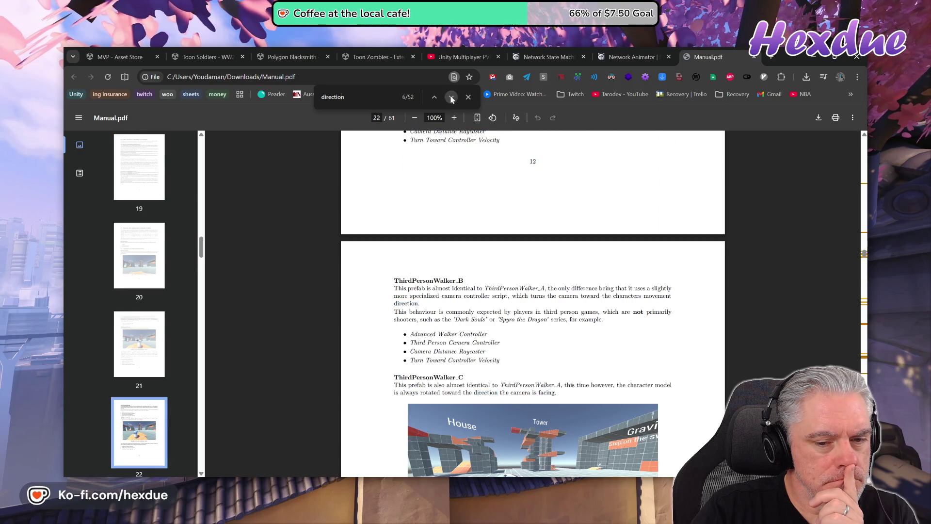
pyautogui.click(452, 98)
pyautogui.click(451, 98)
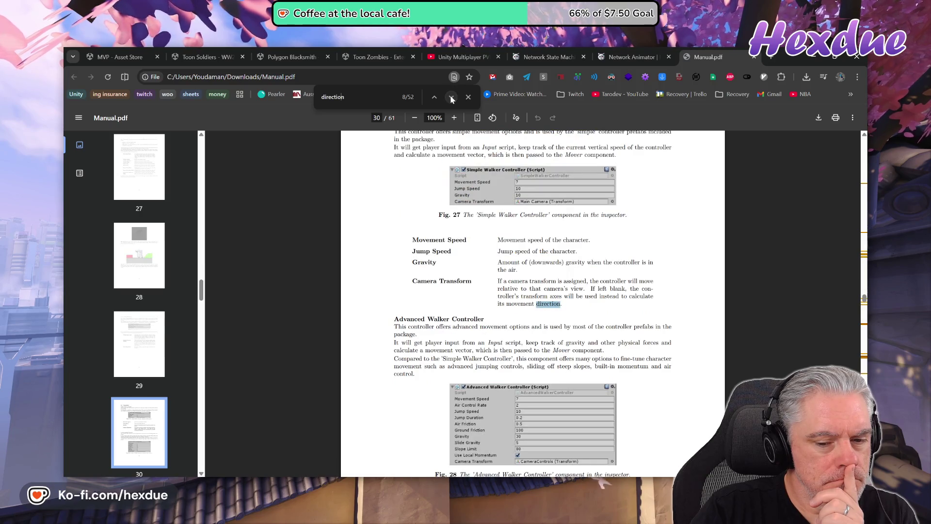
pyautogui.click(452, 97)
pyautogui.click(451, 97)
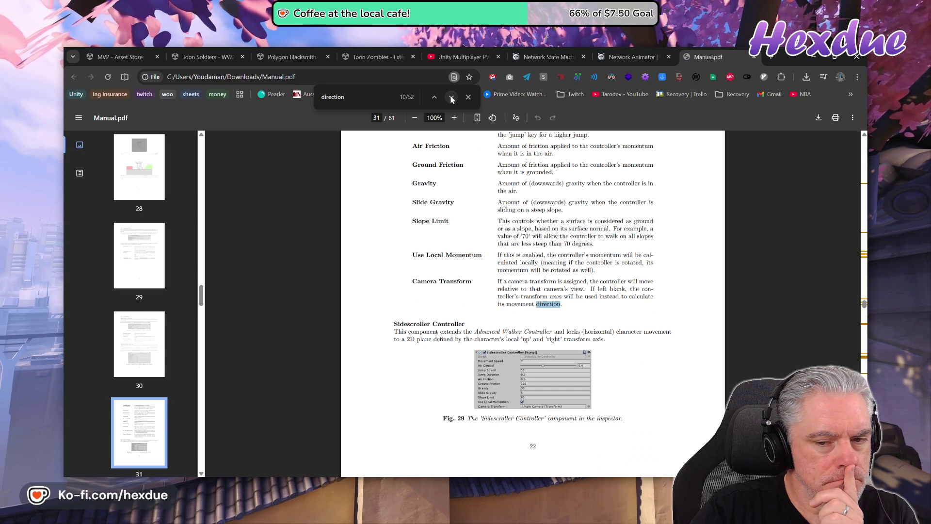
# Continue through the matches on pages 35–41, reading the page 41 entry, then return to VS Code.
pyautogui.click(451, 98)
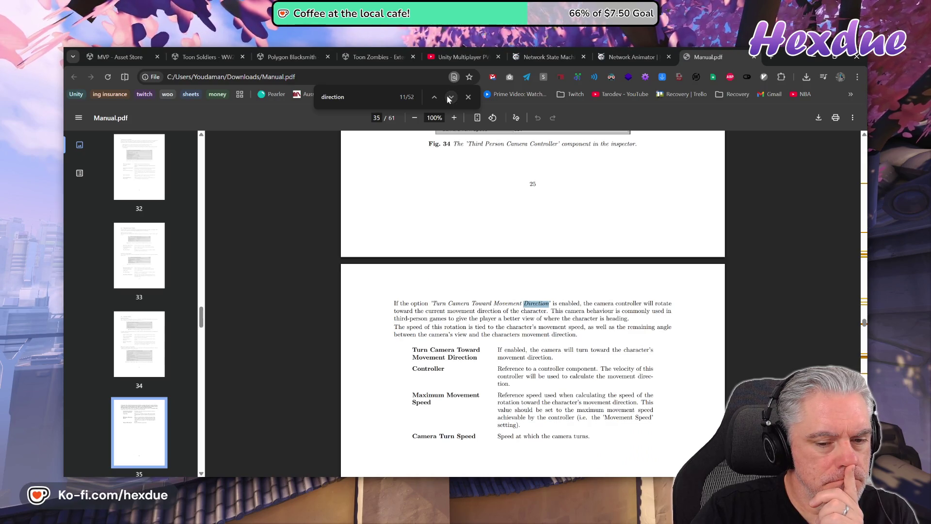
pyautogui.click(450, 97)
pyautogui.click(450, 98)
pyautogui.click(447, 97)
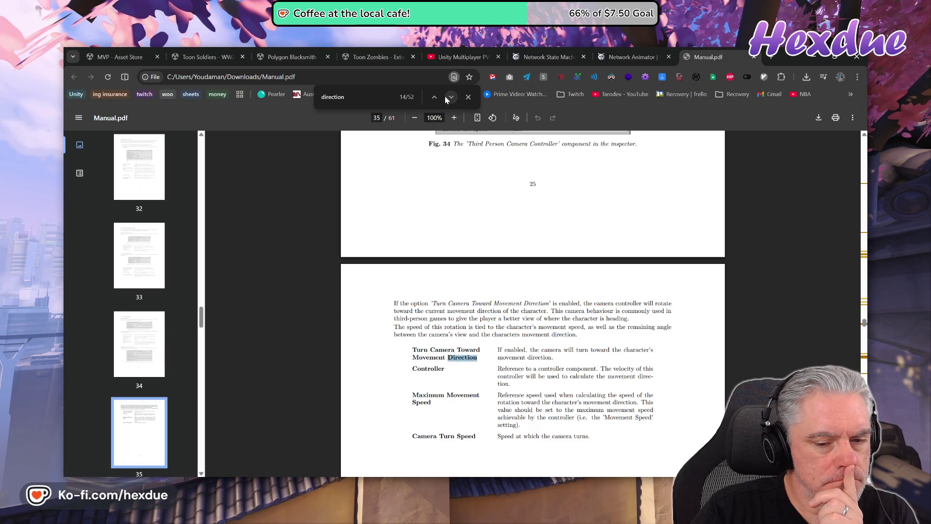
pyautogui.click(444, 96)
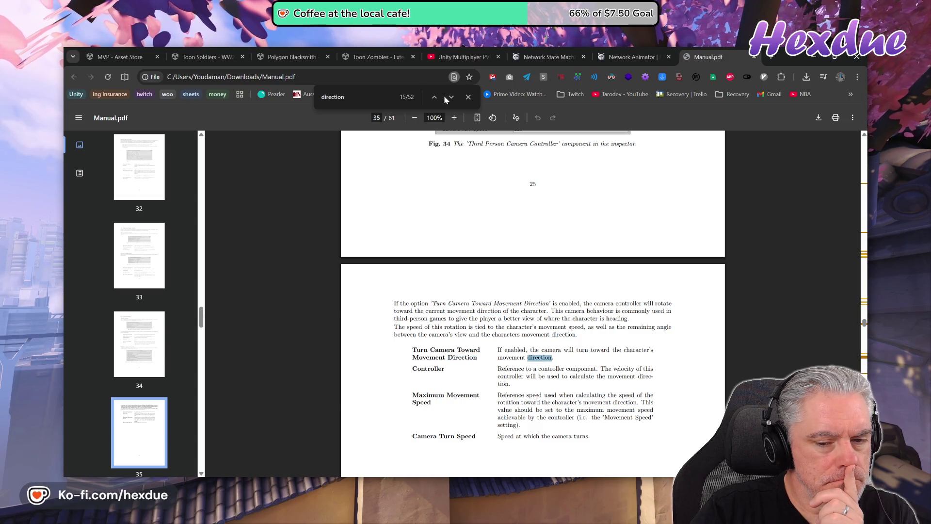
pyautogui.click(450, 97)
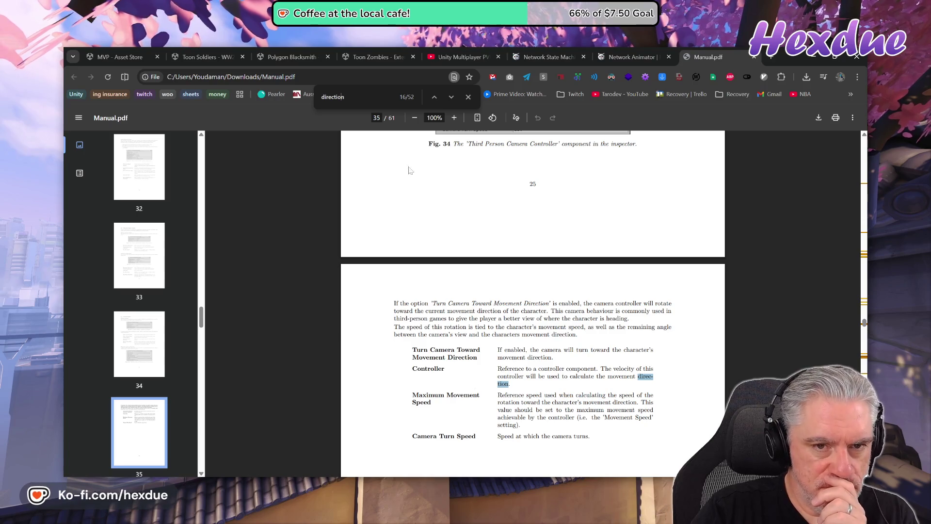
pyautogui.click(451, 99)
pyautogui.click(452, 100)
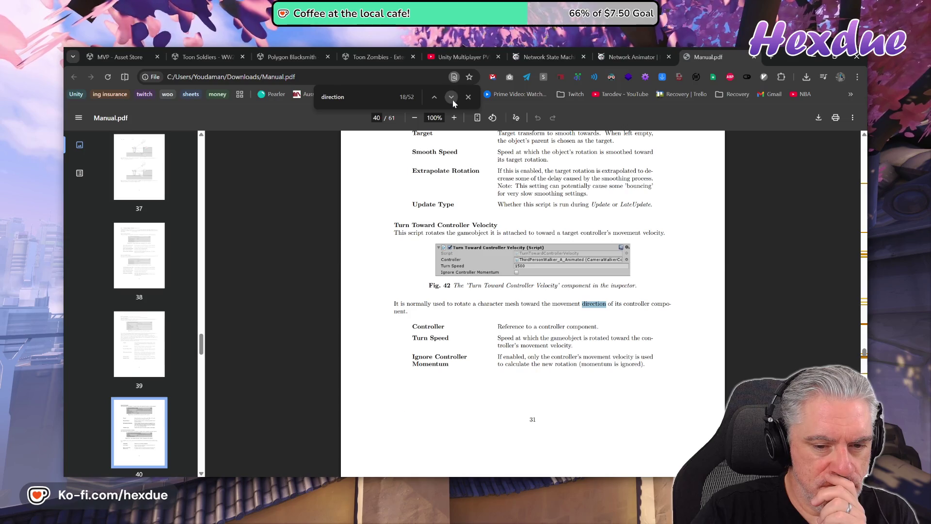
pyautogui.click(452, 99)
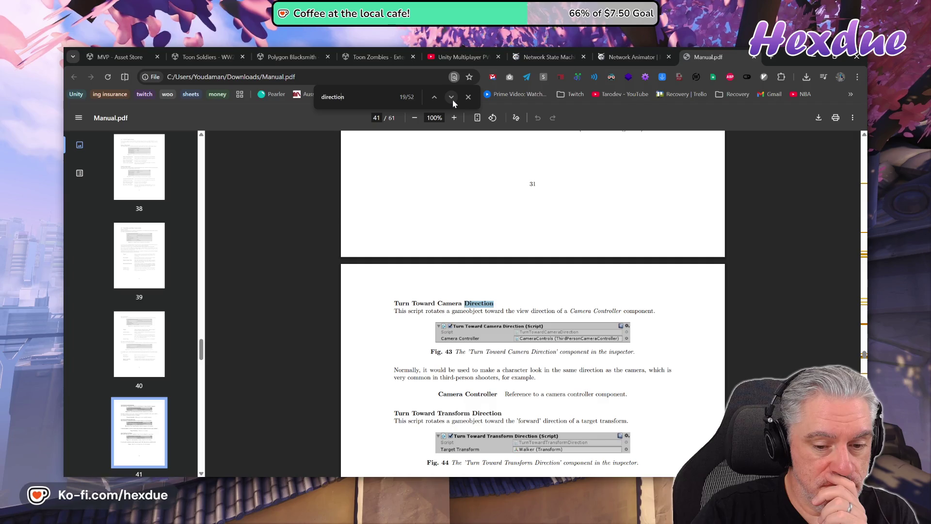
pyautogui.click(452, 100)
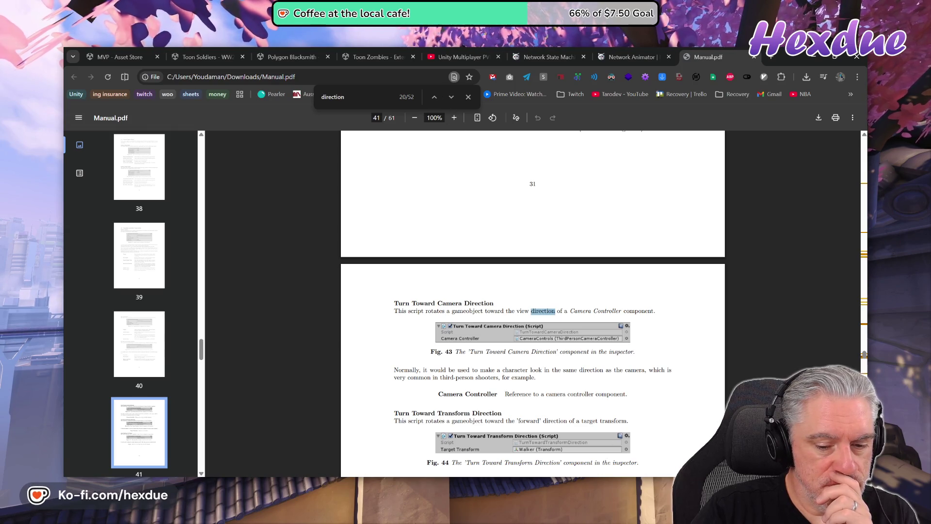
pyautogui.hotkey('alt', 'Tab')
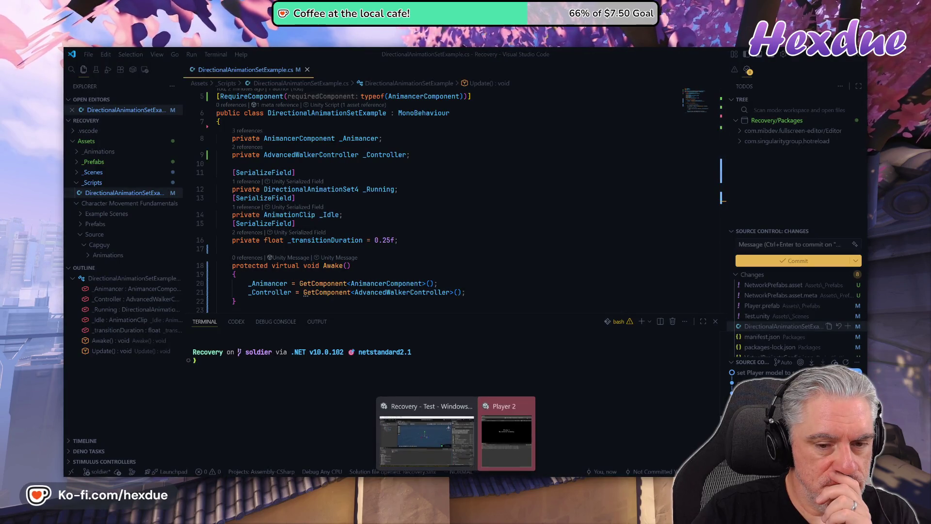
# Open TurnTowardTransformDirection.cs from ModelRoot's Inspector in the code editor.
pyautogui.click(443, 417)
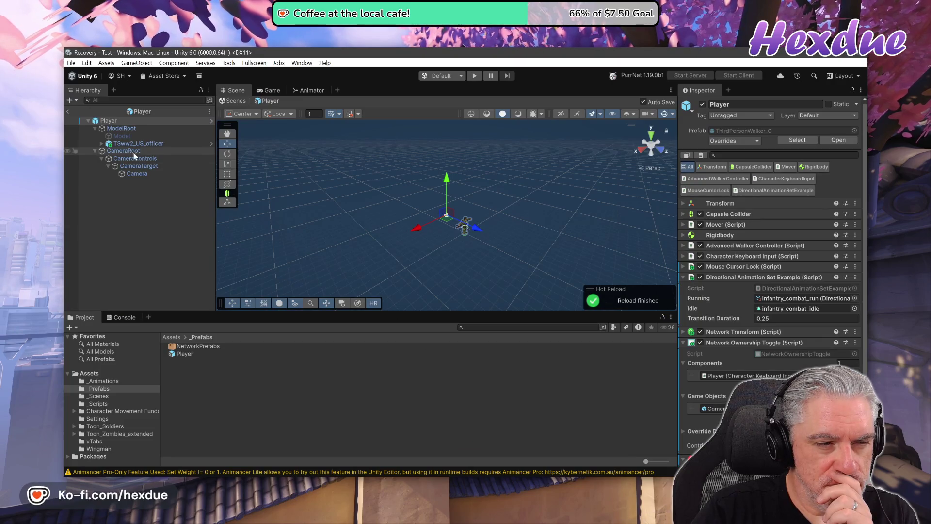
pyautogui.click(113, 130)
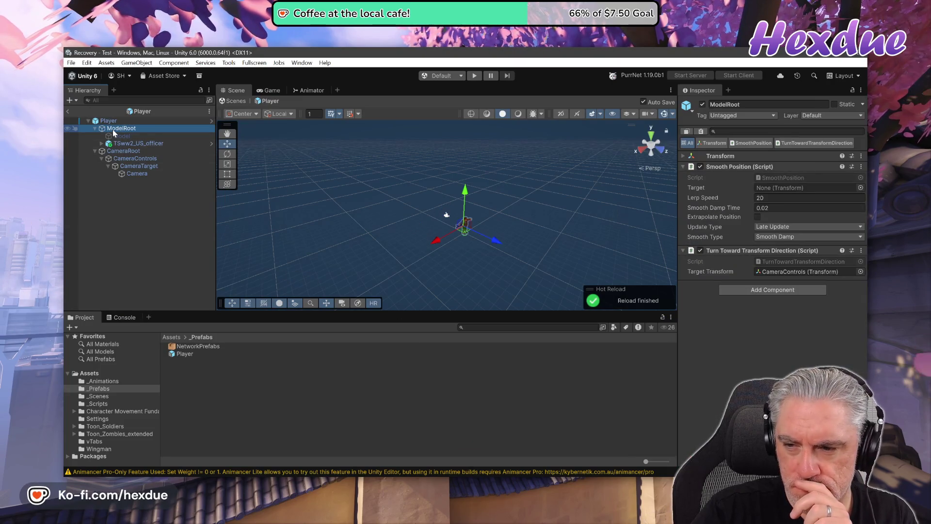
pyautogui.doubleClick(765, 268)
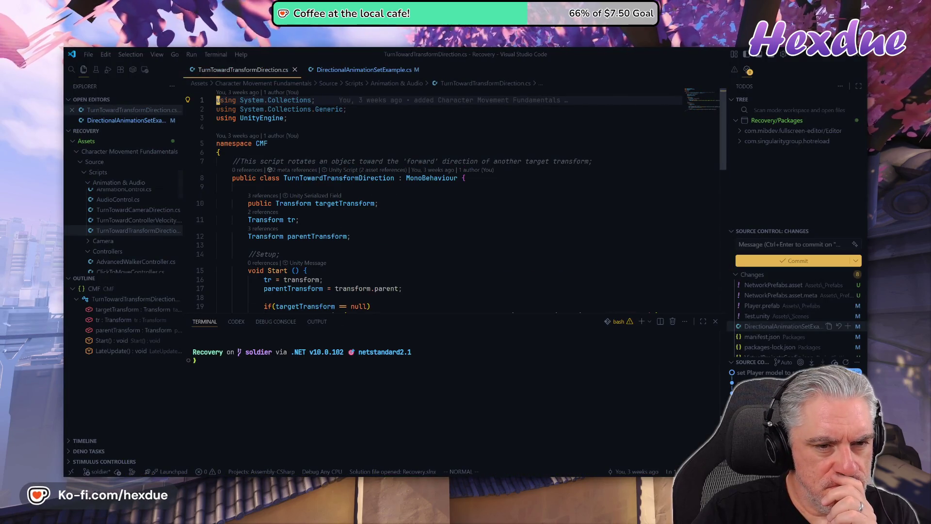
# Read through TurnTowardTransformDirection.cs and its field tooltips, then return to Unity.
pyautogui.moveTo(318, 237)
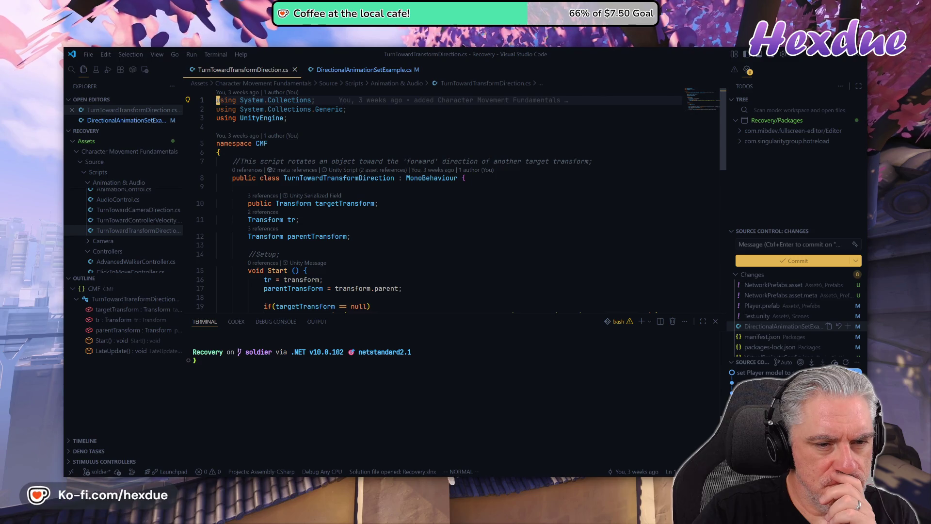
pyautogui.scroll(-3, 303, 259)
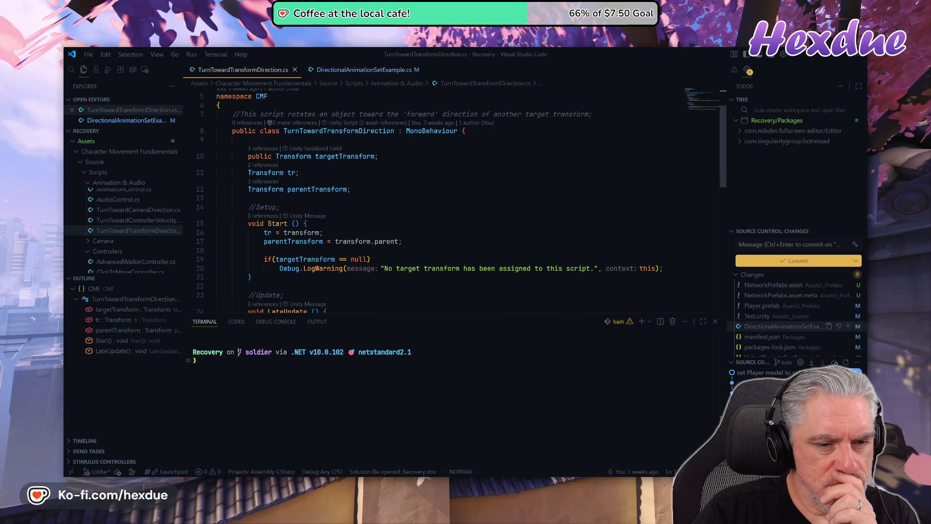
pyautogui.scroll(-4, 303, 261)
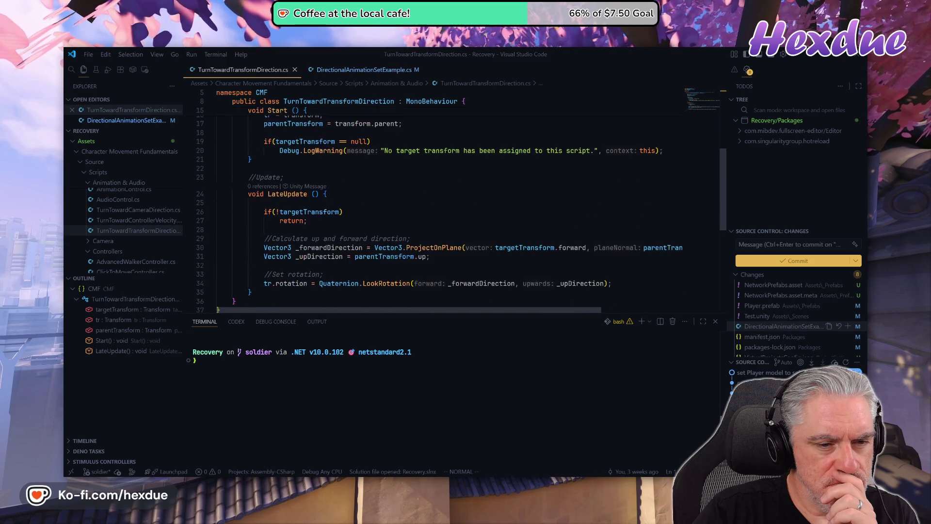
pyautogui.scroll(1, 303, 261)
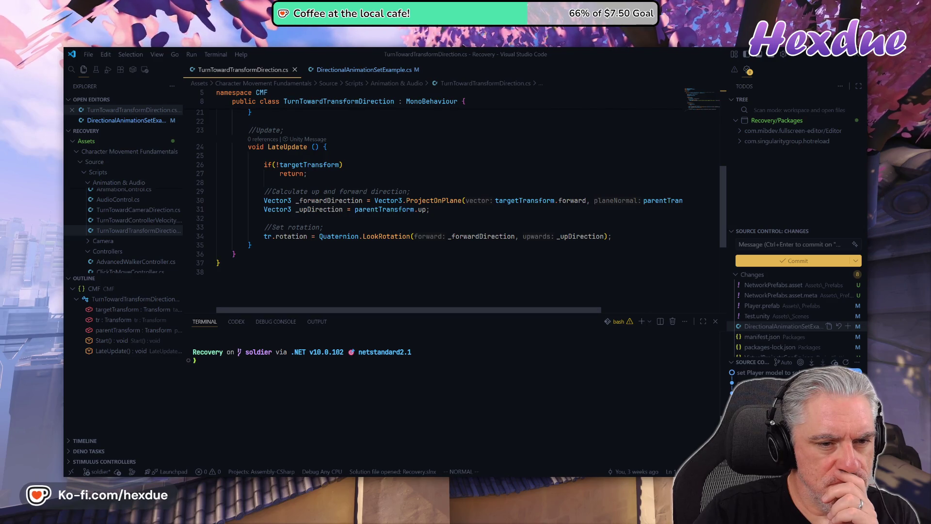
pyautogui.scroll(1, 303, 261)
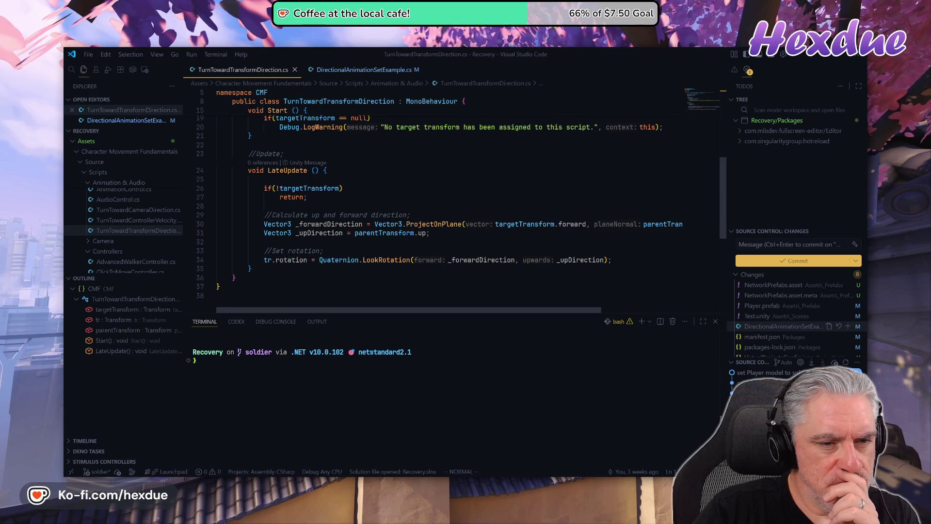
pyautogui.moveTo(291, 260)
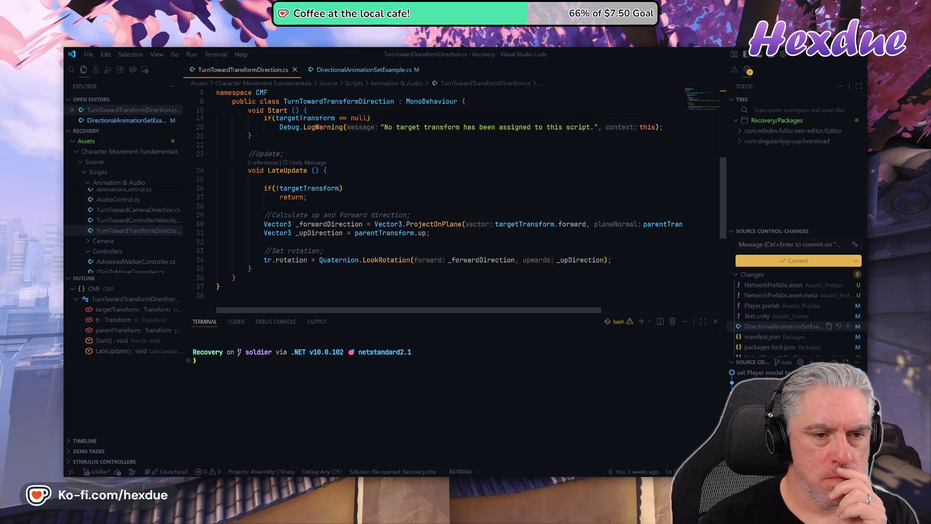
pyautogui.hotkey('ctrl', 'u')
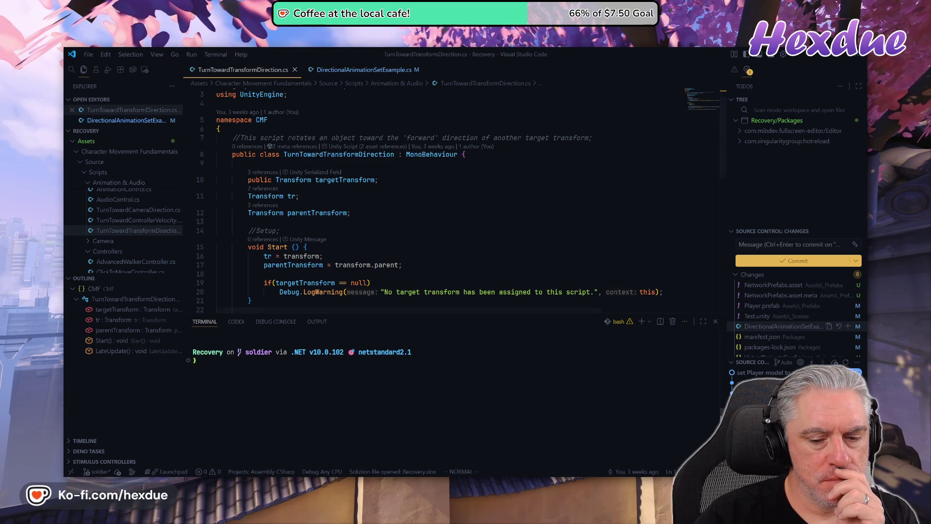
pyautogui.click(452, 450)
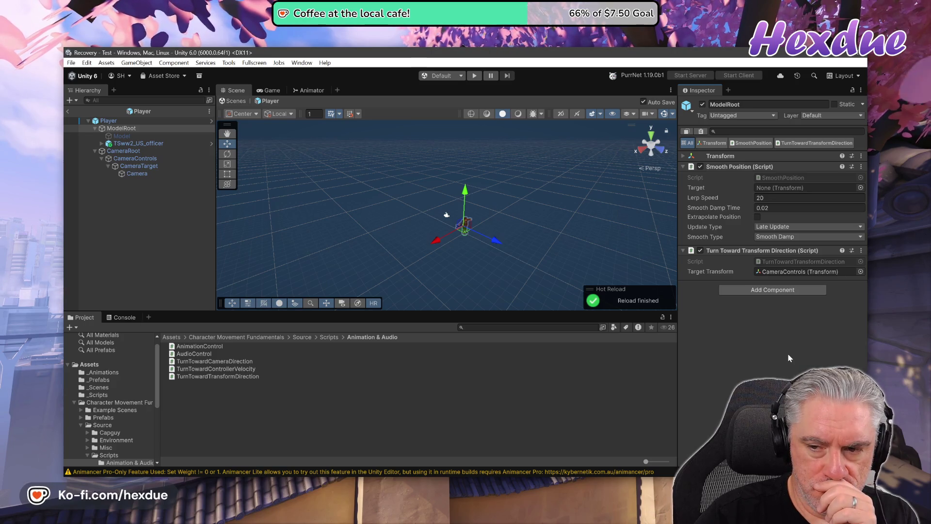
# Inspect the components of Model, ModelRoot, TSww2_US_officer and Player, then go back to VS Code.
pyautogui.click(122, 137)
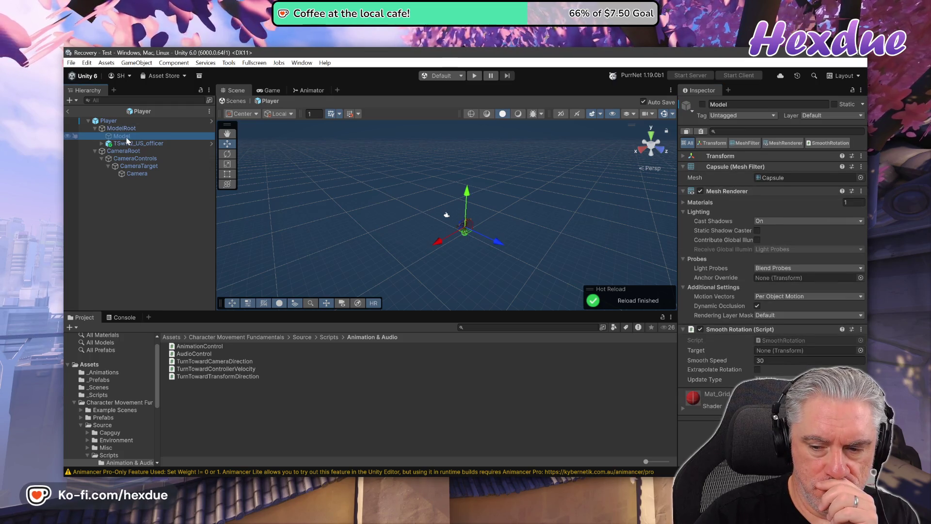
pyautogui.click(128, 129)
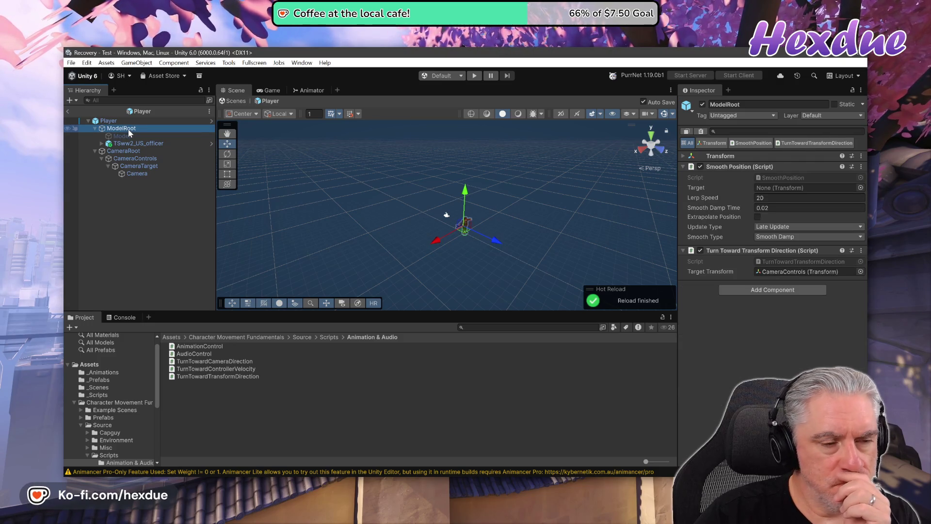
pyautogui.click(123, 144)
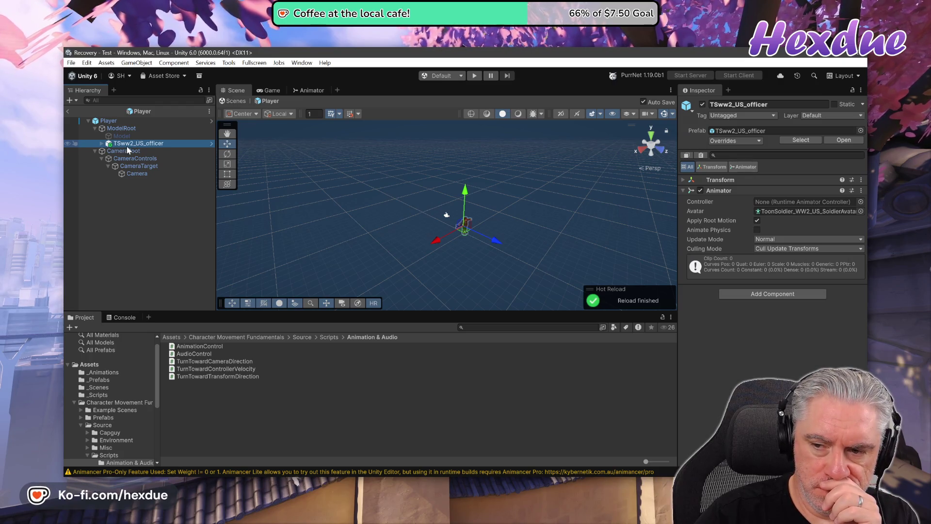
pyautogui.click(109, 121)
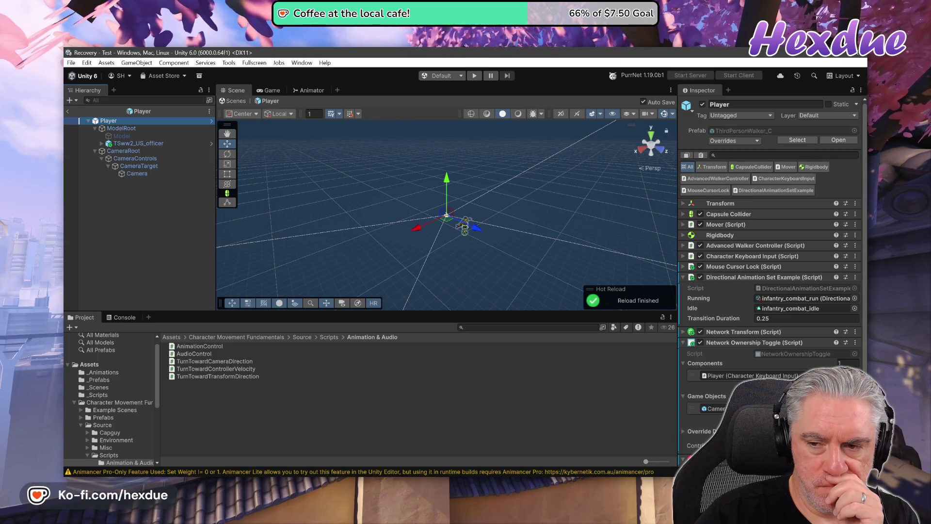
pyautogui.scroll(-2, 770, 272)
pyautogui.scroll(-2, 770, 272)
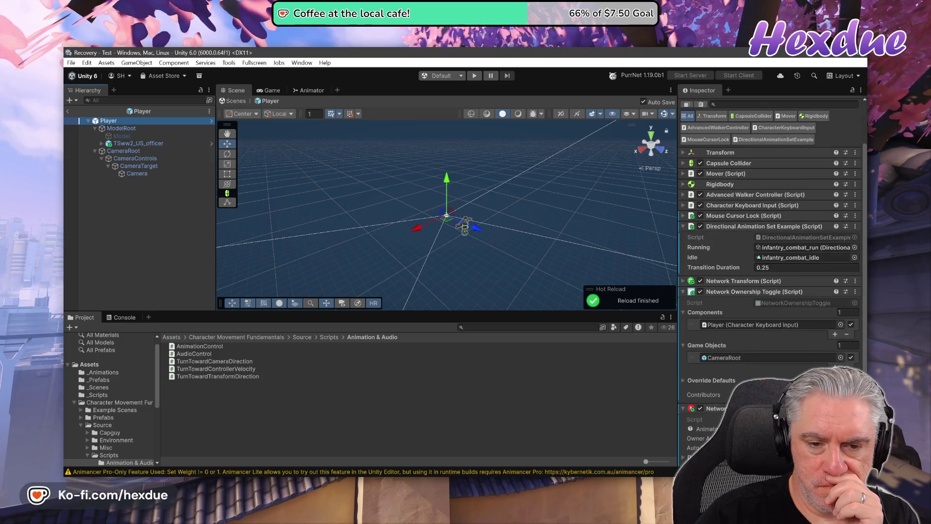
pyautogui.hotkey('alt', 'Tab')
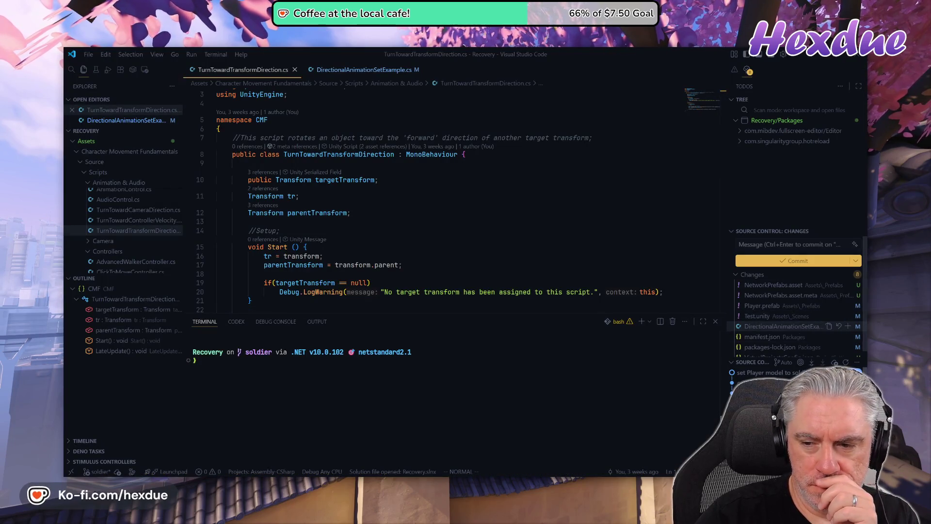
# Discard DirectionalAnimationSetExample.cs changes and close both TurnTowardTransformDirection.cs and DirectionalAnimationSetExample.cs tabs.
pyautogui.click(839, 327)
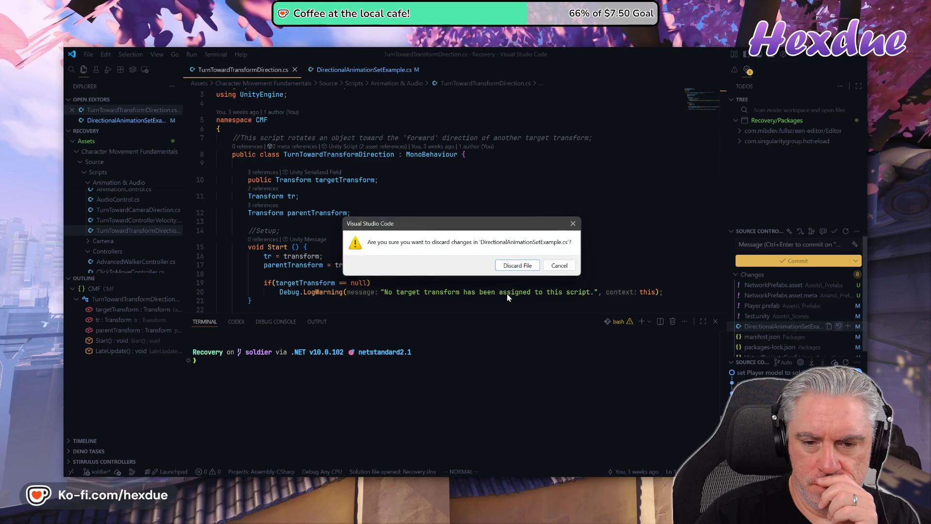
pyautogui.click(517, 266)
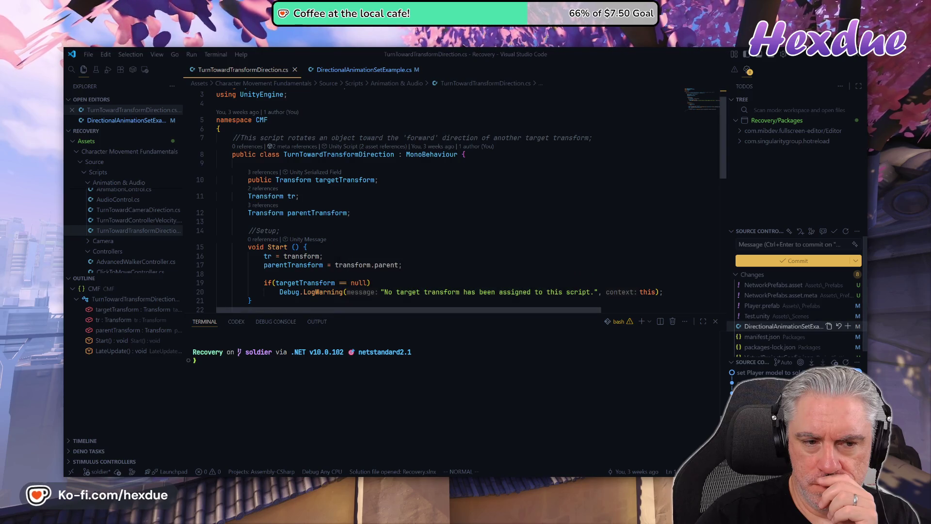
pyautogui.click(294, 71)
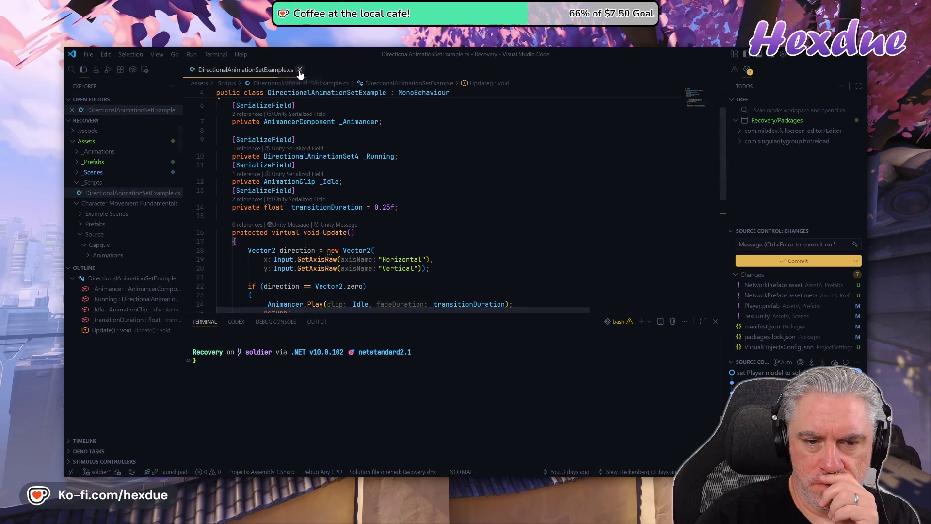
pyautogui.click(298, 70)
pyautogui.moveTo(756, 383)
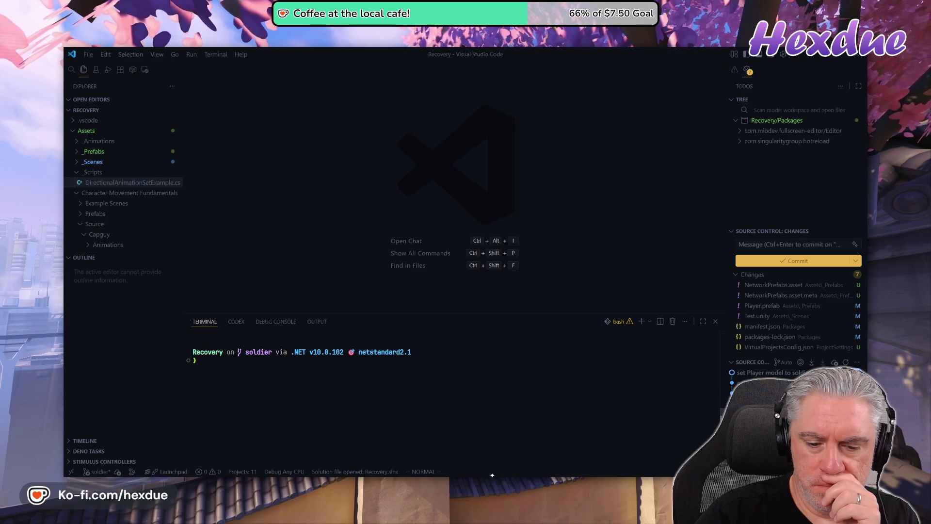
# Add Directional Animation Set Example as a second slot in Network Ownership Toggle's Components list.
pyautogui.moveTo(455, 485)
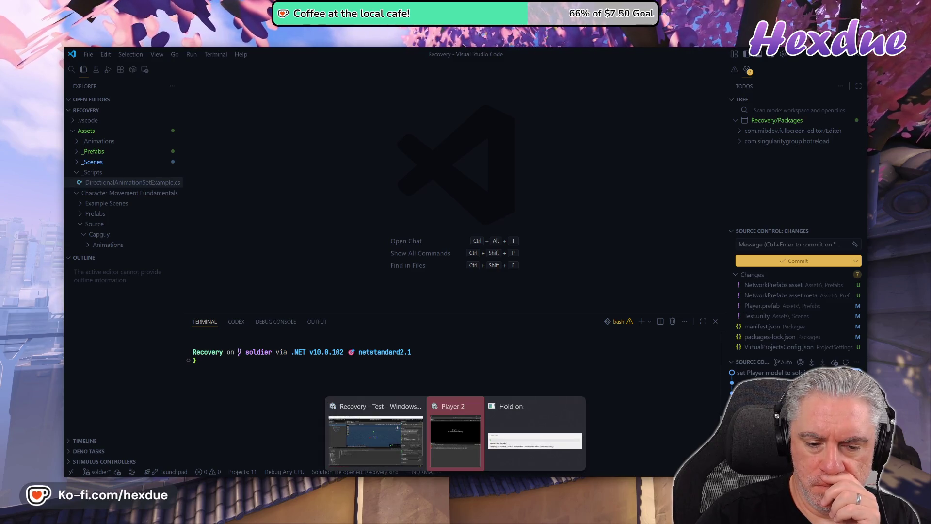
pyautogui.click(406, 445)
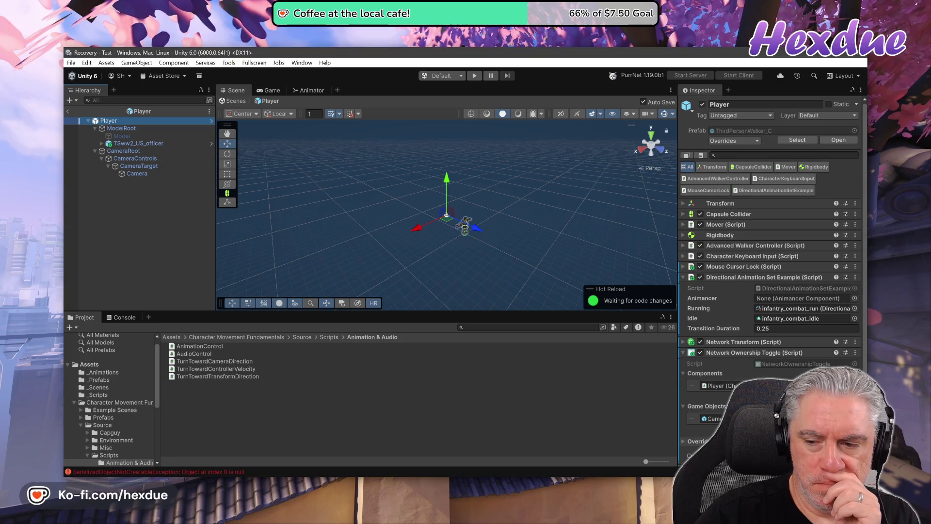
pyautogui.scroll(-3, 830, 345)
pyautogui.click(835, 346)
pyautogui.click(835, 345)
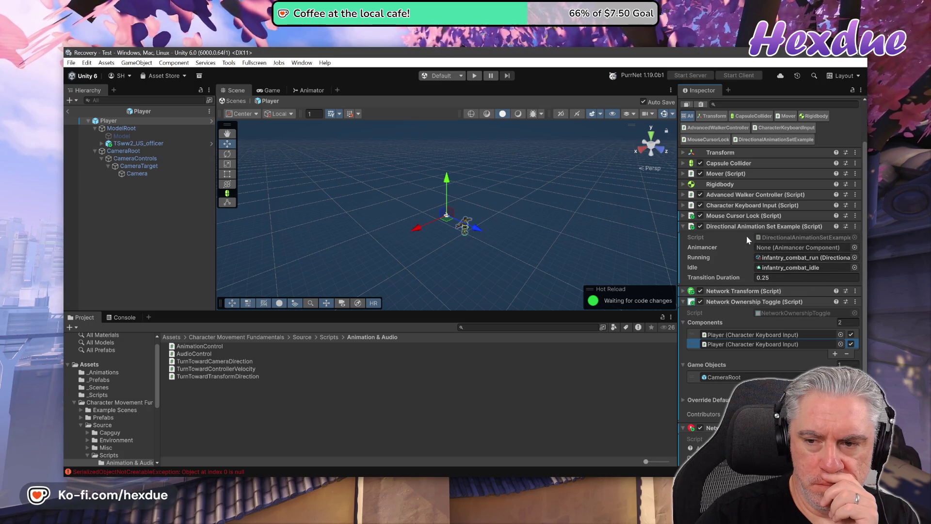
pyautogui.moveTo(739, 231)
pyautogui.mouseDown()
pyautogui.moveTo(757, 257)
pyautogui.moveTo(754, 343)
pyautogui.mouseUp()
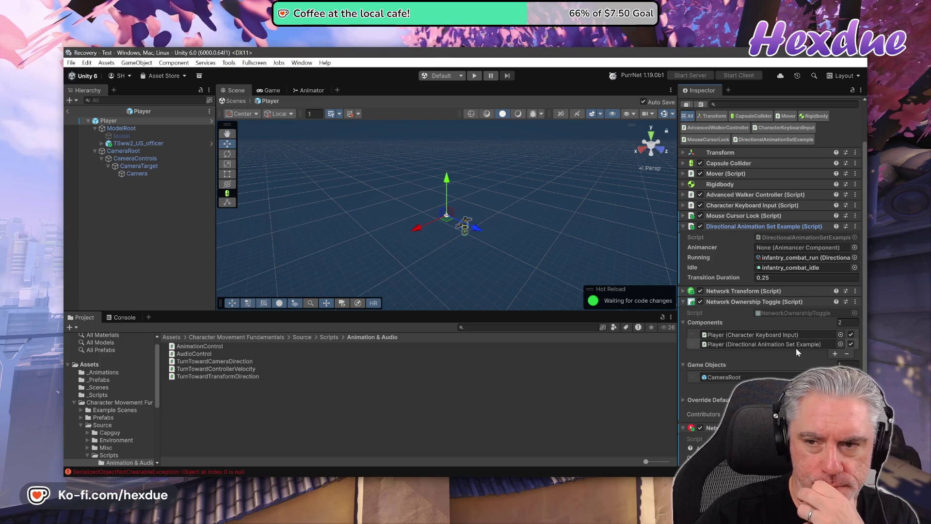
# Review the Player prefab's overrides list.
pyautogui.scroll(-3, 786, 331)
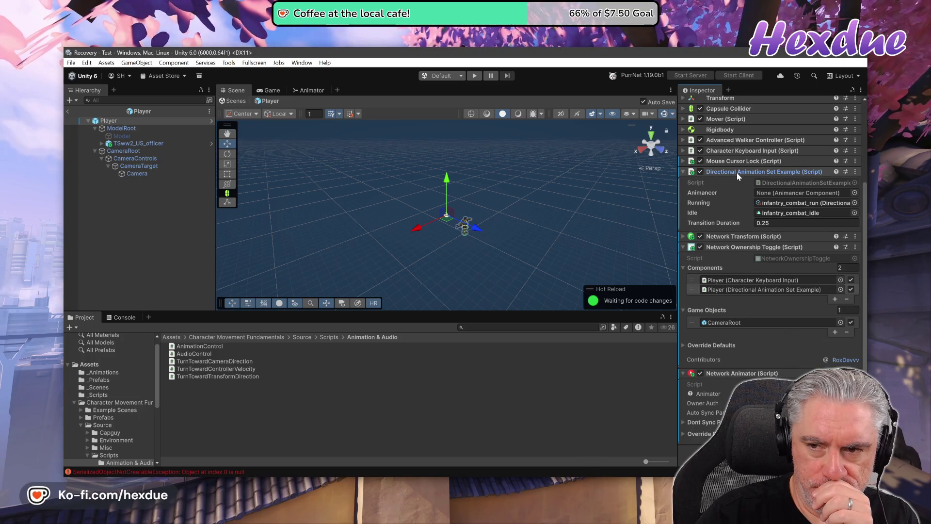
pyautogui.scroll(5, 710, 396)
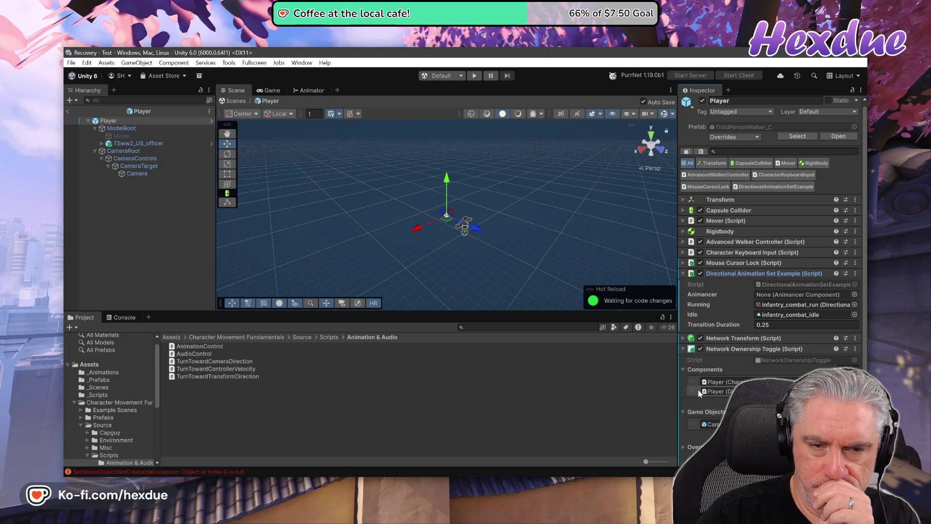
pyautogui.scroll(-5, 750, 371)
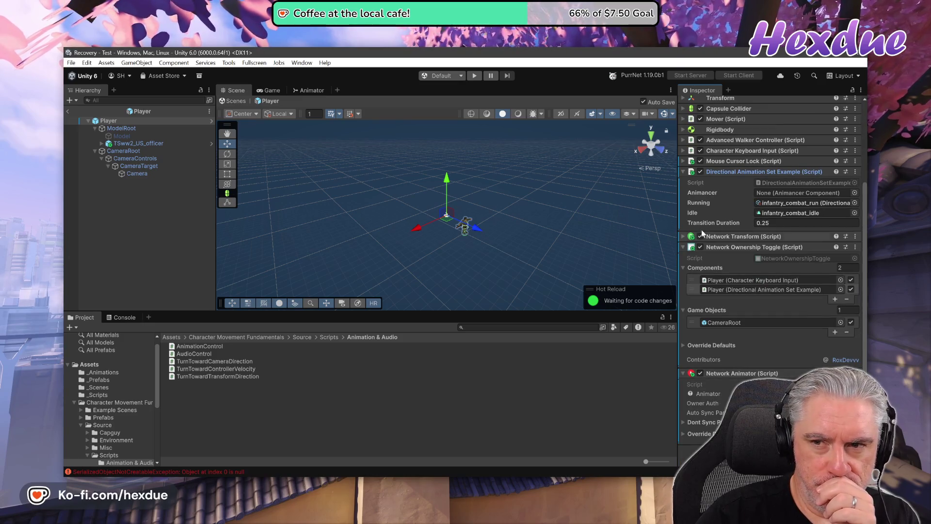
pyautogui.scroll(5, 728, 204)
pyautogui.click(744, 139)
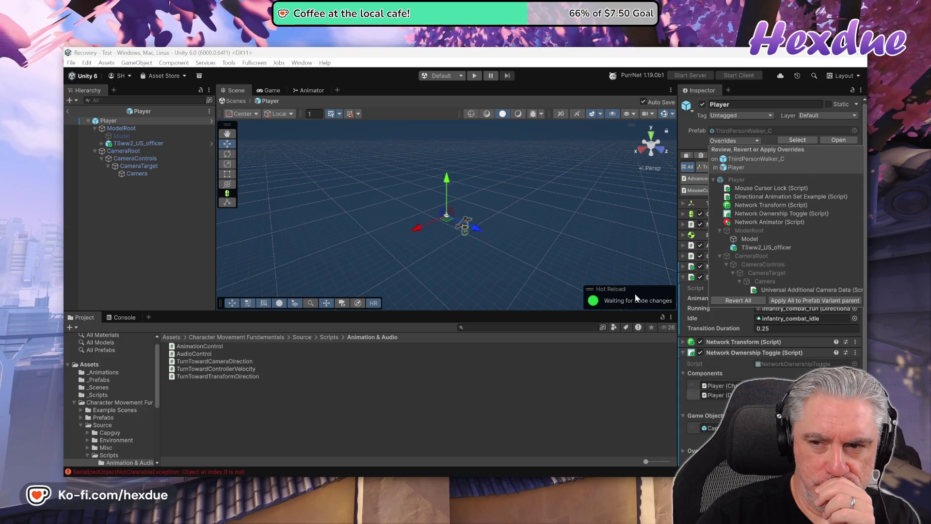
# Add an Animancer Component to the Player object.
pyautogui.click(621, 369)
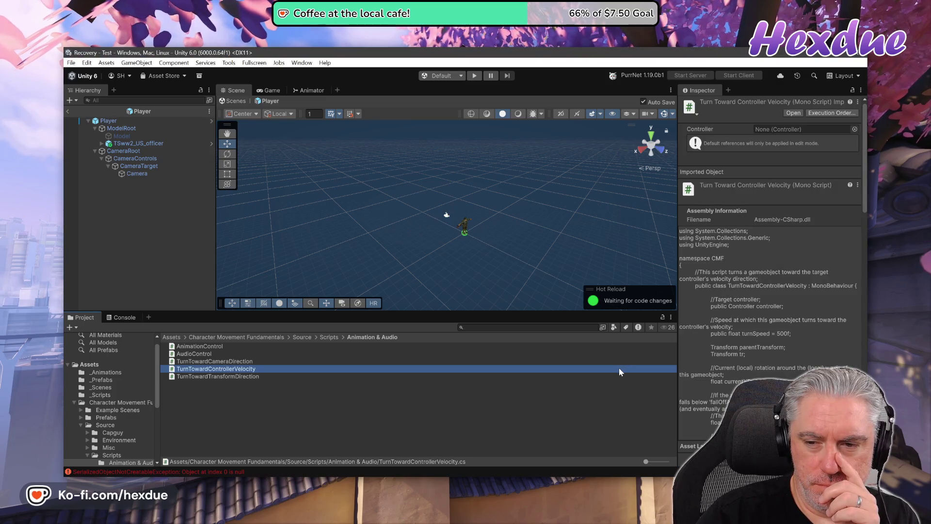
pyautogui.click(108, 120)
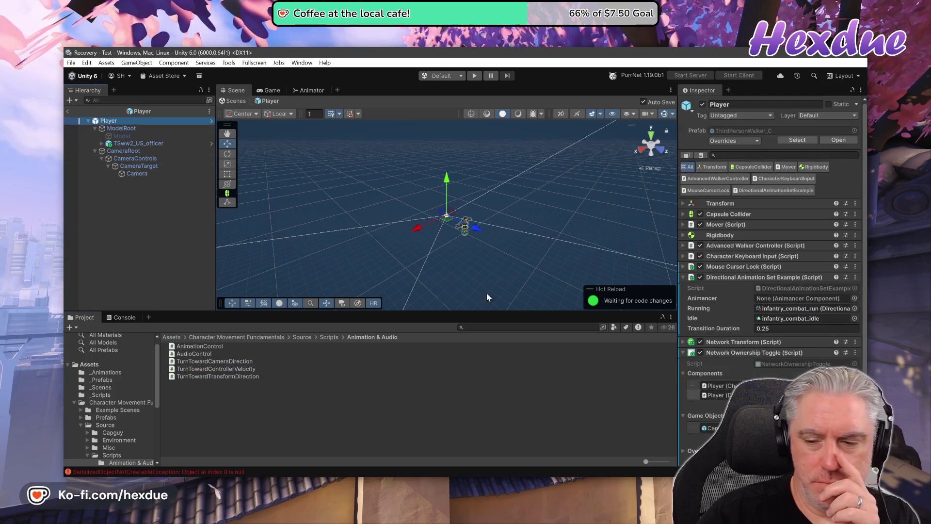
pyautogui.scroll(-4, 723, 413)
pyautogui.click(835, 332)
pyautogui.write('anim')
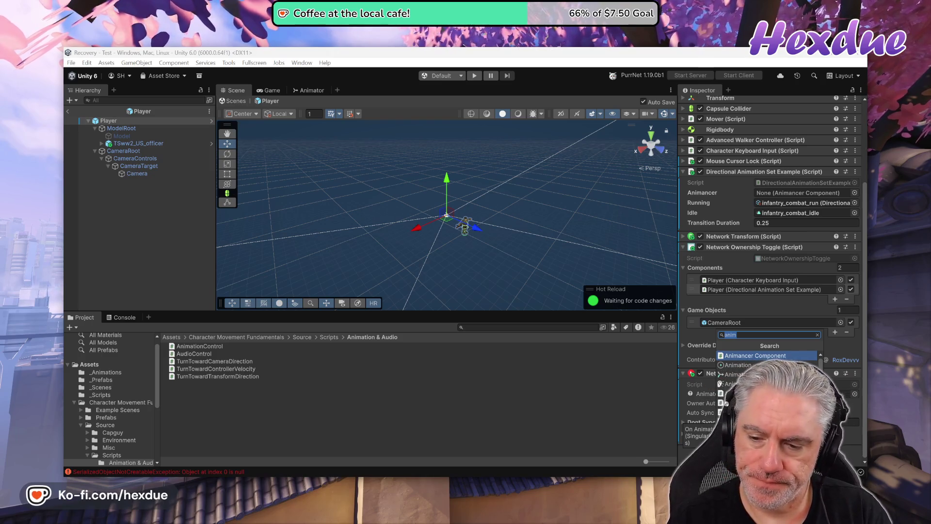
pyautogui.click(771, 355)
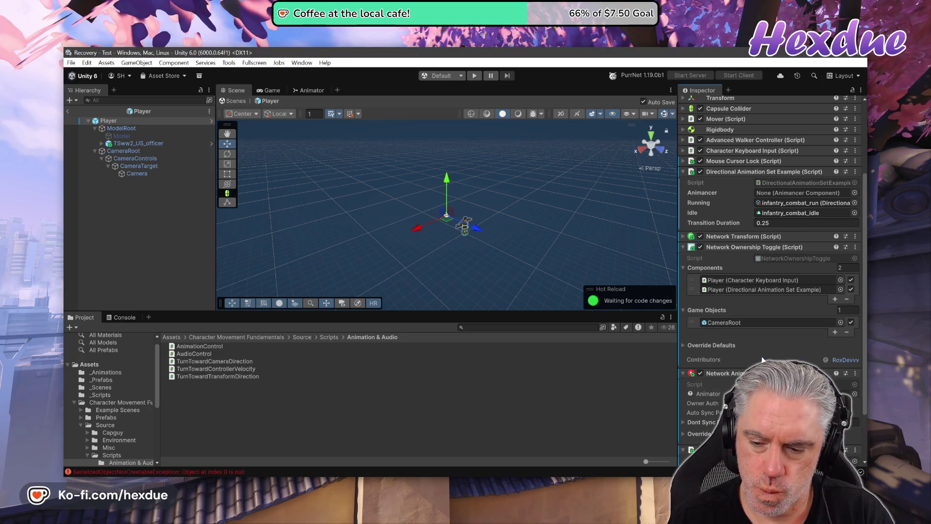
# With all components collapsed, move Animancer Component above Directional Animation Set Example and start play mode.
pyautogui.scroll(-3, 762, 359)
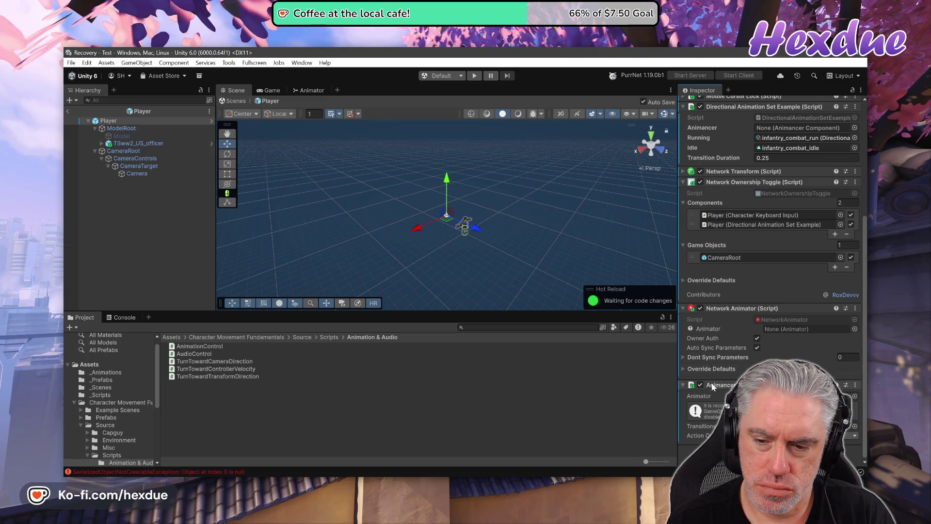
pyautogui.moveTo(718, 383)
pyautogui.mouseDown()
pyautogui.moveTo(772, 245)
pyautogui.moveTo(758, 193)
pyautogui.mouseUp()
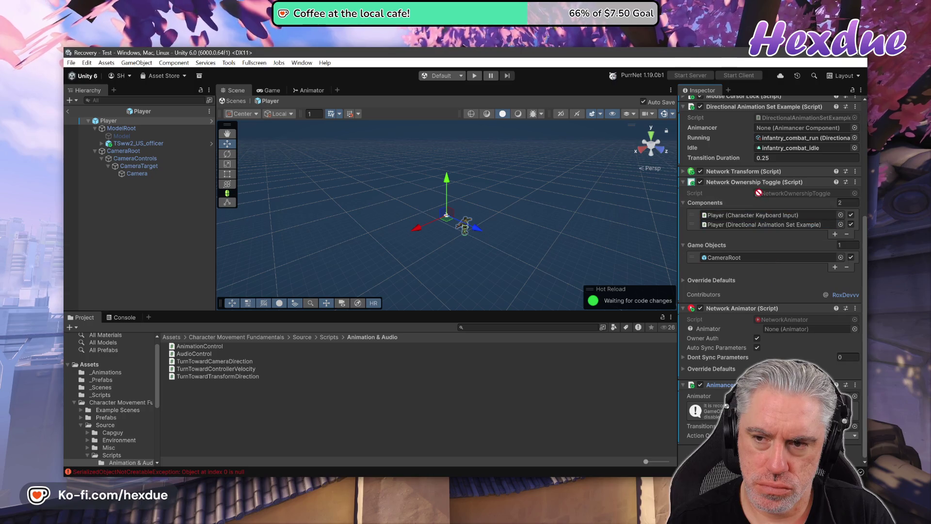
pyautogui.scroll(2, 737, 164)
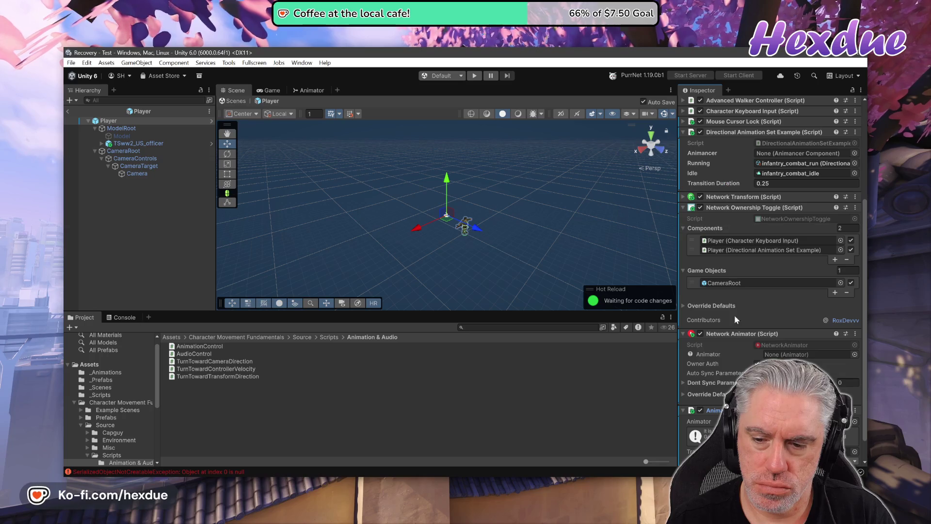
pyautogui.scroll(2, 683, 413)
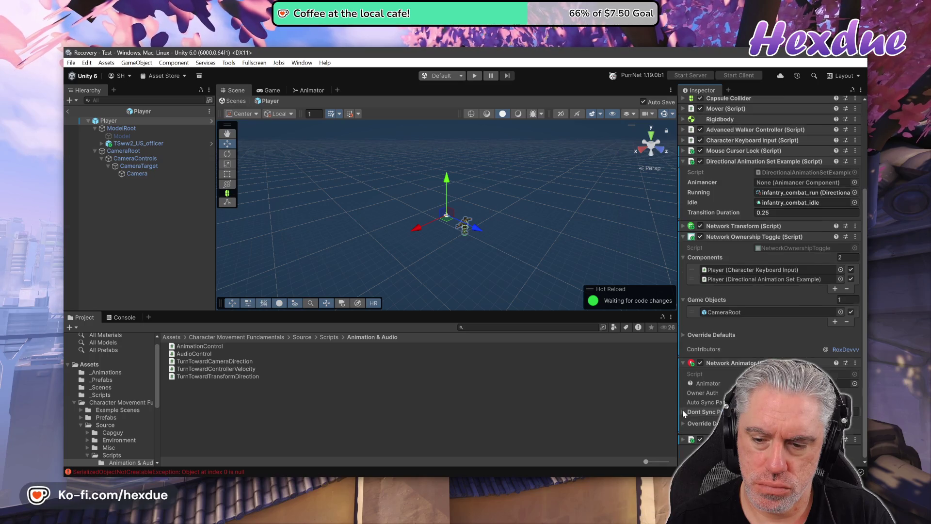
pyautogui.click(860, 90)
pyautogui.click(824, 162)
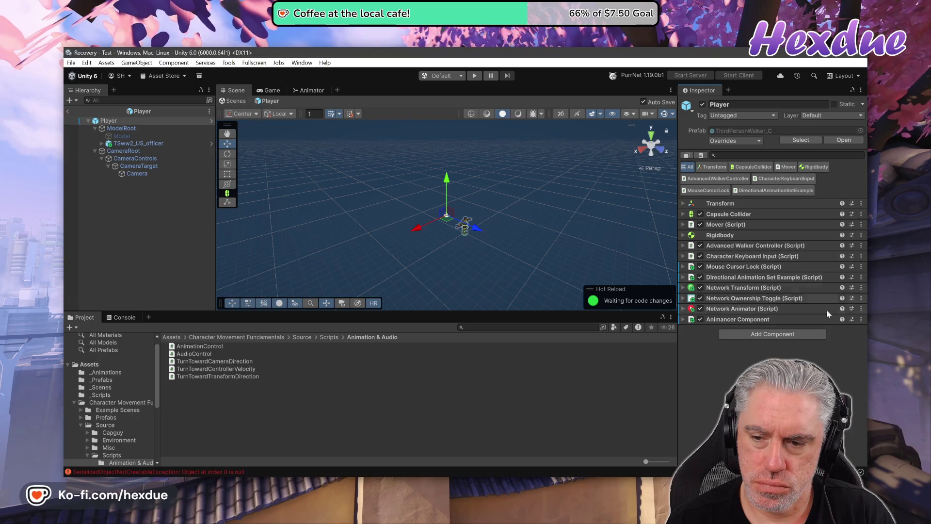
pyautogui.moveTo(722, 324)
pyautogui.mouseDown()
pyautogui.moveTo(770, 267)
pyautogui.moveTo(741, 274)
pyautogui.moveTo(739, 362)
pyautogui.moveTo(738, 349)
pyautogui.mouseUp()
pyautogui.moveTo(730, 287); pyautogui.dragTo(730, 285)
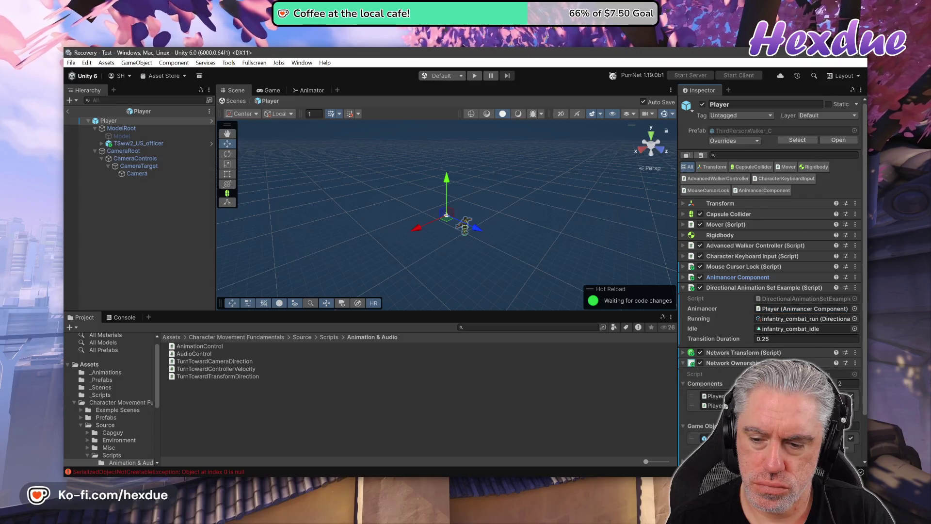
pyautogui.scroll(-2, 771, 282)
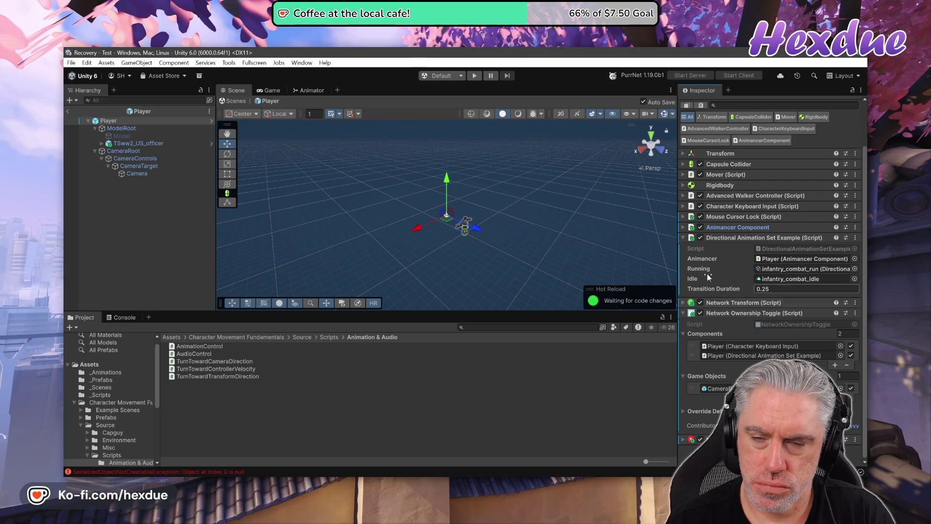
pyautogui.click(474, 78)
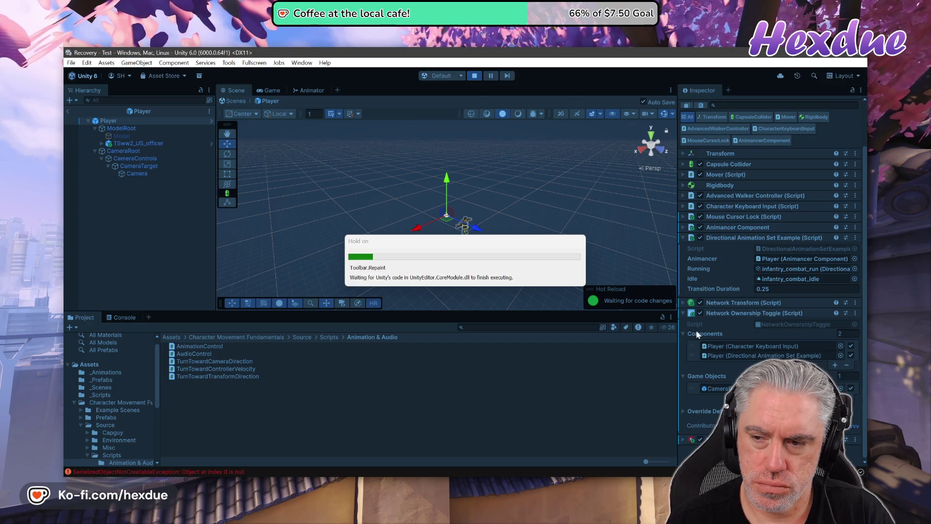
# Run the soldier forward and around the level with W and the mouse, then stop play mode.
pyautogui.press('w')
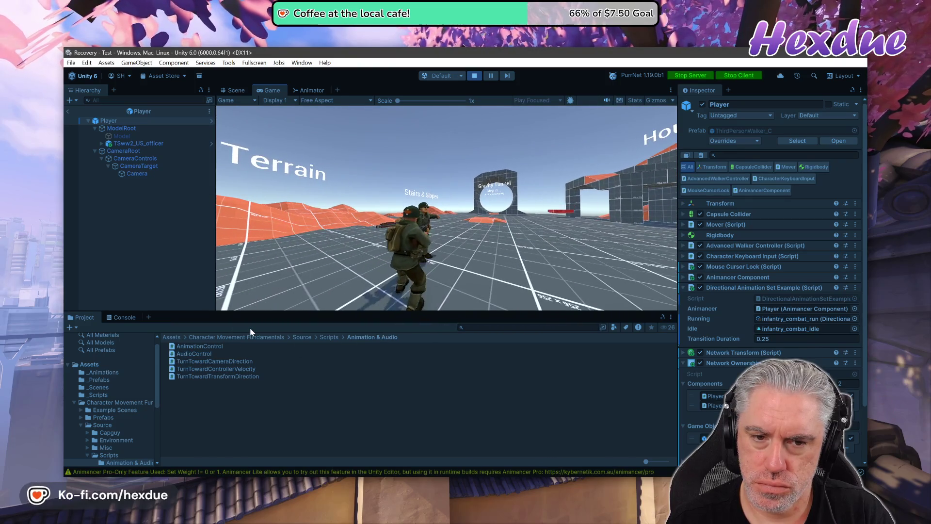
pyautogui.press('w')
pyautogui.press('w')
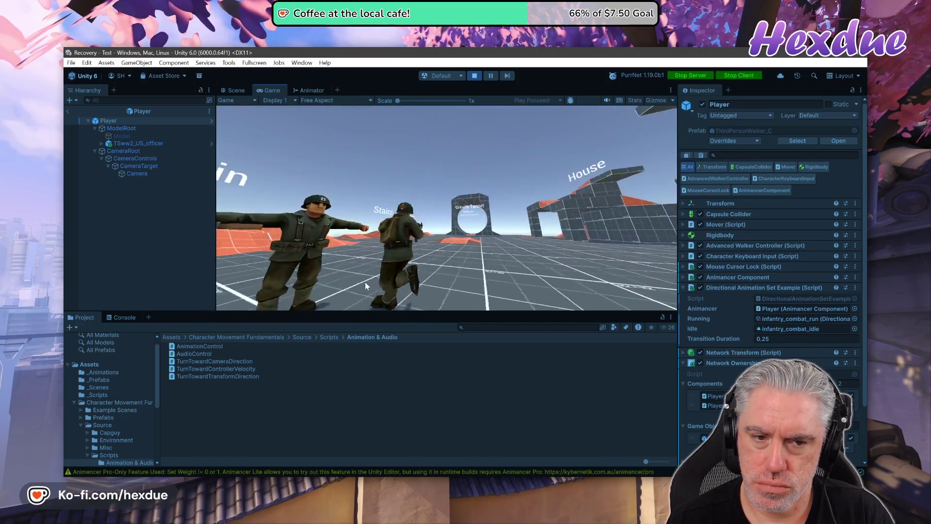
pyautogui.press('w')
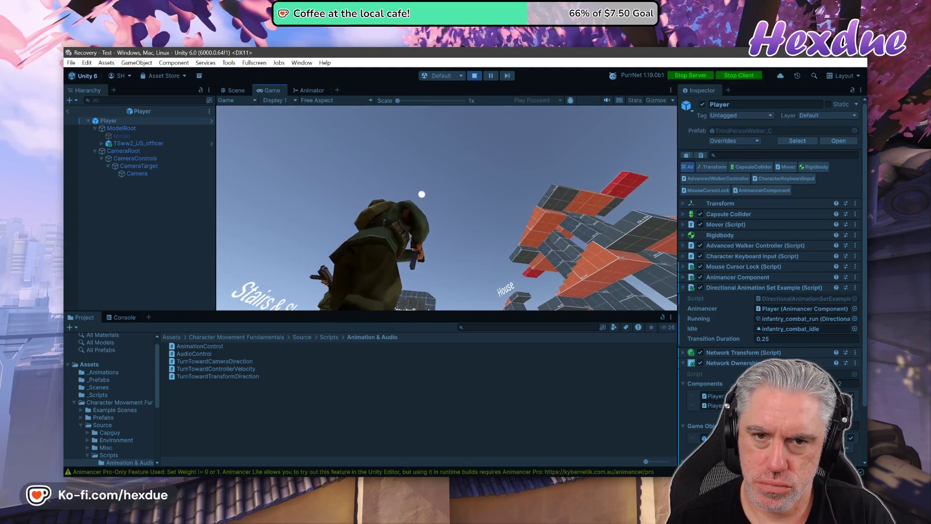
pyautogui.click(478, 75)
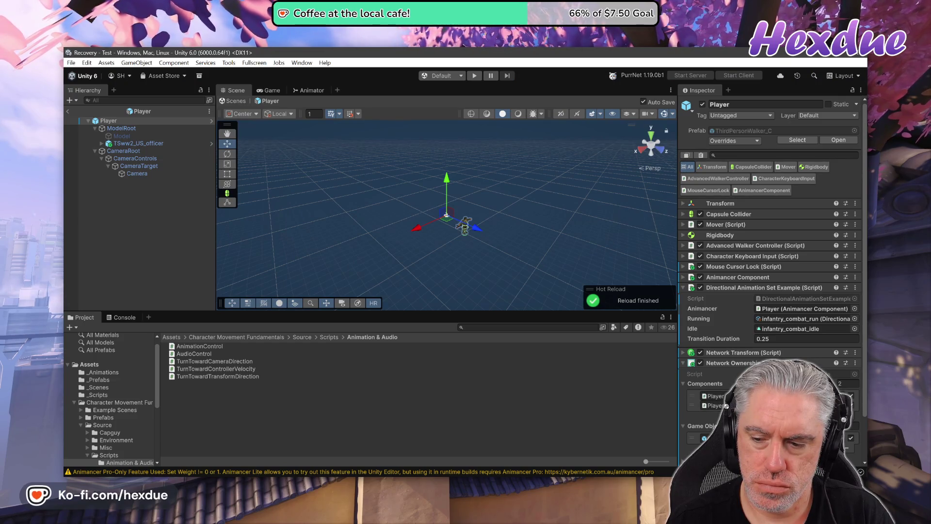
# Assign TSww2_US_officer as the Network Animator's Animator, then briefly play-test with Ctrl+P.
pyautogui.scroll(-3, 727, 405)
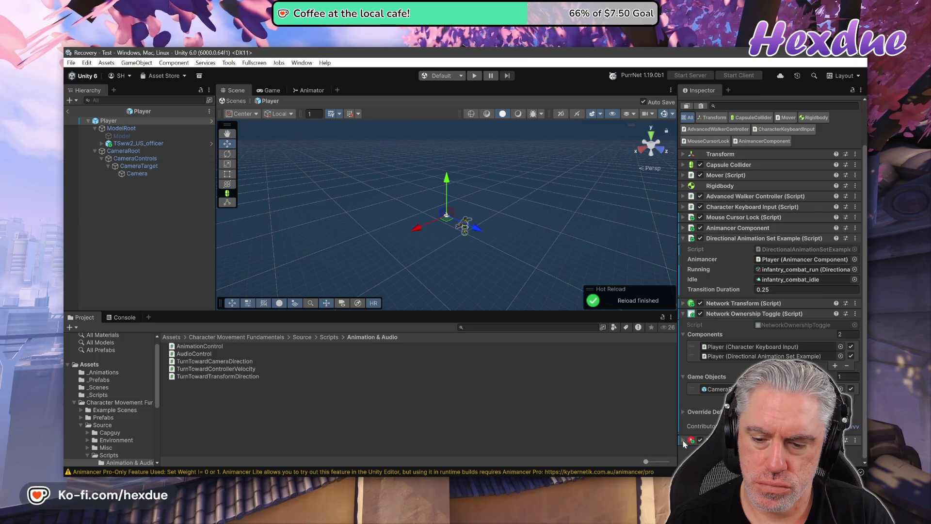
pyautogui.scroll(-3, 700, 427)
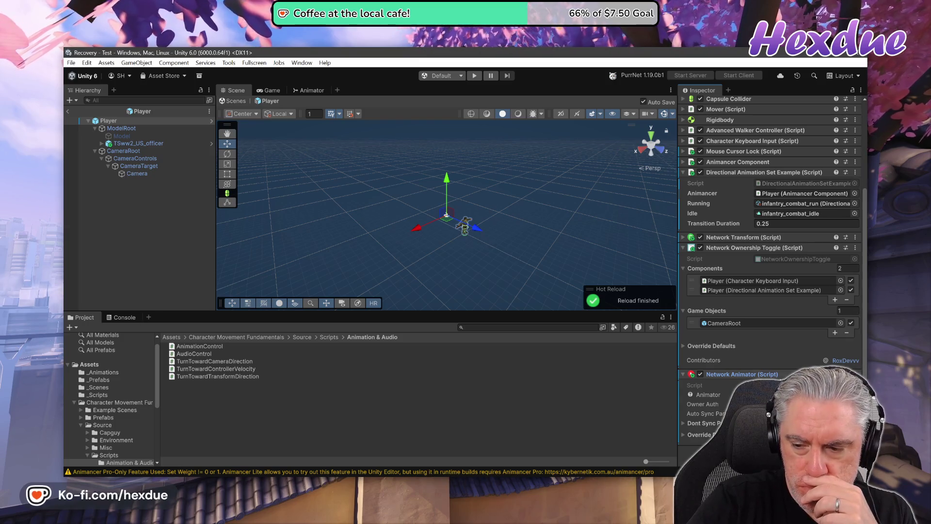
pyautogui.click(855, 394)
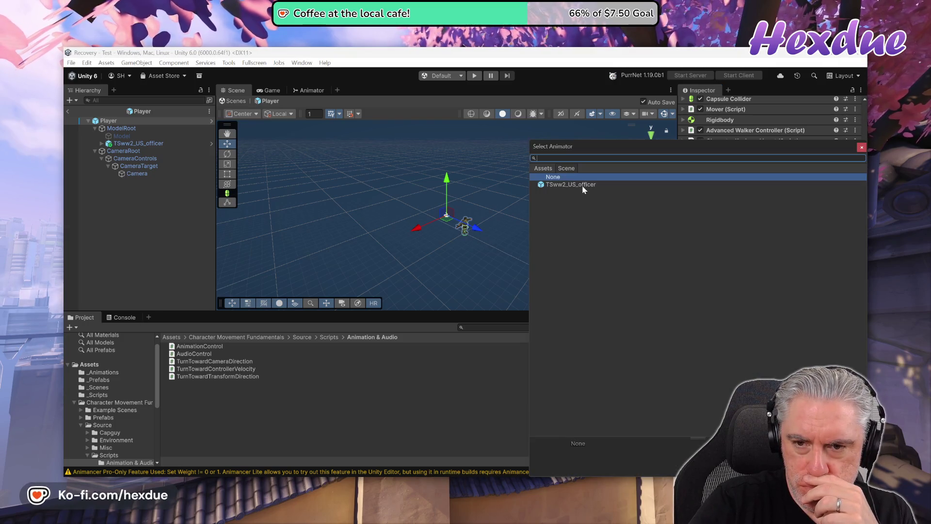
pyautogui.doubleClick(584, 185)
pyautogui.hotkey('ctrl', 'p')
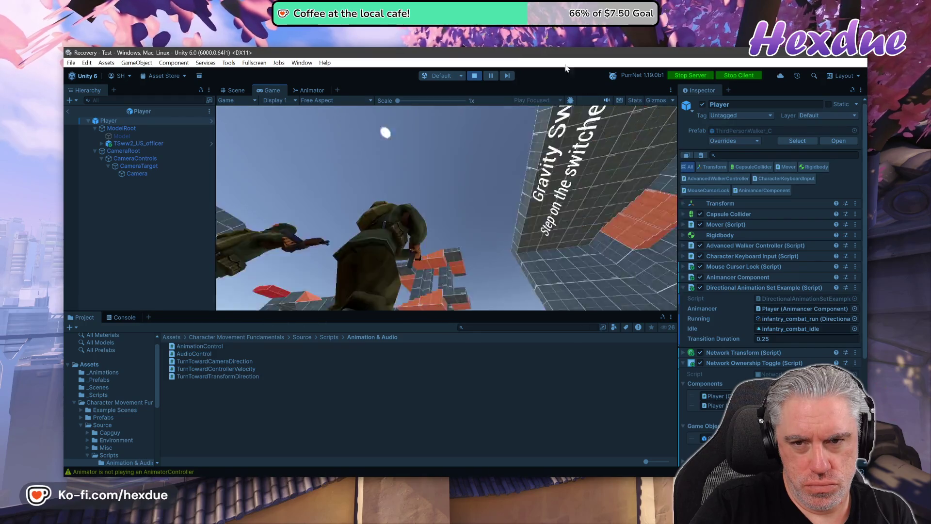
pyautogui.hotkey('ctrl', 'p')
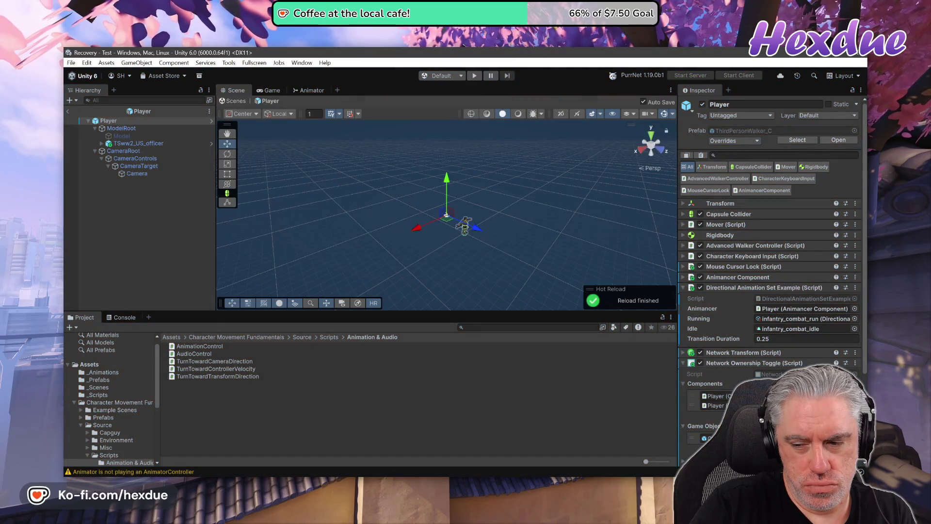
# Remove the Network Animator component from the Player.
pyautogui.scroll(-3, 770, 242)
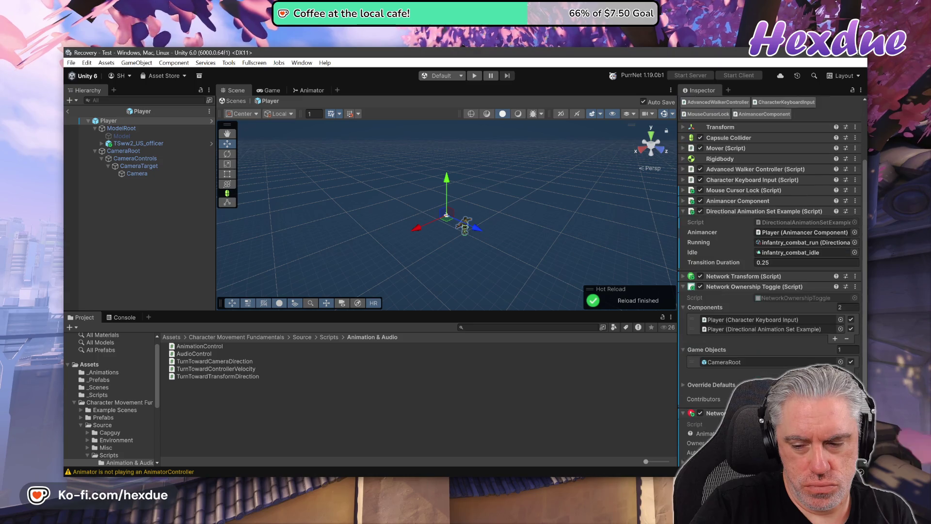
pyautogui.rightClick(761, 269)
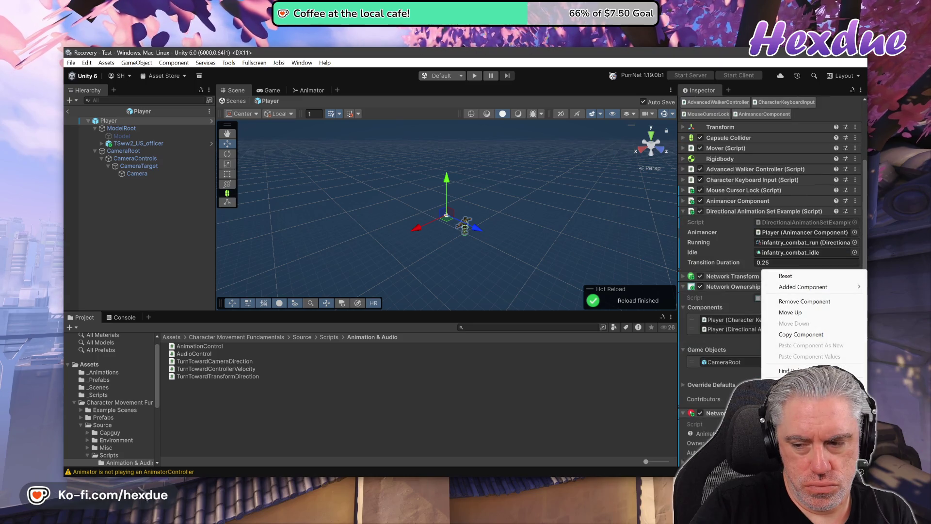
pyautogui.click(795, 312)
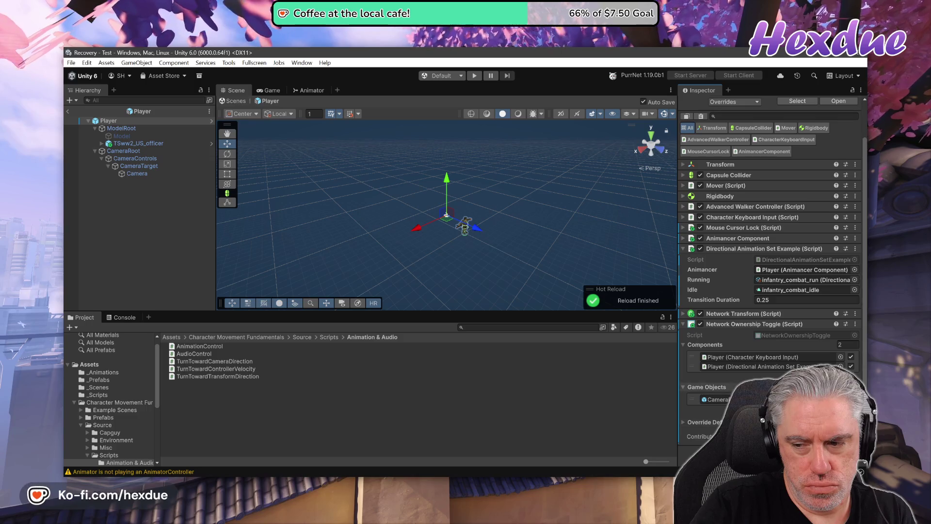
# Add Animancer Component as a new entry in Network Ownership Toggle's Components, then enter play mode.
pyautogui.click(844, 380)
pyautogui.moveTo(714, 242); pyautogui.dragTo(744, 372)
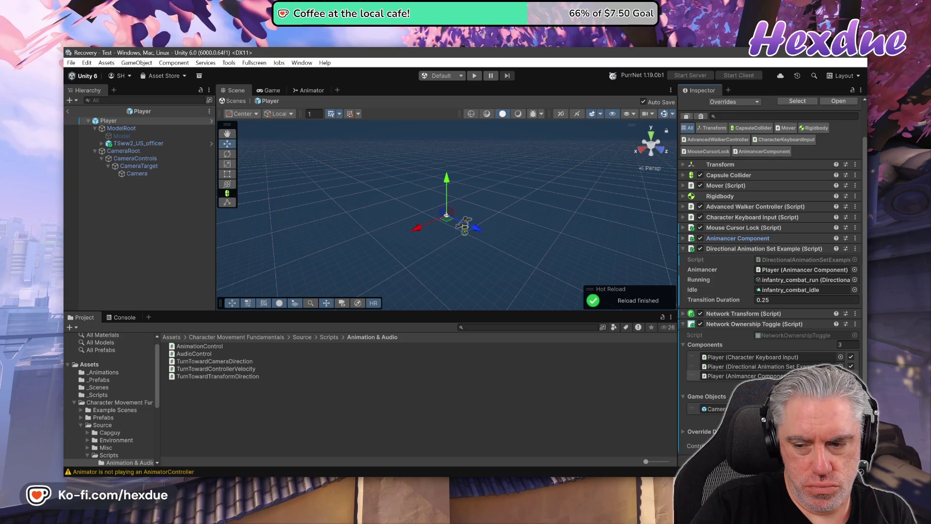
pyautogui.click(474, 76)
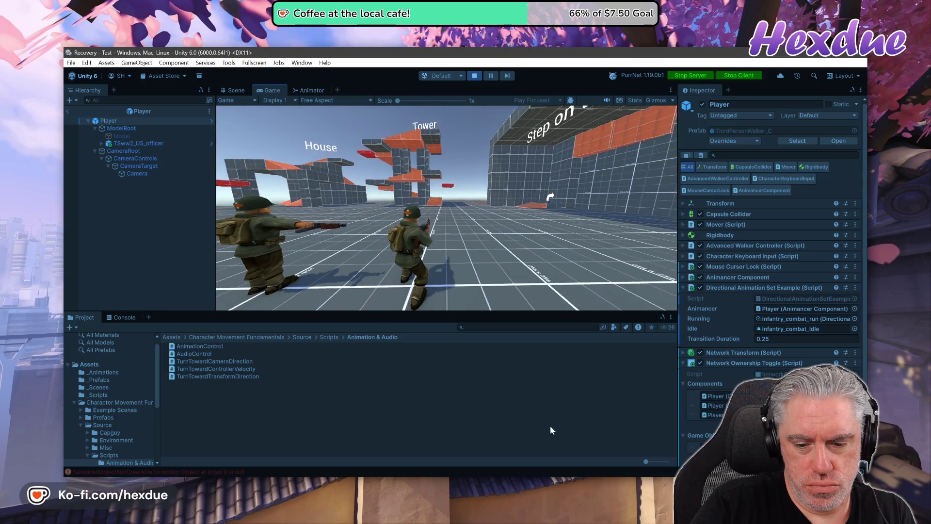
# Walk Player 2 toward the gravity switch and Tower, then stop play mode from the main editor.
pyautogui.hotkey('alt', 'Tab')
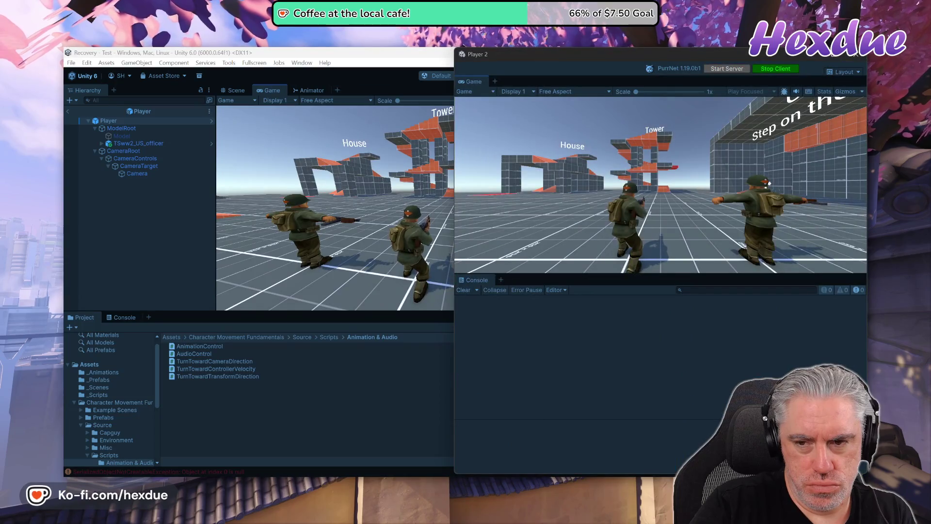
pyautogui.press('w')
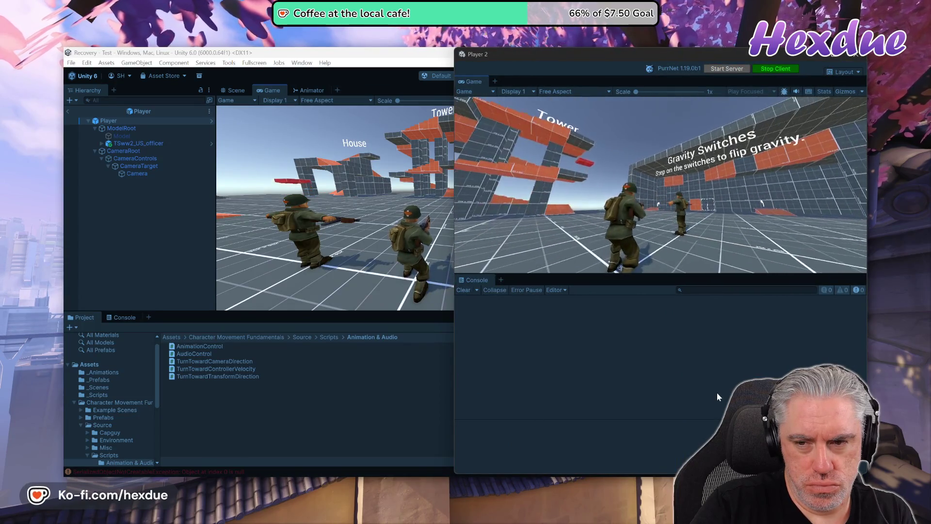
pyautogui.press('w')
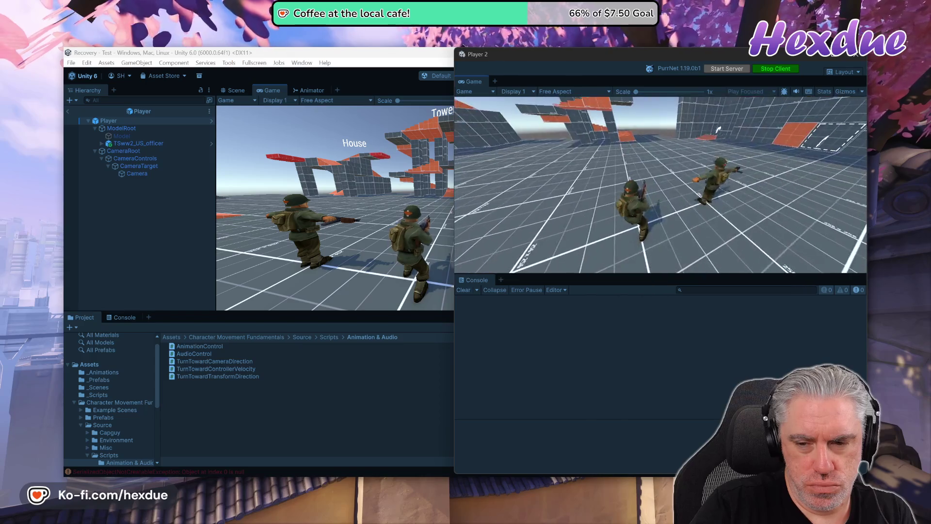
pyautogui.press('w')
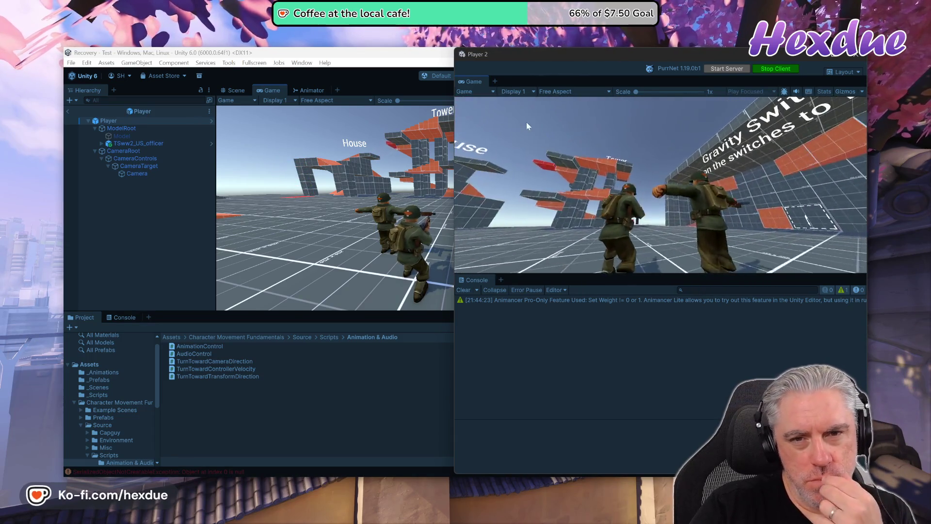
pyautogui.click(365, 60)
pyautogui.click(474, 75)
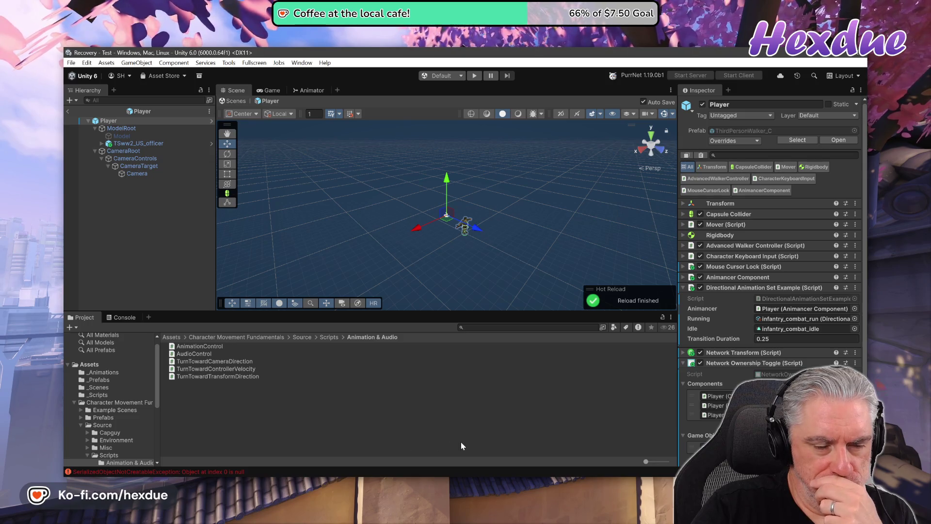
# Add a Network Animator (Script) to the Player through the 'anim' search and enter play mode.
pyautogui.scroll(-2, 769, 315)
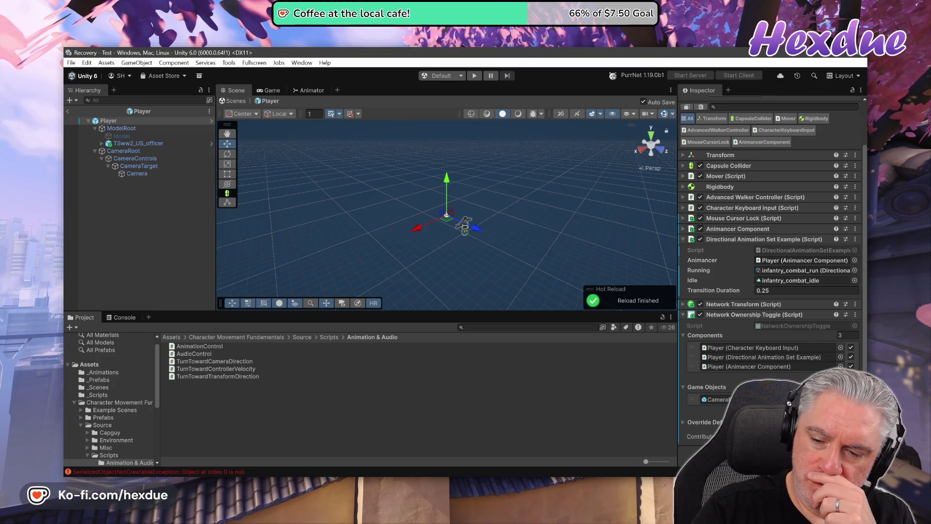
pyautogui.write('anim')
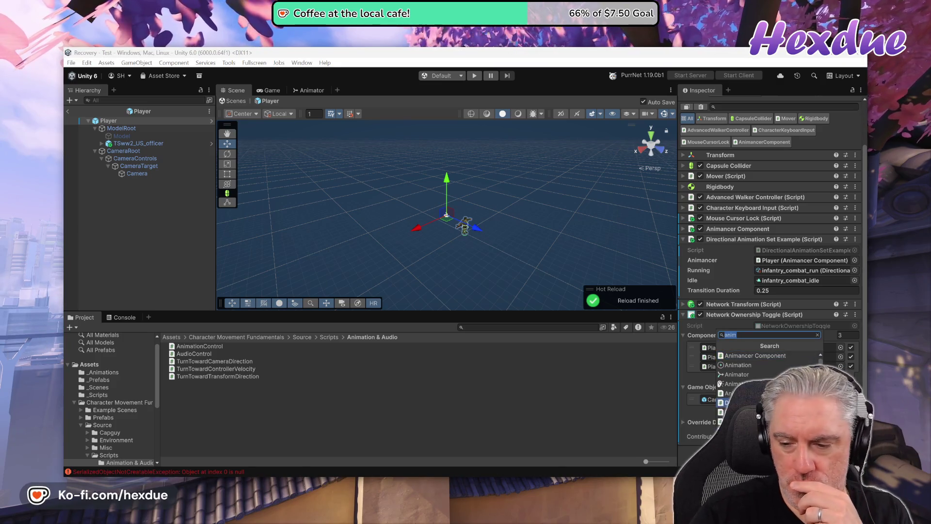
pyautogui.press('Return')
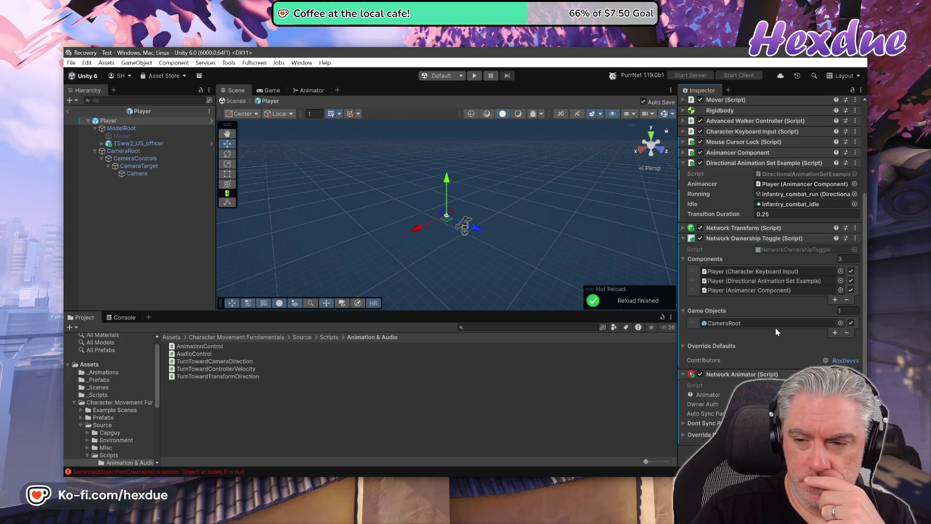
pyautogui.hotkey('ctrl', 'p')
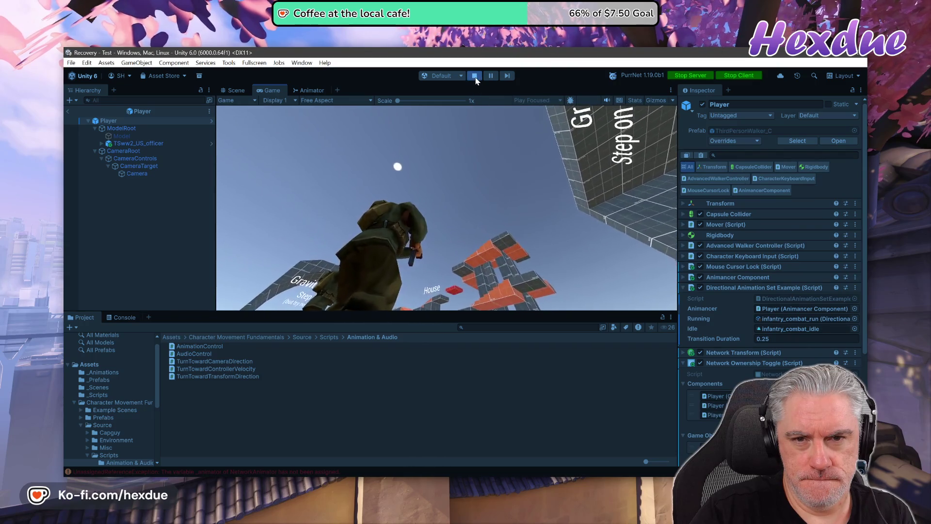
# Stop play mode and delete the Animancer Component entry from the ownership toggle's Components list.
pyautogui.hotkey('ctrl', 'p')
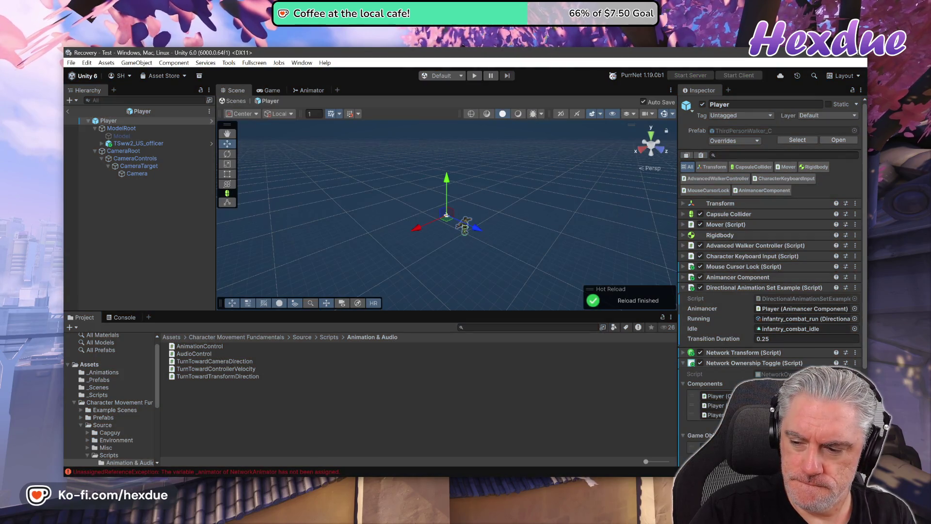
pyautogui.click(714, 415)
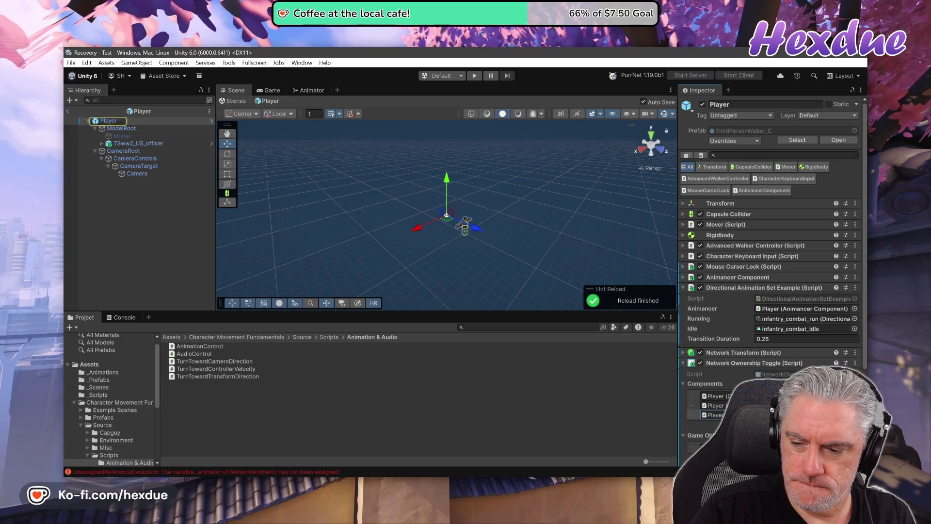
pyautogui.press('Delete')
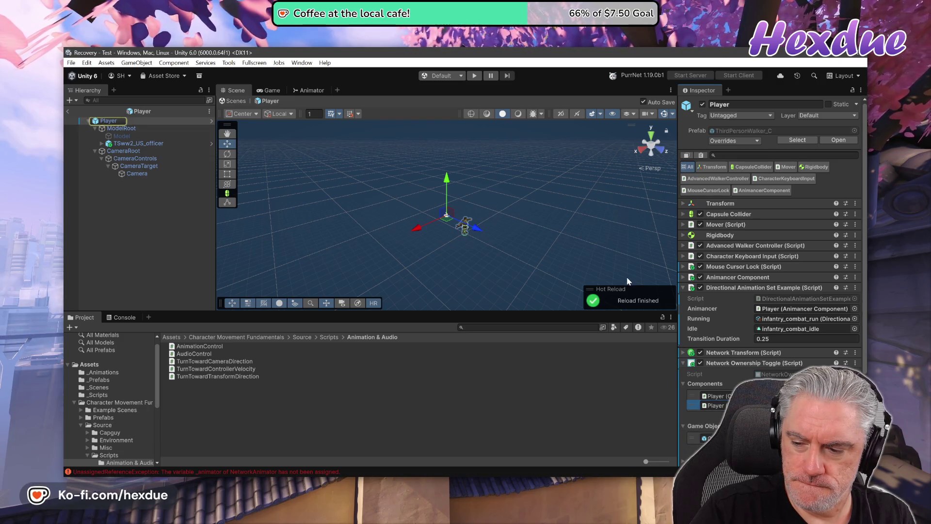
# Run a brief play-mode retest, then select TSww2_US_officer in the Hierarchy.
pyautogui.click(473, 77)
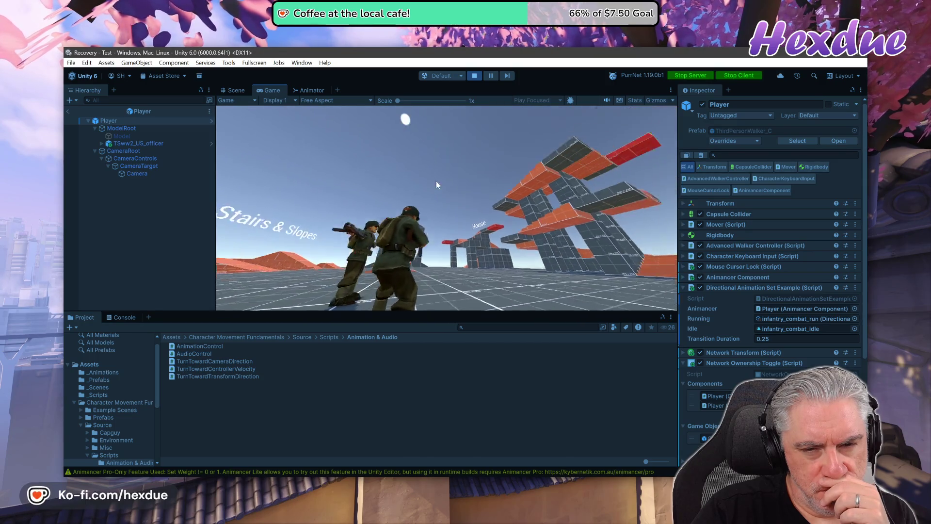
pyautogui.click(474, 75)
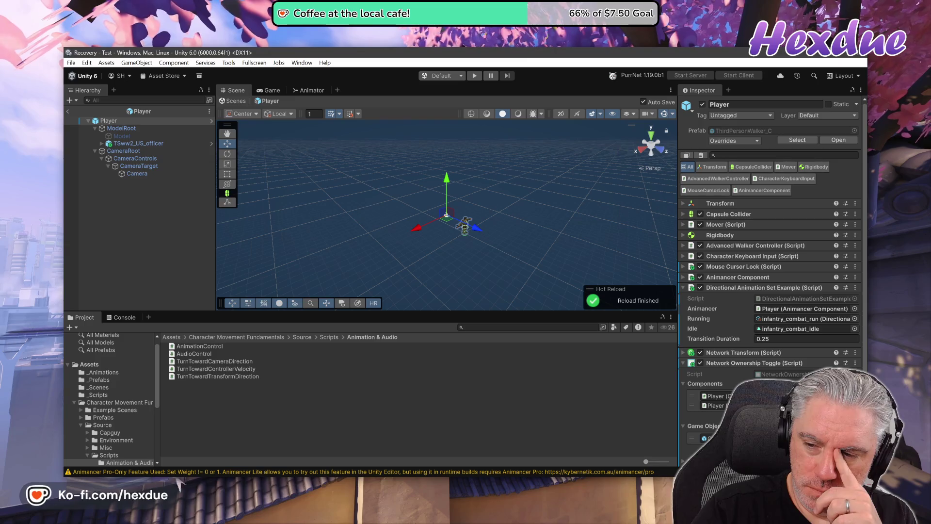
pyautogui.click(158, 142)
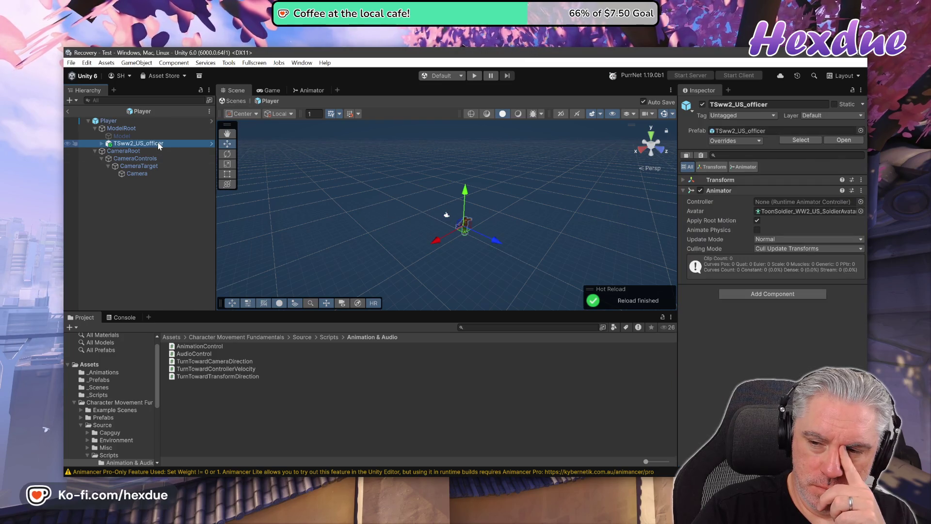
# Add a Network Animator component to TSww2_US_officer via the 'anim' search.
pyautogui.click(773, 294)
pyautogui.write('anim')
pyautogui.click(747, 410)
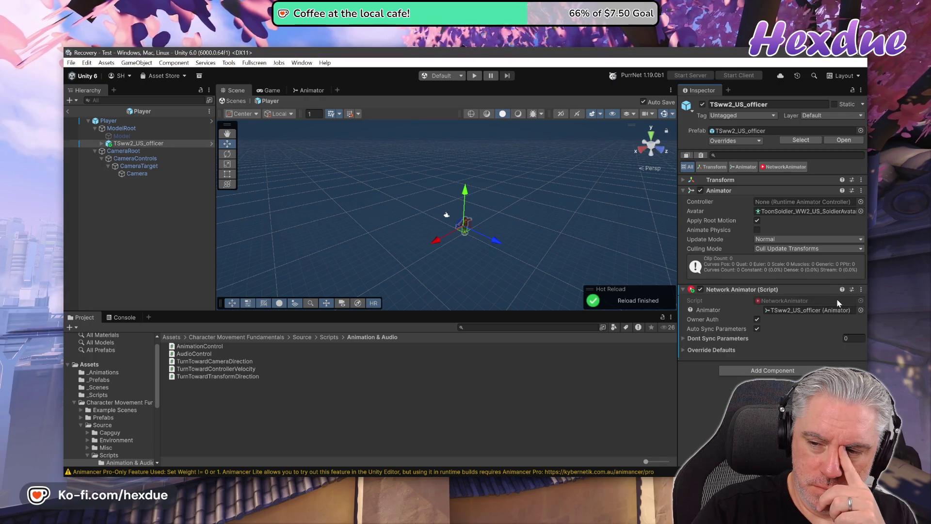
# Play-test the officer's Network Animator briefly, then bring up that component's options menu.
pyautogui.click(474, 76)
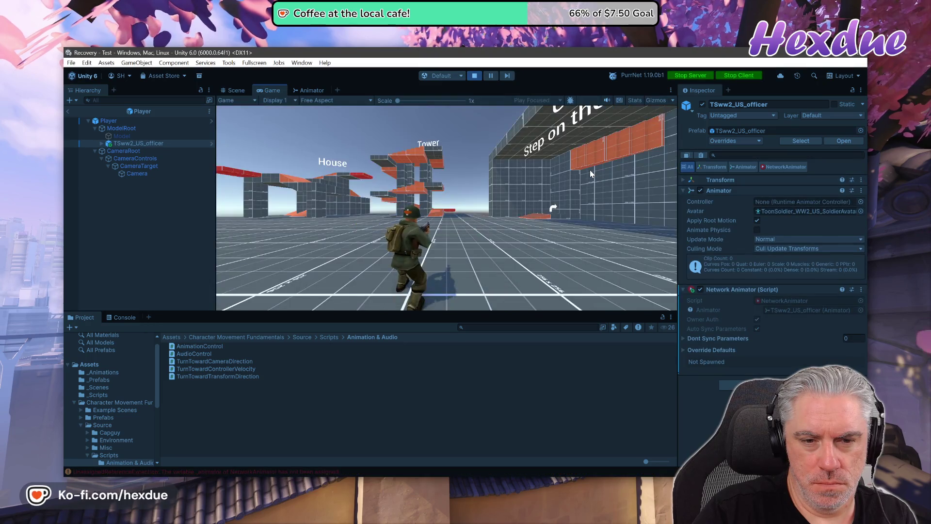
pyautogui.click(474, 76)
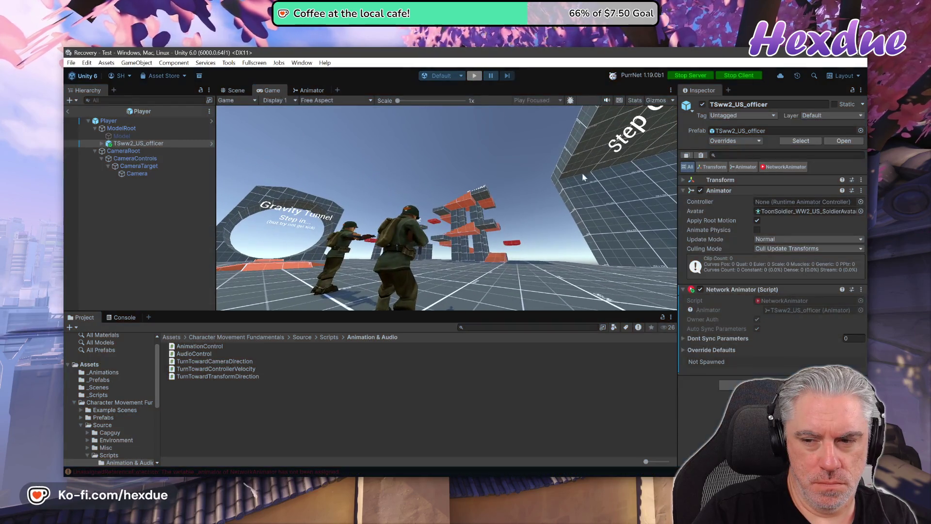
pyautogui.click(861, 289)
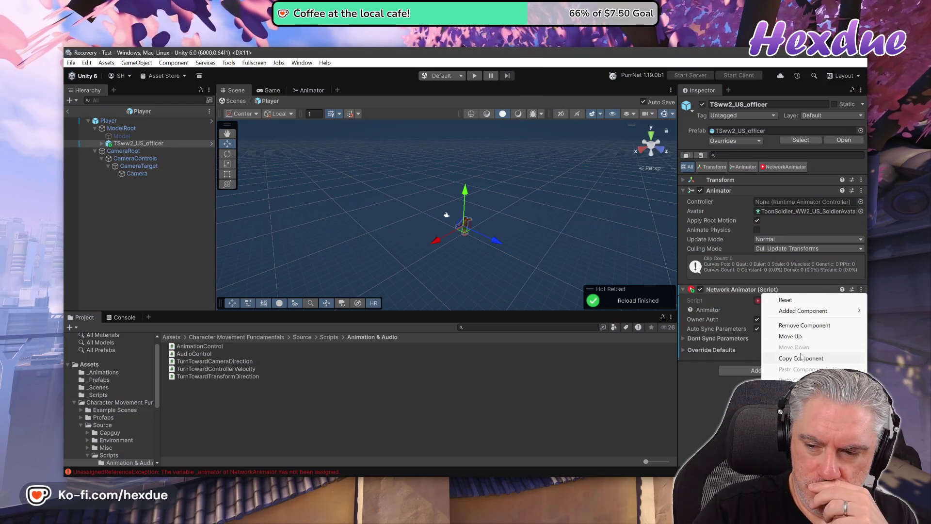
# Remove the Network Animator from TSww2_US_officer and select the Player.
pyautogui.click(810, 324)
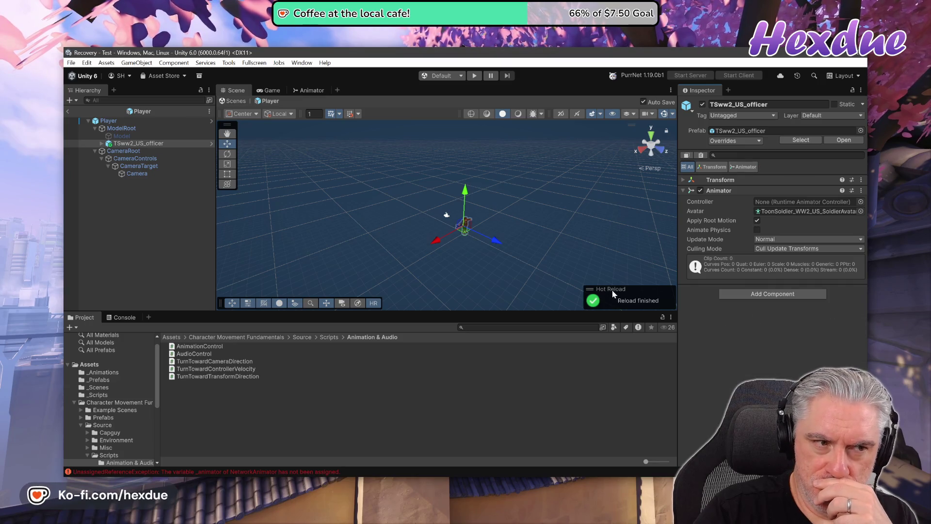
pyautogui.click(137, 121)
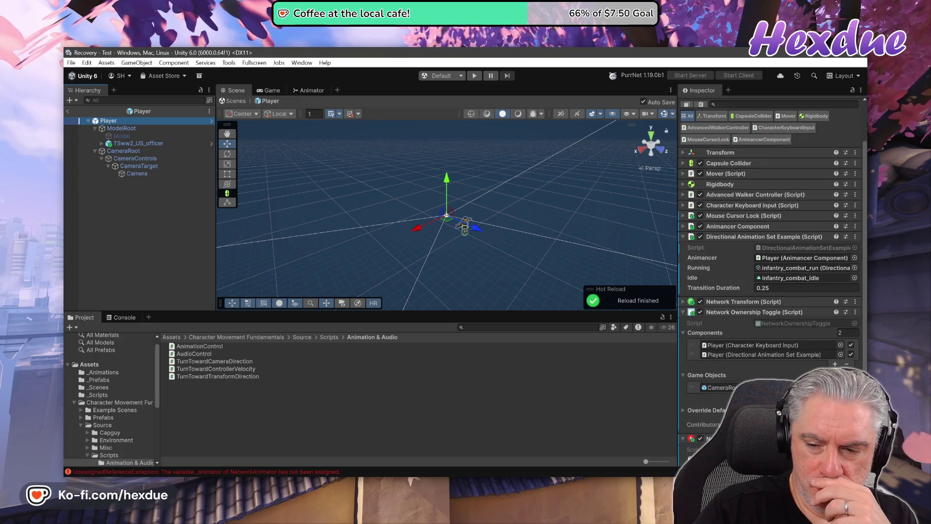
pyautogui.scroll(-3, 769, 243)
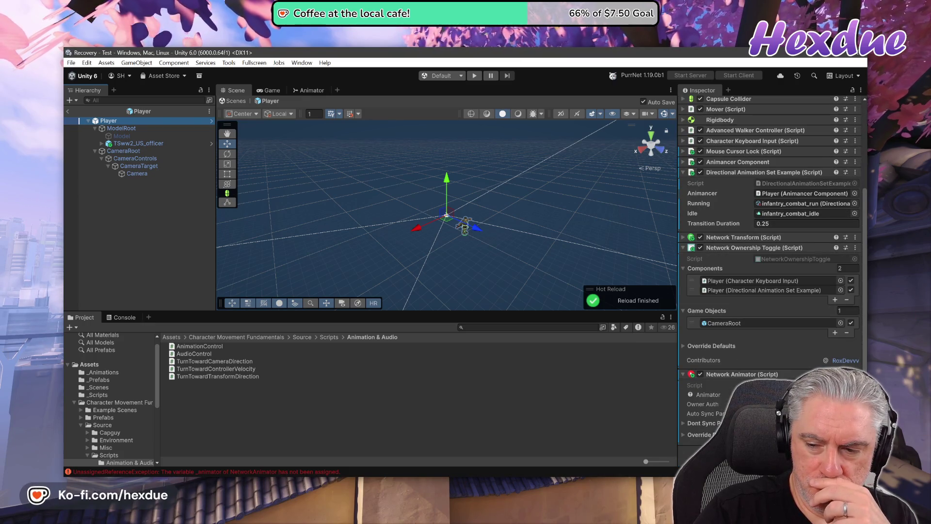
# Assign TSww2_US_officer as the Animator of the Player's Network Animator and enter play mode.
pyautogui.click(855, 394)
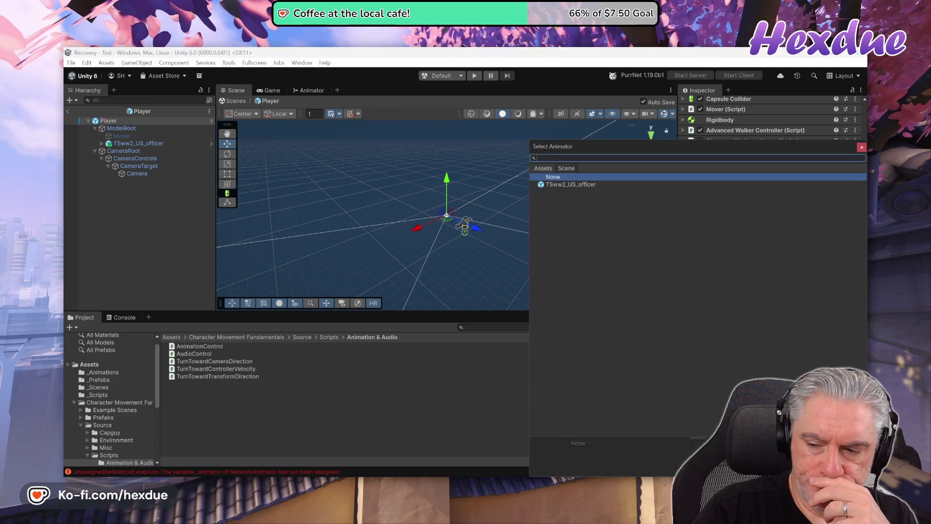
pyautogui.doubleClick(558, 185)
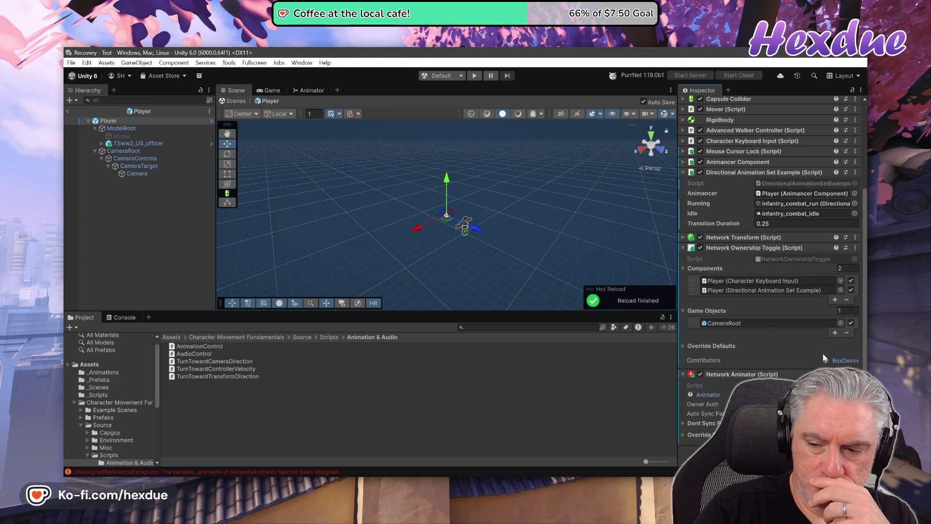
pyautogui.hotkey('ctrl', 'p')
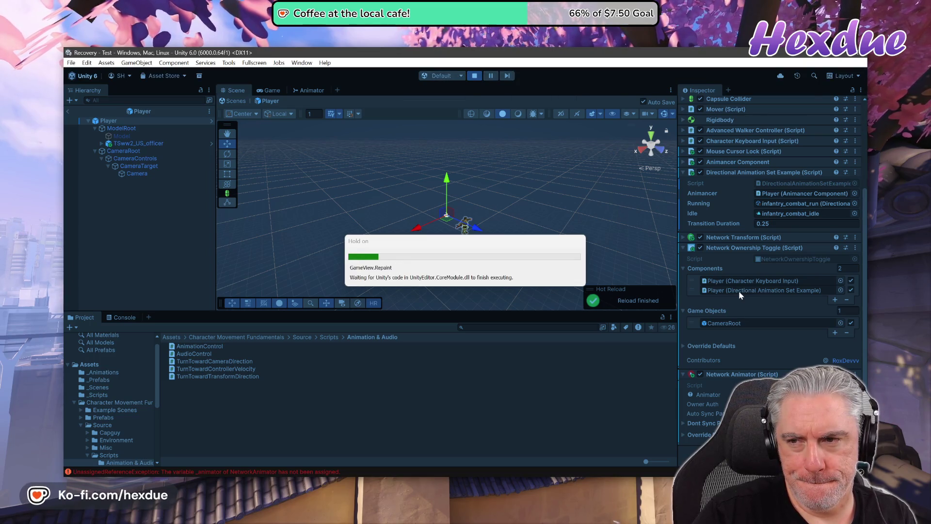
# Take control of the soldier in the Game view briefly, then exit play mode.
pyautogui.click(542, 247)
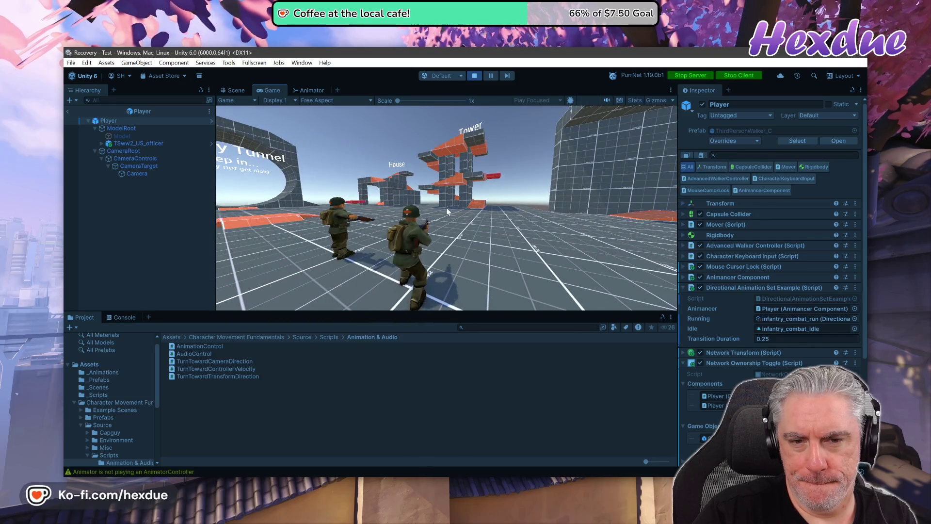
pyautogui.click(474, 75)
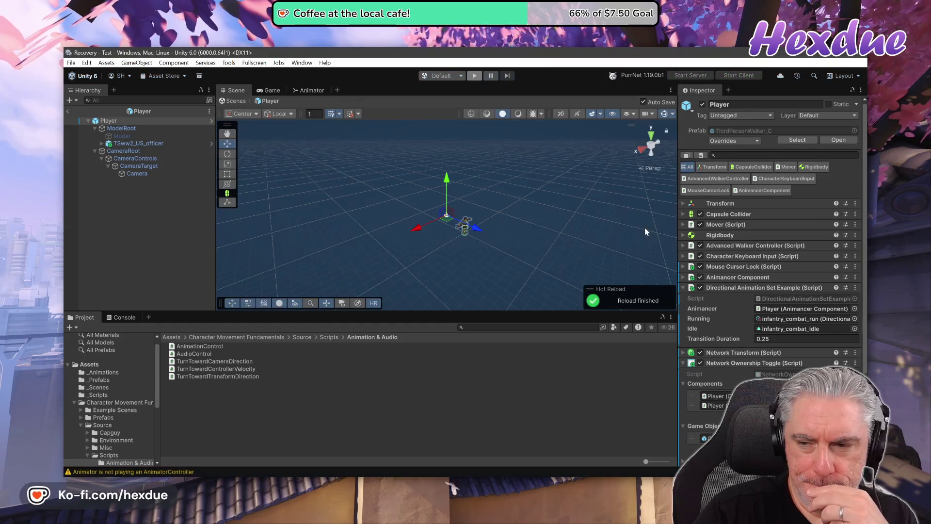
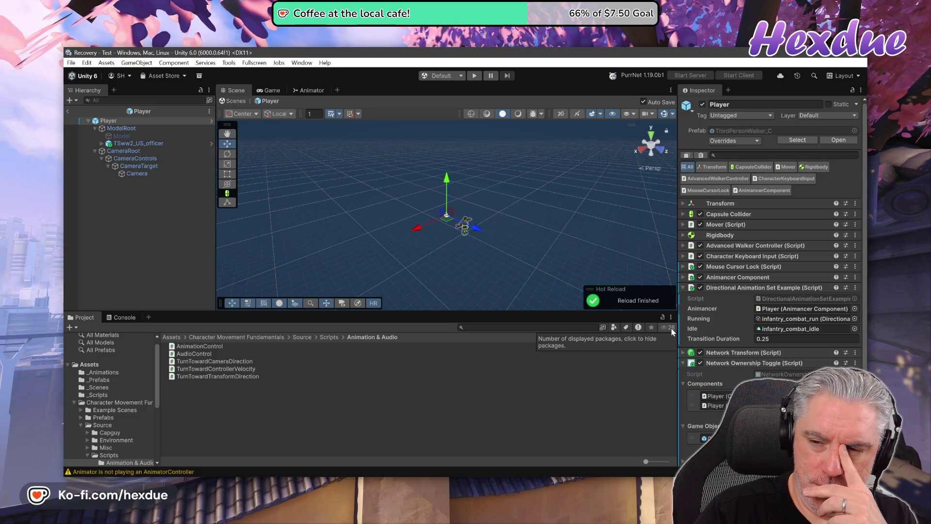
# Switch from Unity to the browser's Manual.pdf and open a blank new tab beside it.
pyautogui.hotkey('alt', 'Tab')
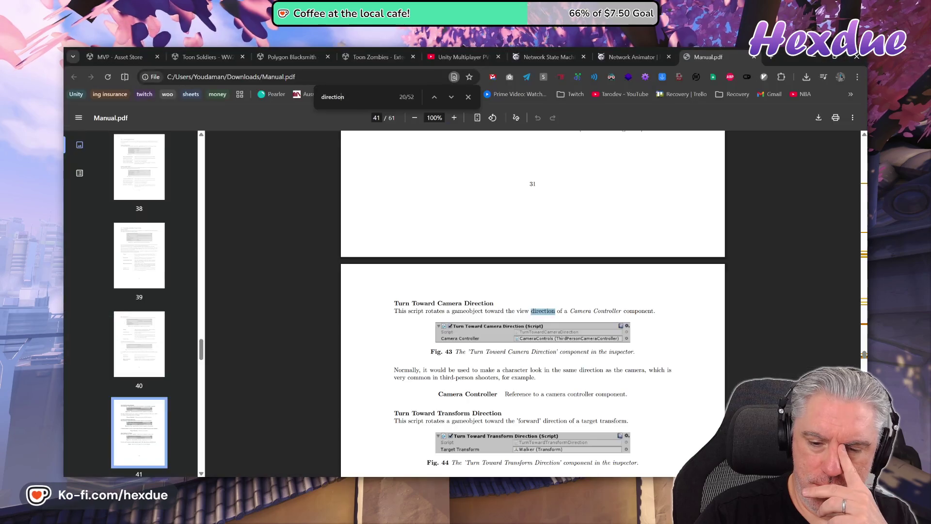
pyautogui.click(771, 57)
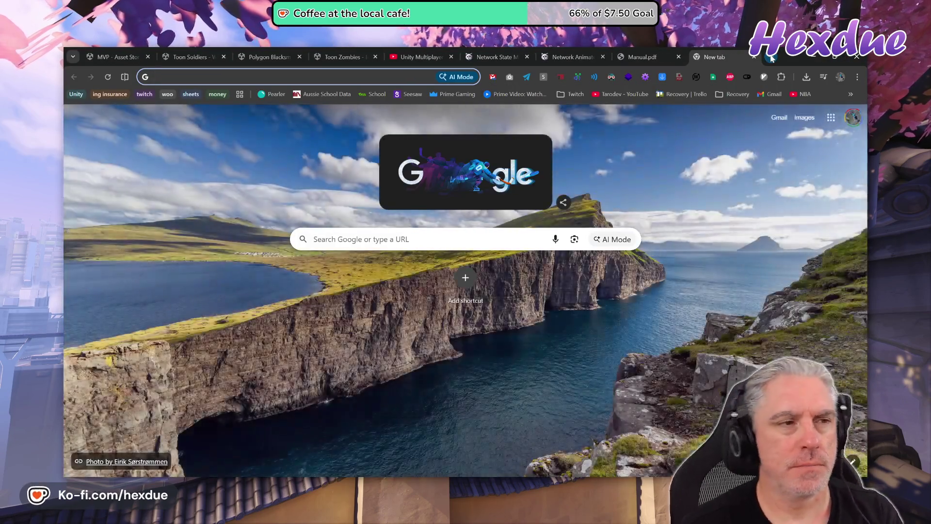
# Search Google for animancer and open the Animancer home page.
pyautogui.write('animancer')
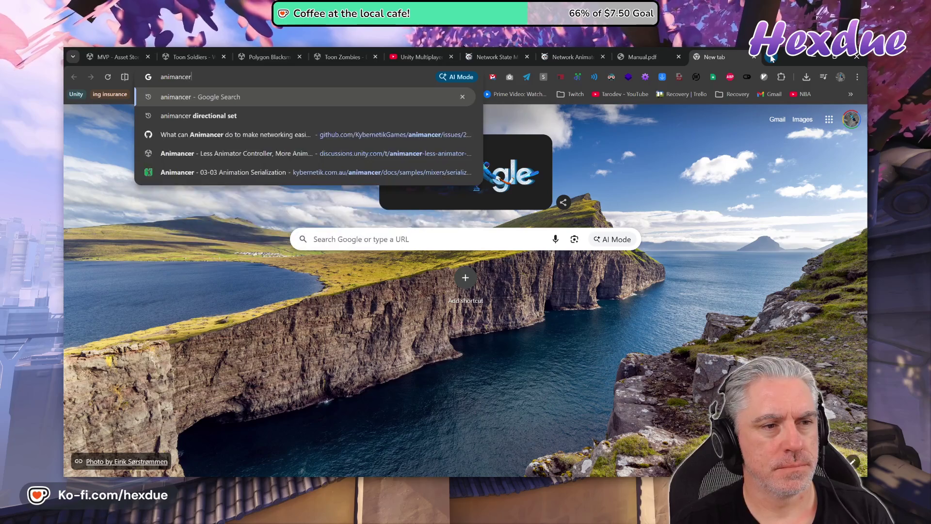
pyautogui.press('Return')
pyautogui.click(237, 408)
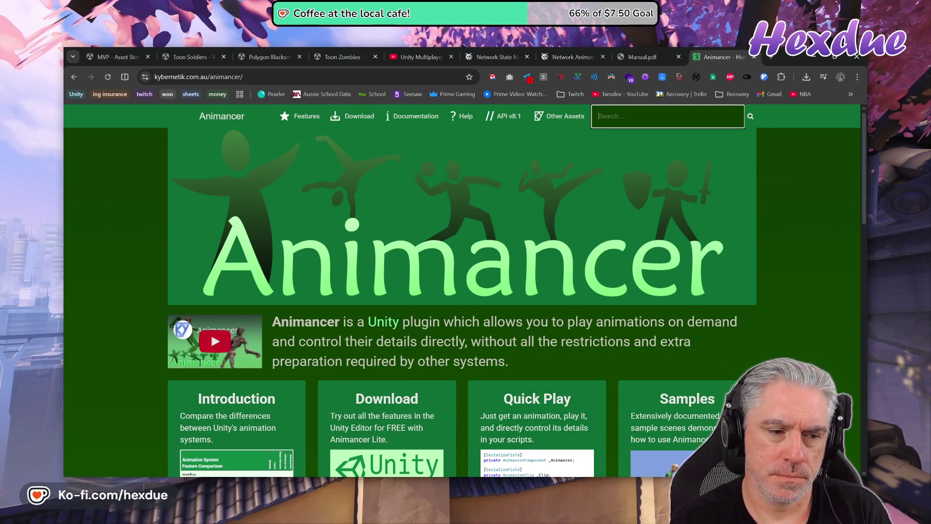
# Search the Animancer docs for networking and open the 03-03 Animation Serialization result.
pyautogui.write('networking')
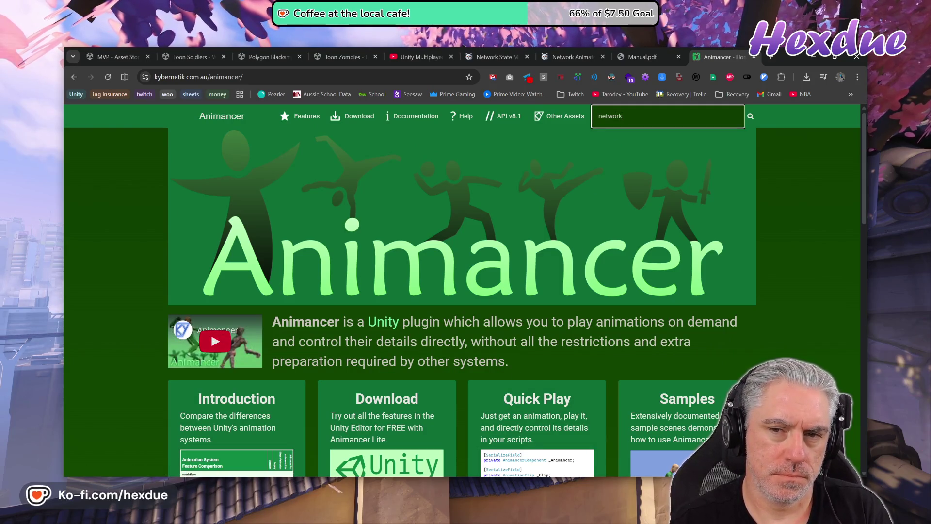
pyautogui.press('Return')
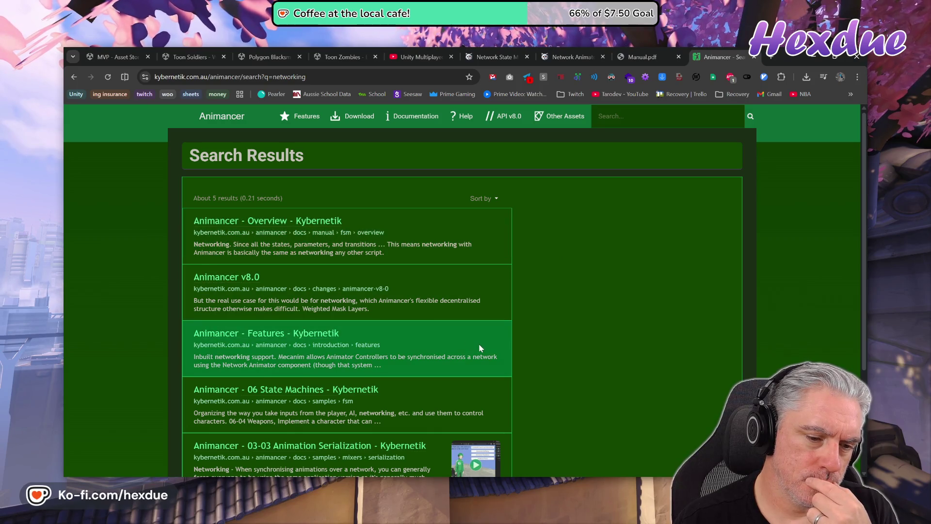
pyautogui.scroll(-3, 480, 349)
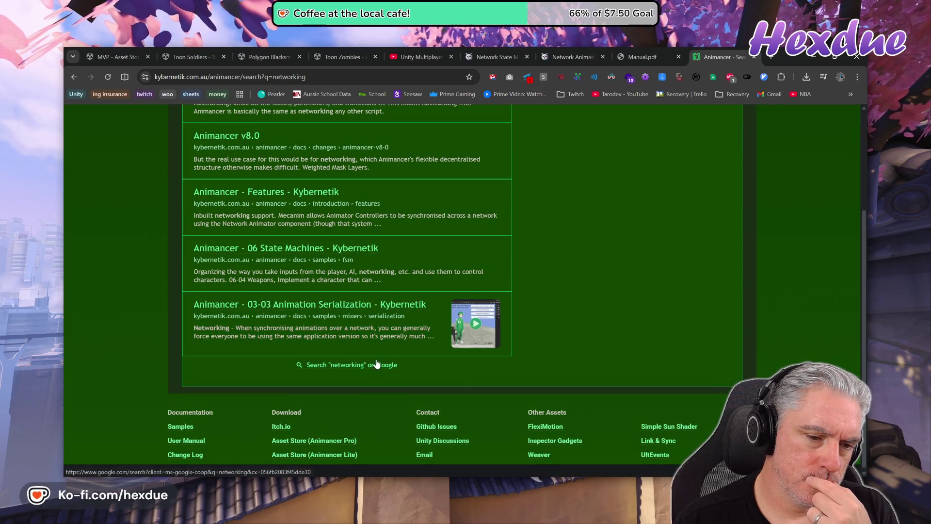
pyautogui.click(262, 306)
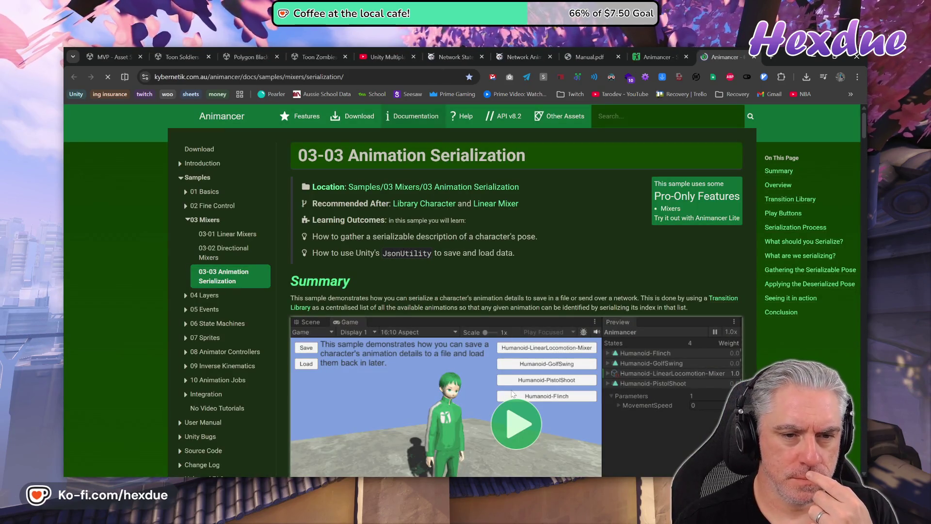
pyautogui.scroll(-5, 513, 394)
pyautogui.scroll(5, 512, 393)
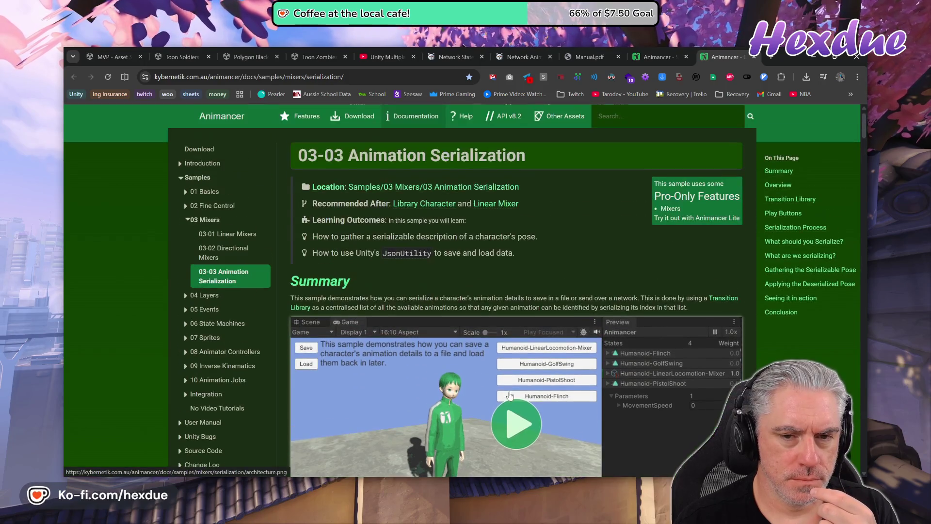
# Re-run the docs search for network, reopen 03-03 Animation Serialization, and close the duplicate Animancer tabs.
pyautogui.click(631, 116)
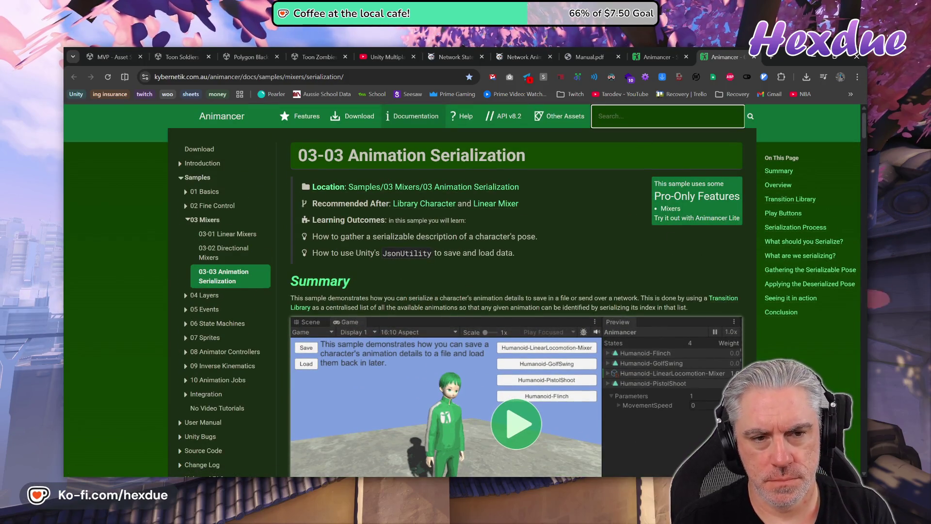
pyautogui.write('network')
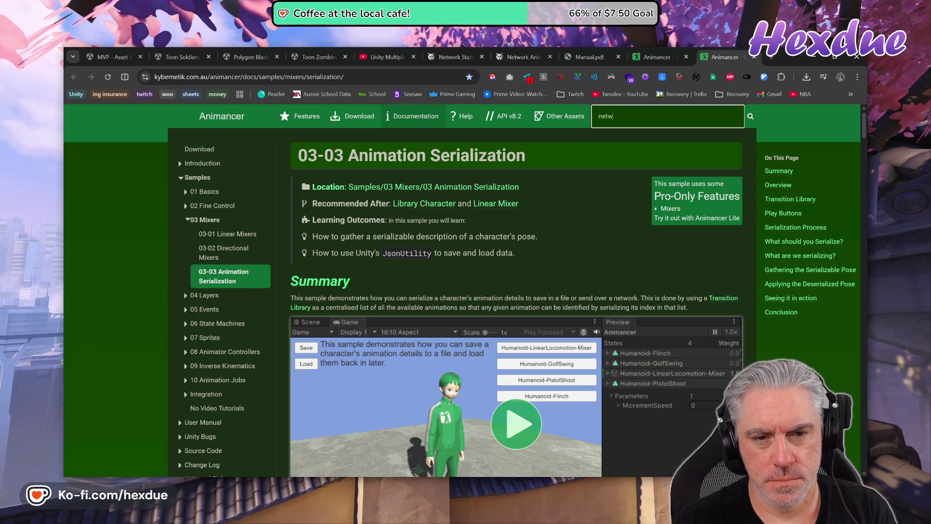
pyautogui.press('Return')
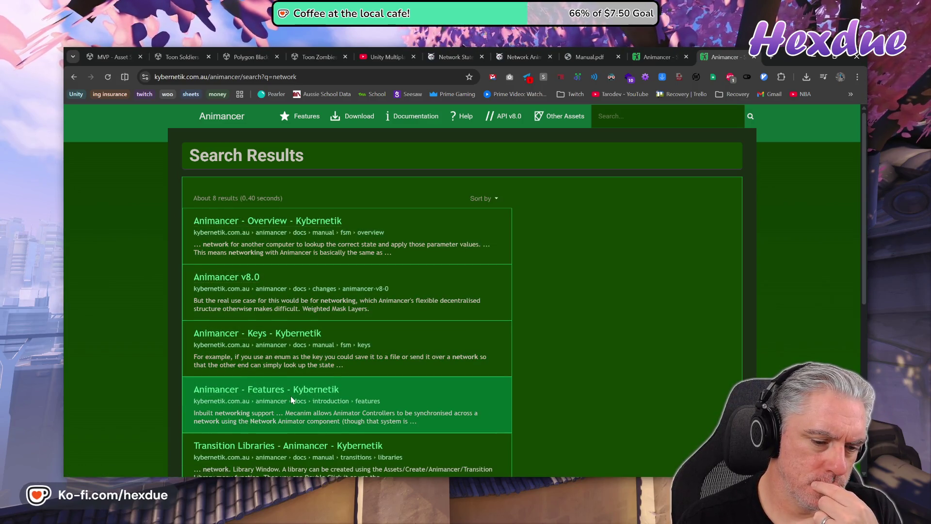
pyautogui.scroll(-4, 290, 396)
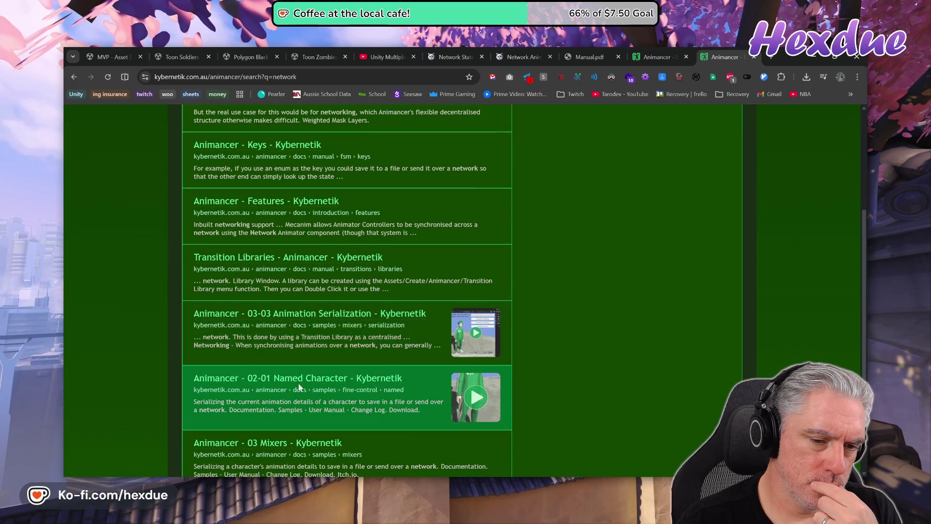
pyautogui.click(394, 315)
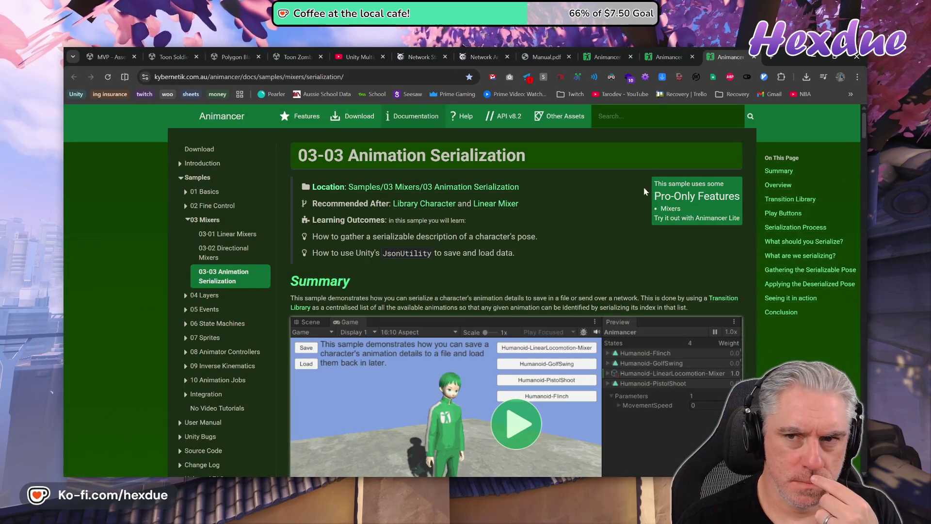
pyautogui.click(630, 57)
pyautogui.click(631, 57)
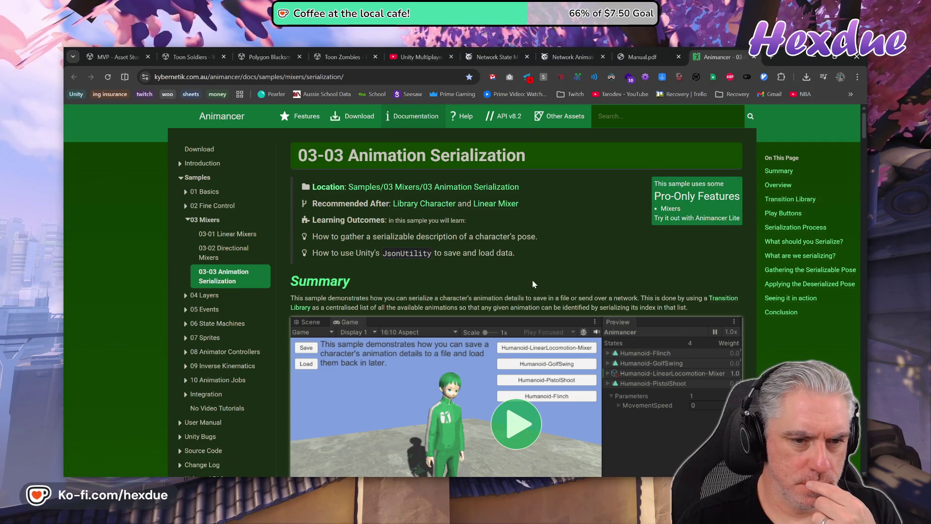
pyautogui.scroll(-4, 533, 284)
pyautogui.hotkey('ctrl', 'f')
# Find 'sync' on the serialization page, scan the surrounding code, then switch to VS Code's Recovery project.
pyautogui.write('s')
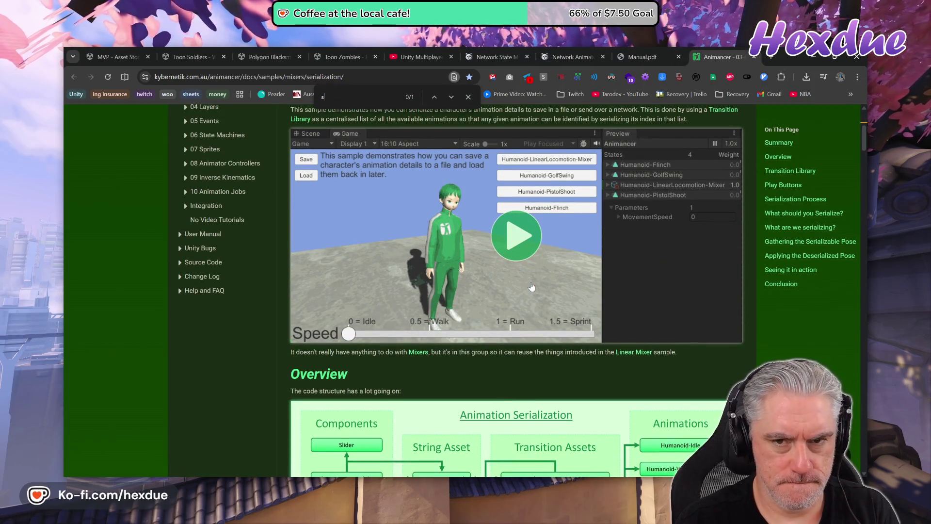
pyautogui.write('ync')
pyautogui.press('BackSpace')
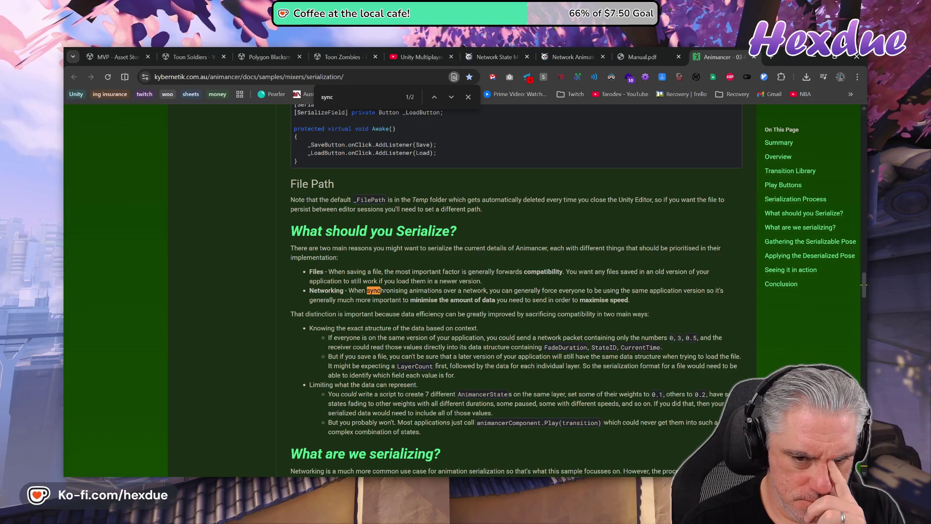
pyautogui.scroll(1, 516, 291)
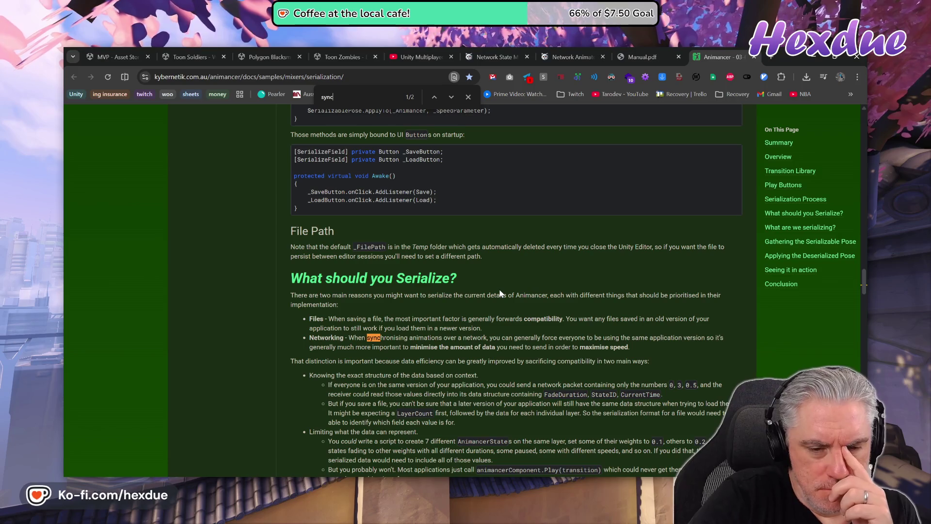
pyautogui.scroll(7, 488, 334)
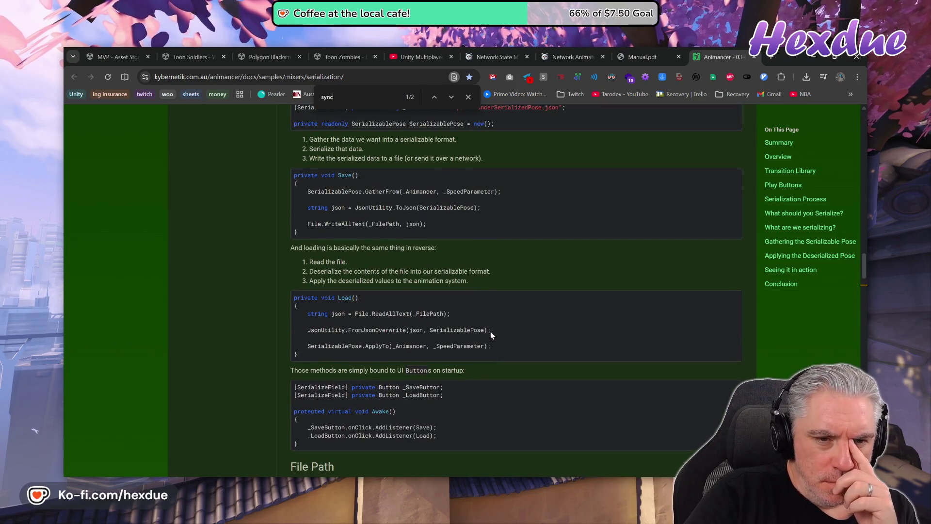
pyautogui.scroll(2, 491, 332)
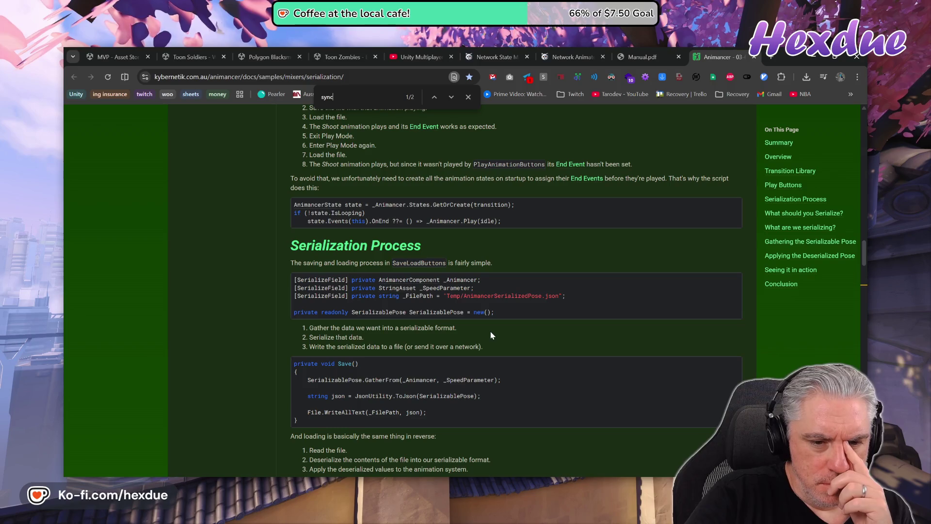
pyautogui.scroll(13, 490, 330)
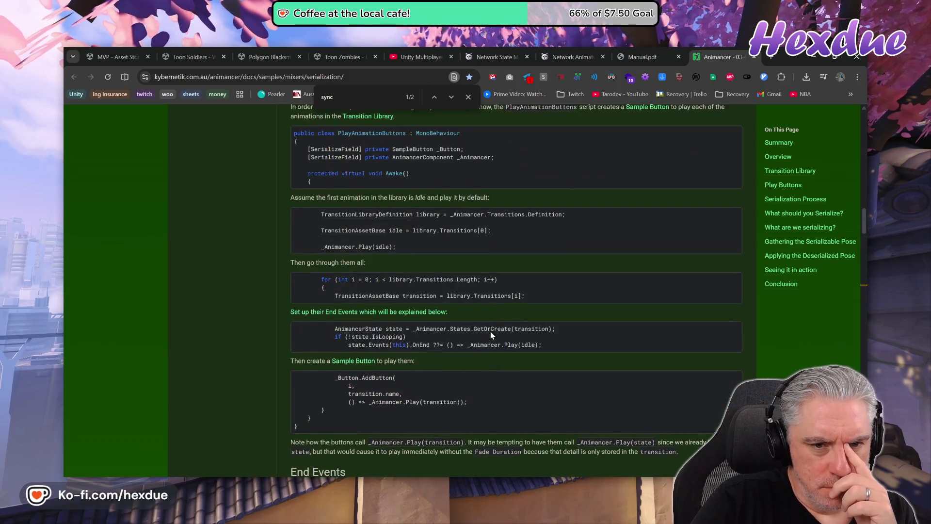
pyautogui.scroll(5, 490, 330)
pyautogui.scroll(-5, 491, 335)
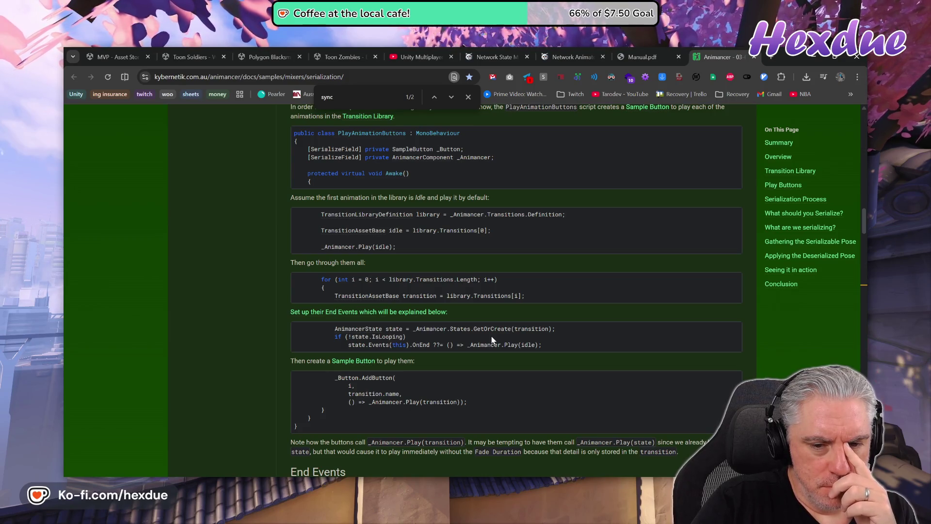
pyautogui.hotkey('alt', 'Tab')
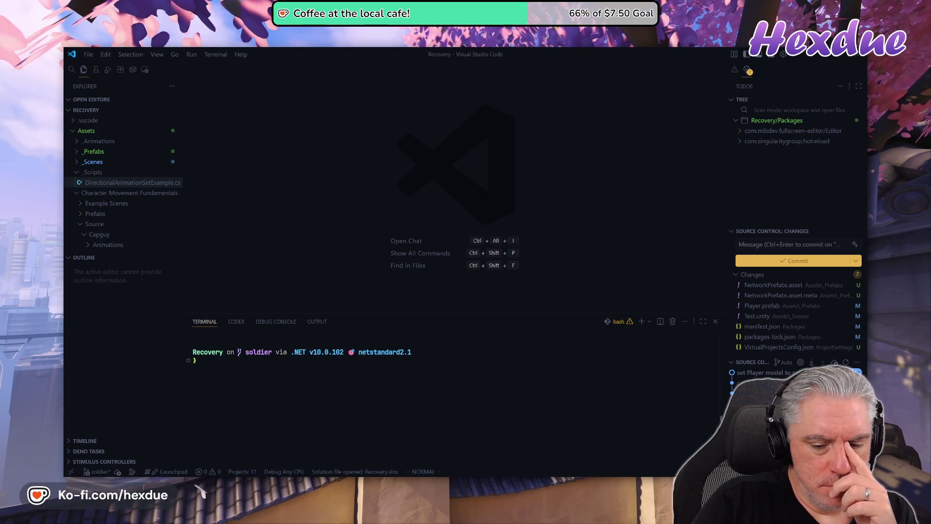
# Cycle past the Animancer docs and VS Code to bring the Unity Recovery - Test editor forward.
pyautogui.moveTo(497, 483)
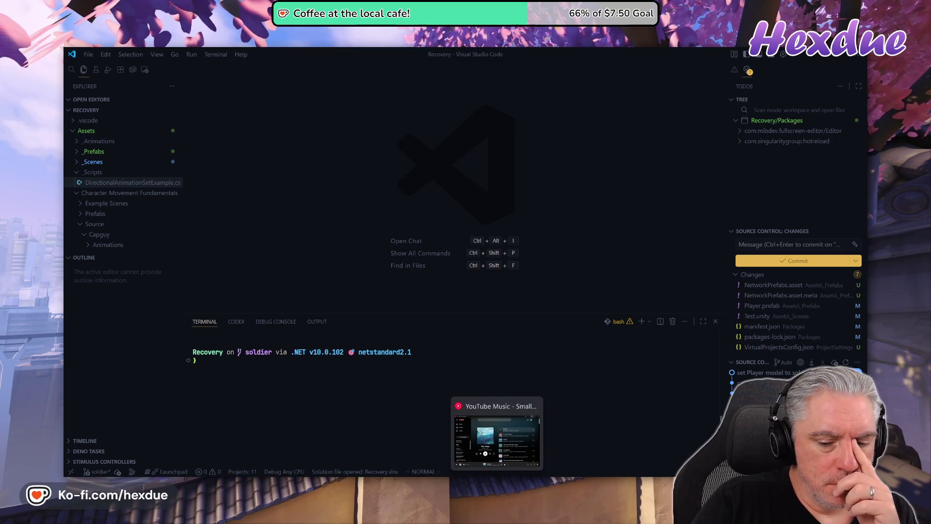
pyautogui.click(477, 482)
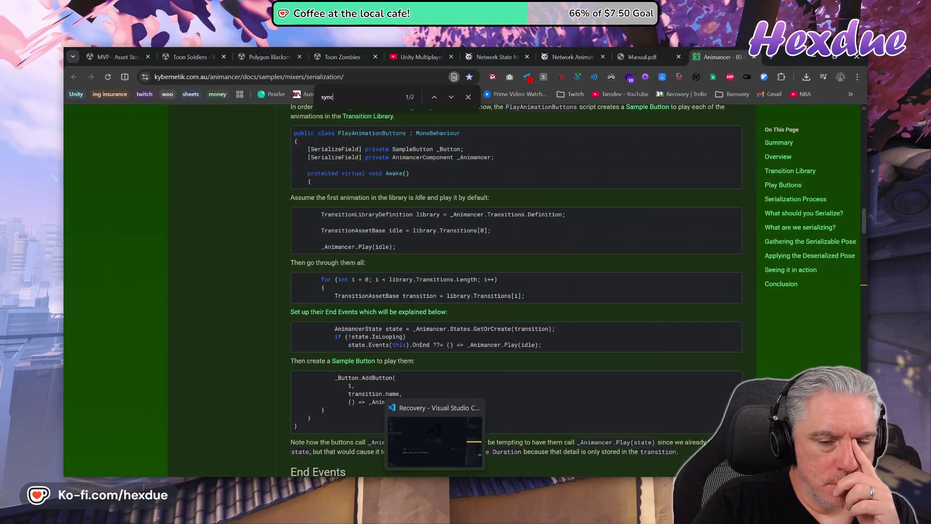
pyautogui.hotkey('alt', 'Tab')
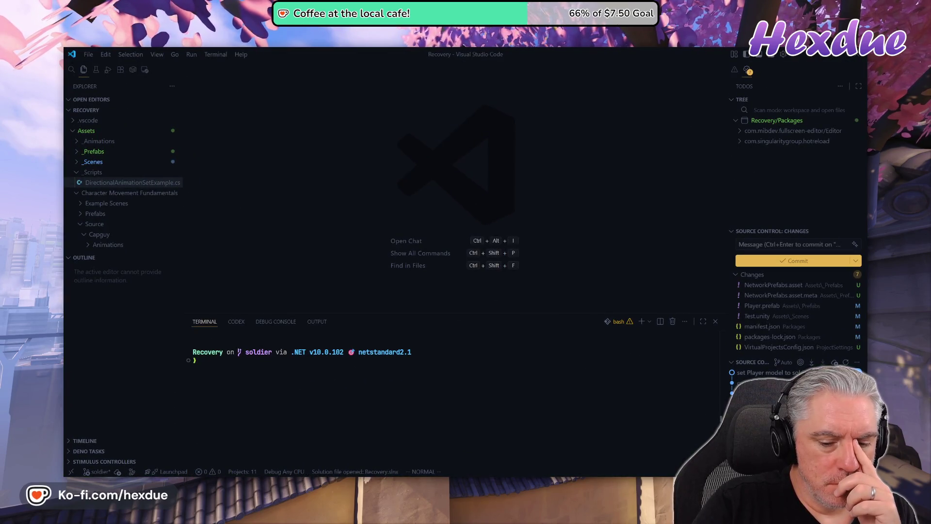
pyautogui.moveTo(475, 483)
pyautogui.click(428, 449)
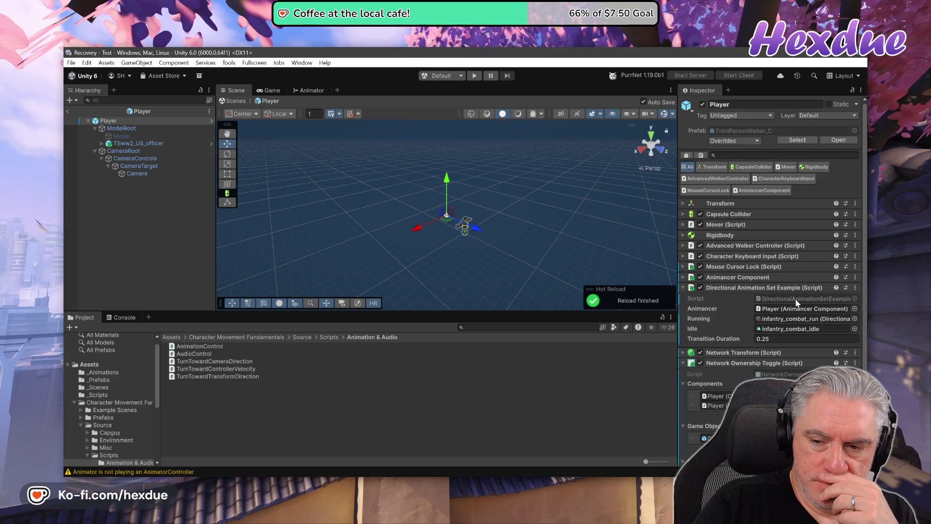
# Remove the Network Animator component from the Player, then return to the Animancer docs.
pyautogui.scroll(-2, 770, 267)
pyautogui.scroll(-2, 770, 266)
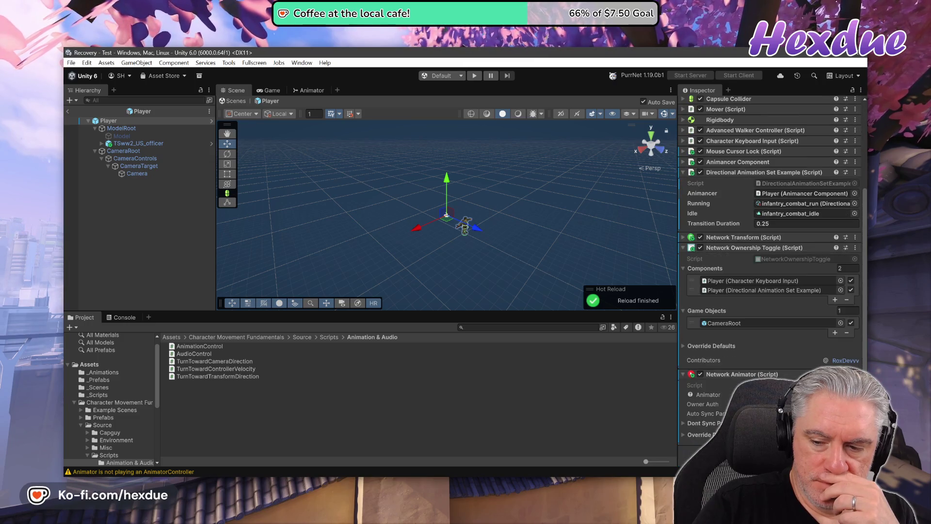
pyautogui.click(855, 238)
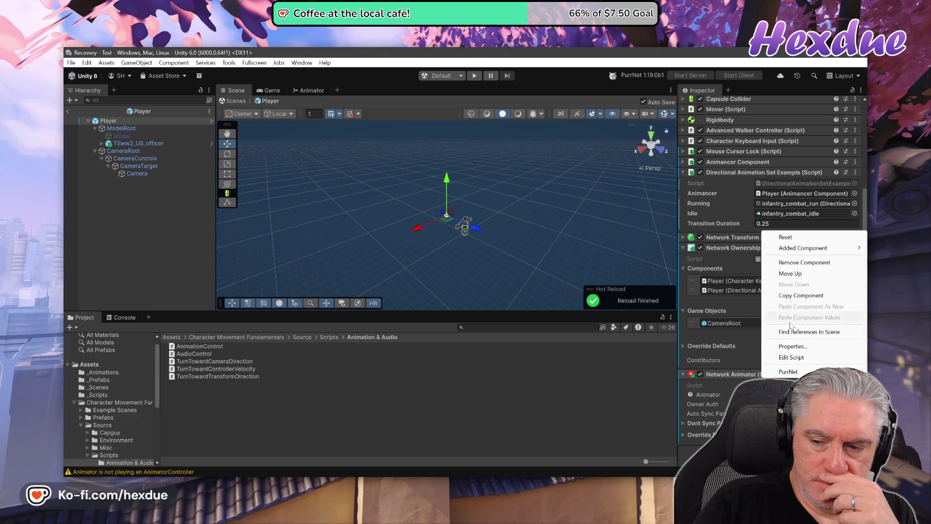
pyautogui.click(800, 262)
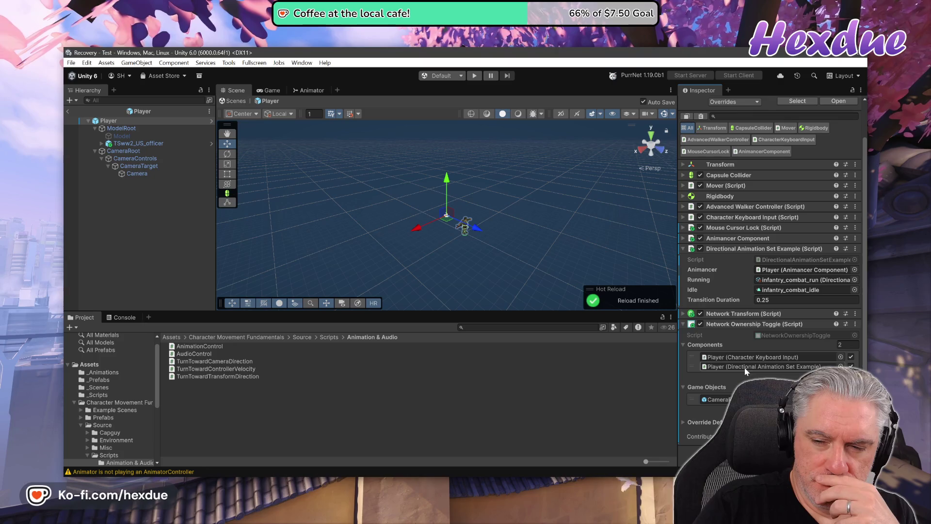
pyautogui.click(683, 238)
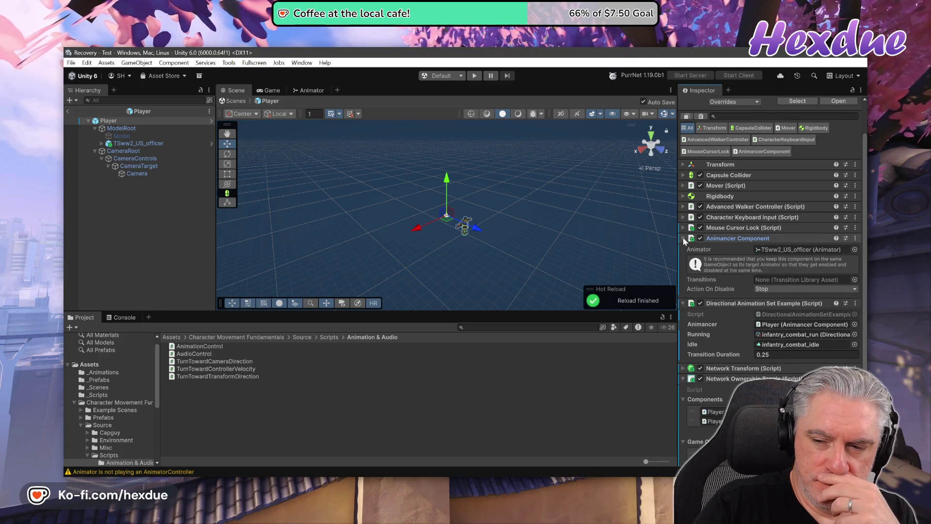
pyautogui.click(683, 238)
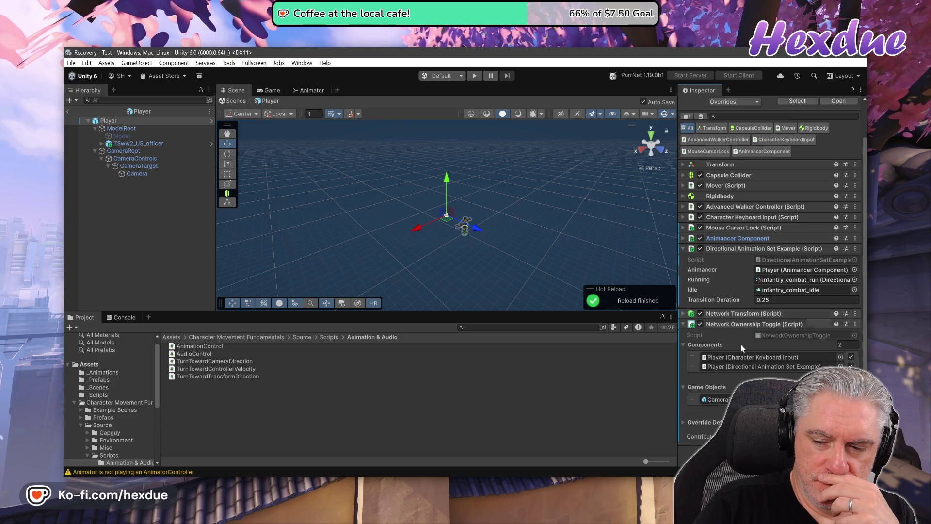
pyautogui.click(477, 459)
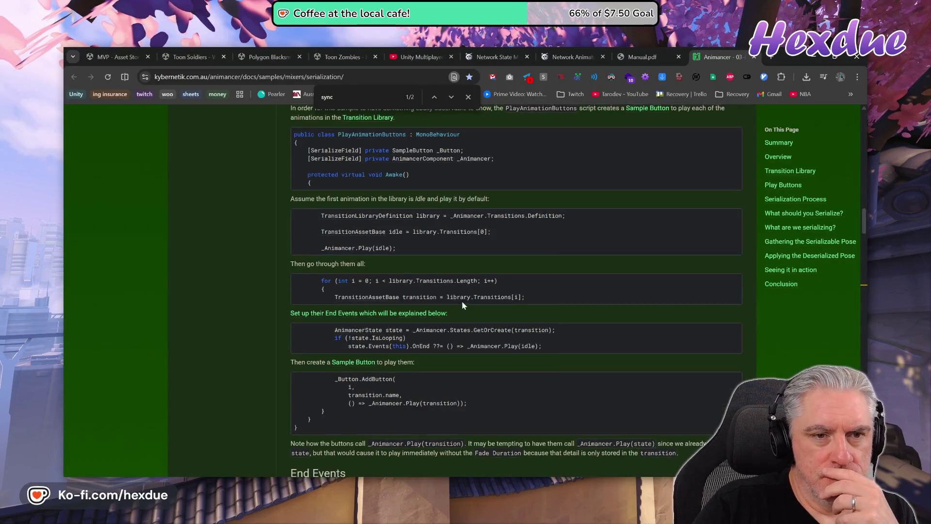
# Scroll the serialization page to the Serialization Process section, then switch to VS Code.
pyautogui.scroll(10, 462, 301)
pyautogui.scroll(-15, 463, 301)
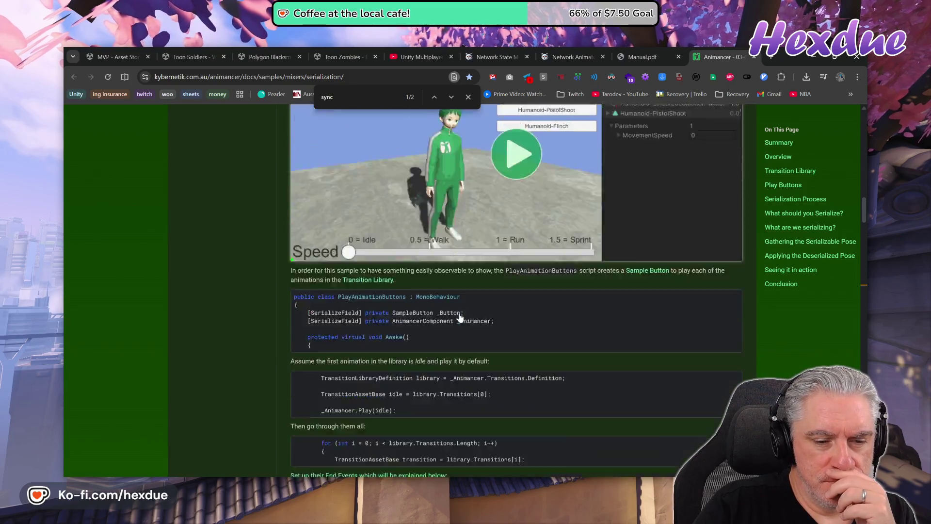
pyautogui.scroll(-3, 459, 326)
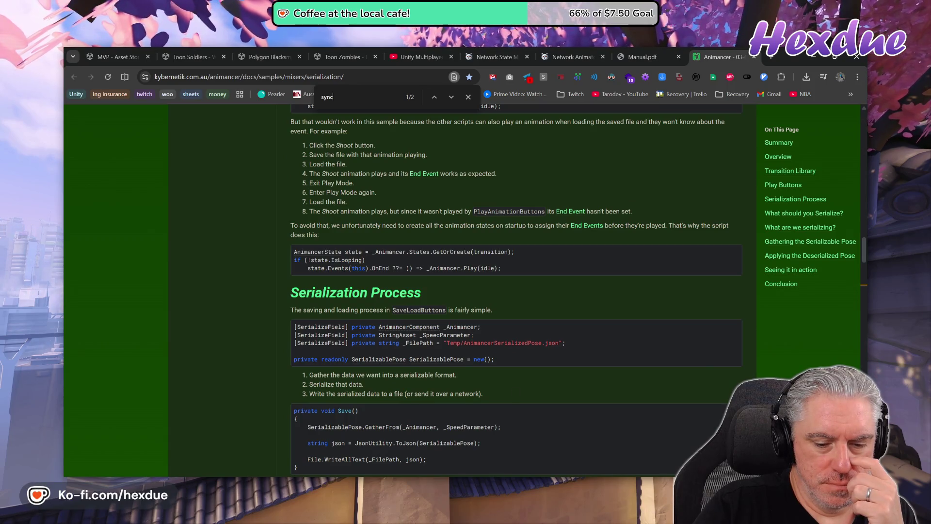
pyautogui.hotkey('alt', 'Tab')
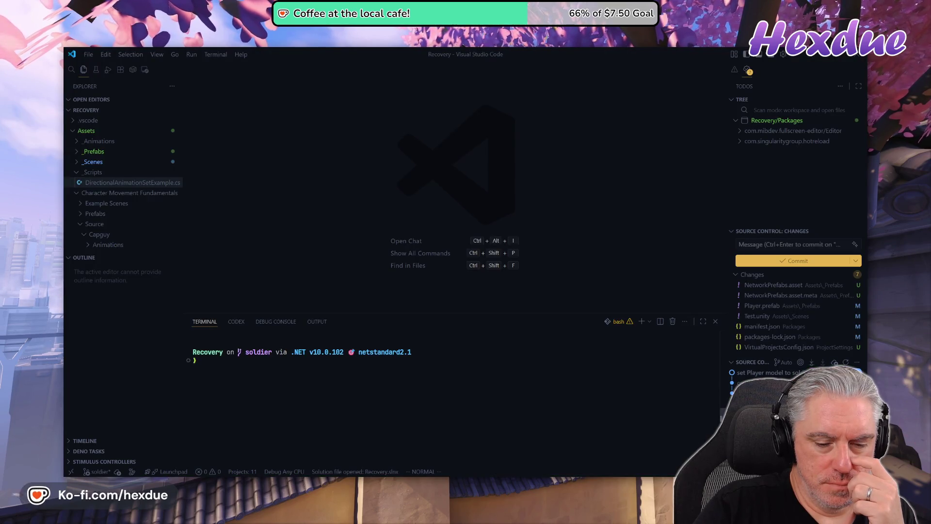
# Open DirectionalAnimationSetExample.cs in VS Code, then bring the Unity editor back to the front.
pyautogui.click(92, 183)
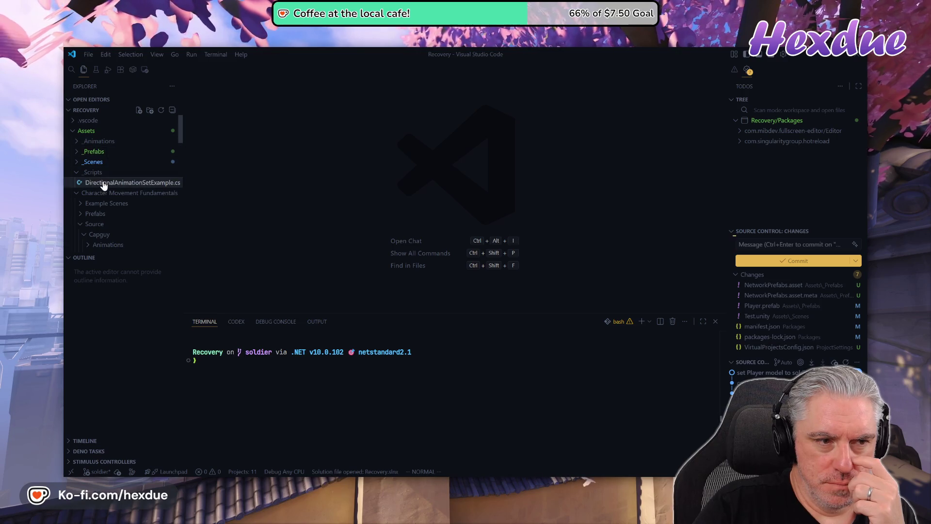
pyautogui.scroll(2, 388, 203)
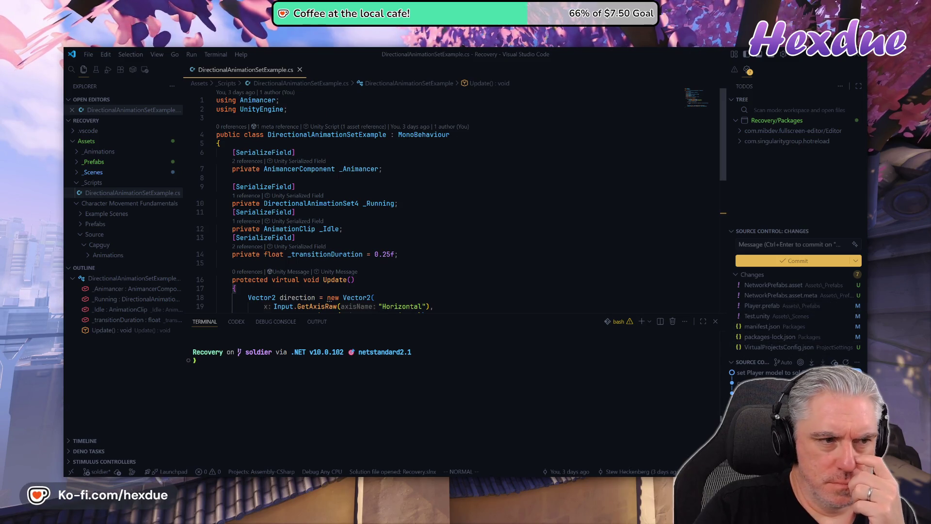
pyautogui.moveTo(455, 480)
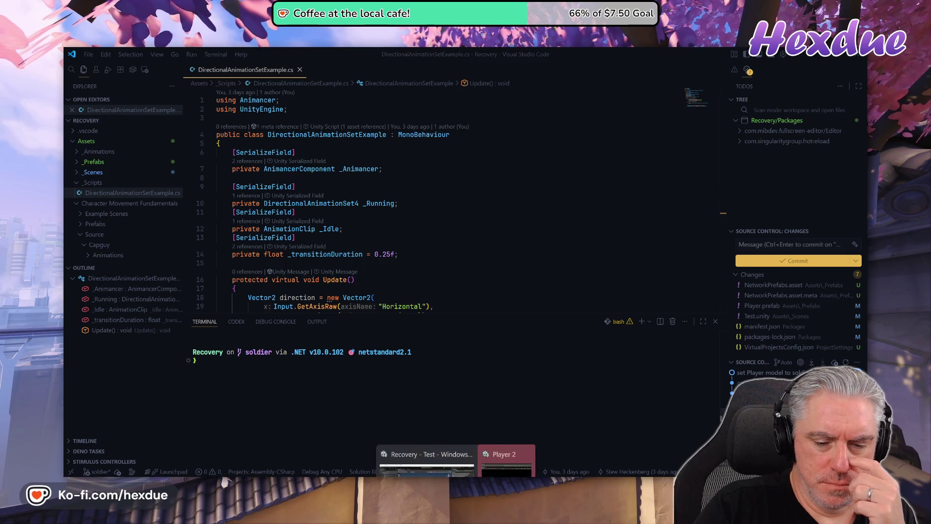
pyautogui.click(427, 436)
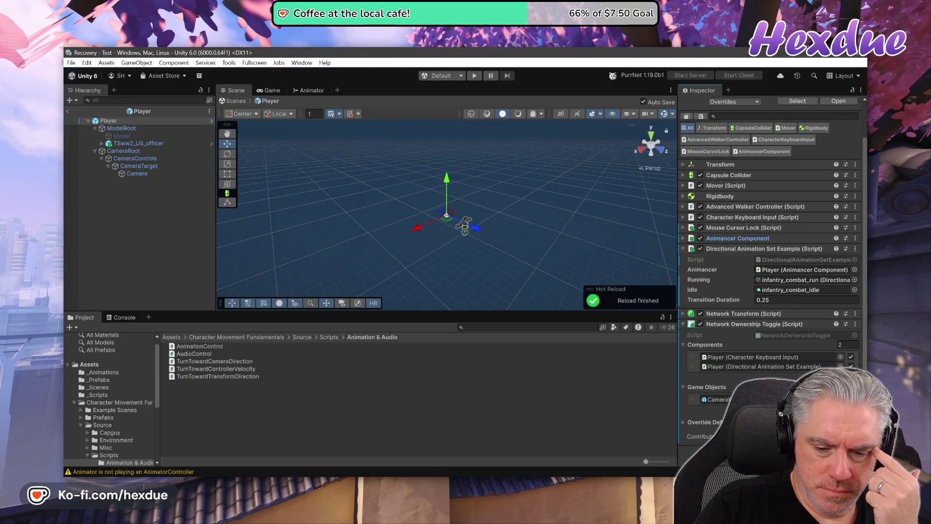
# Read the docs' What should you Serialize? and Gathering the Serializable Pose sections, then return to VS Code.
pyautogui.click(429, 461)
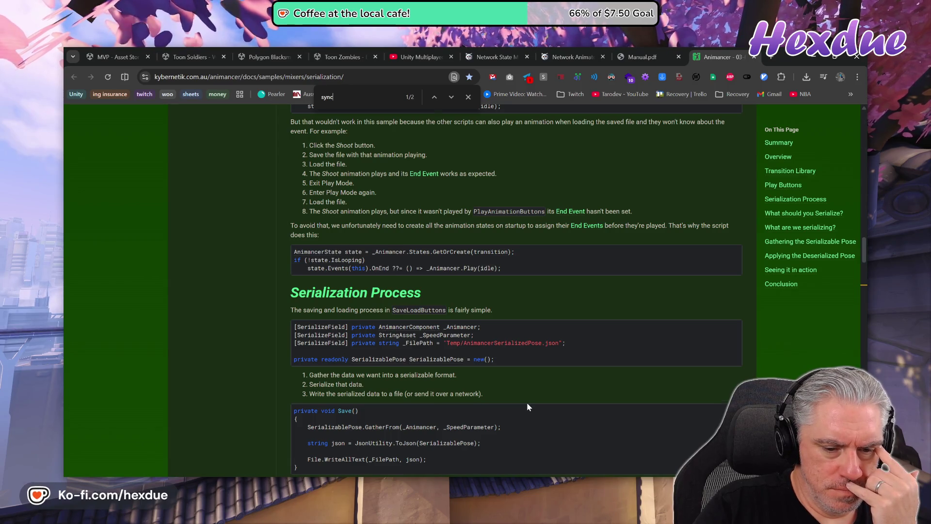
pyautogui.scroll(-2, 527, 405)
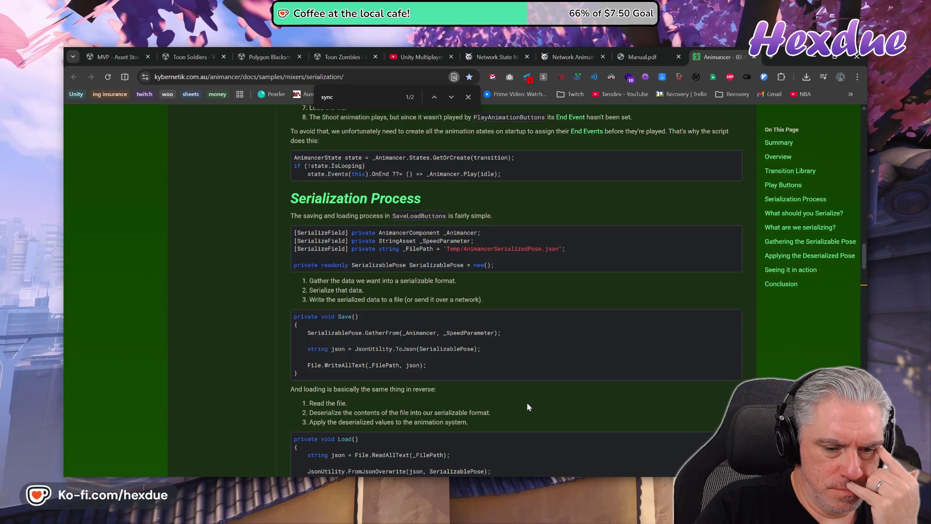
pyautogui.scroll(-5, 528, 407)
pyautogui.scroll(-1, 527, 407)
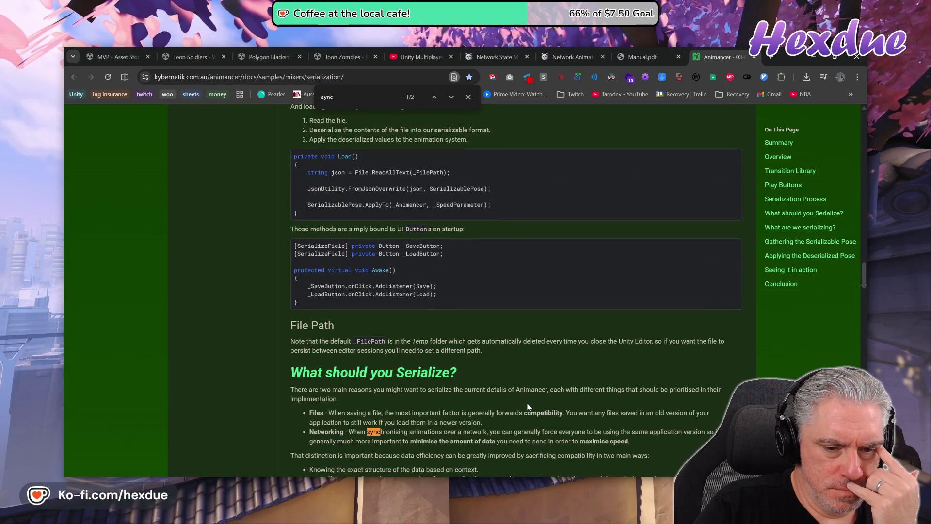
pyautogui.scroll(-2, 528, 407)
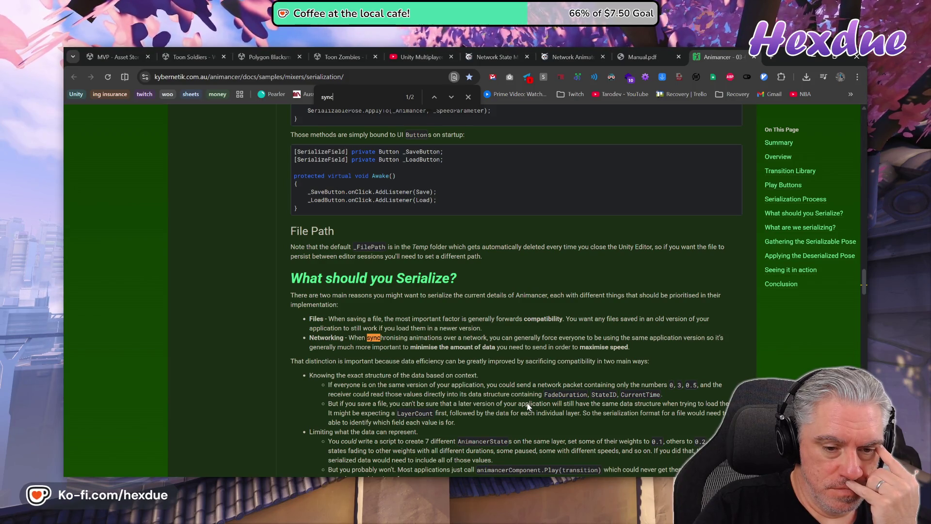
pyautogui.scroll(-3, 528, 407)
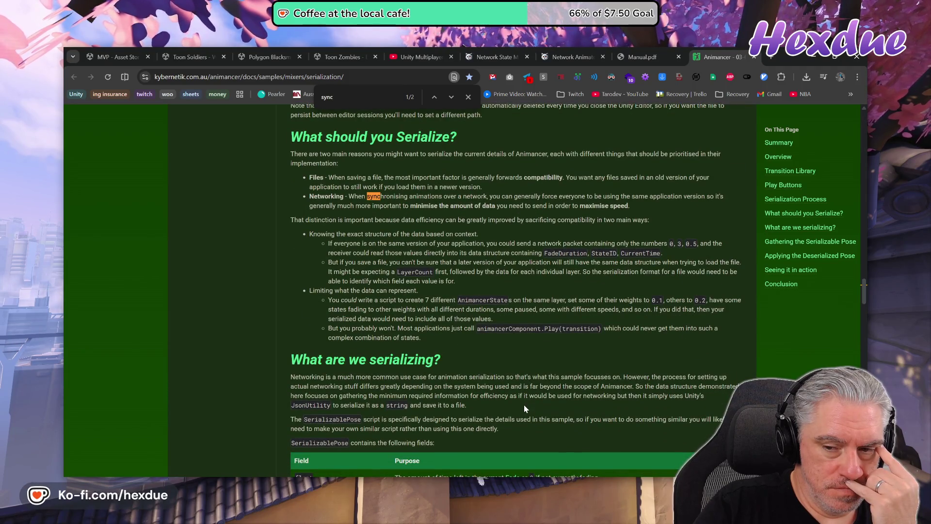
pyautogui.scroll(-3, 526, 409)
pyautogui.scroll(-7, 523, 407)
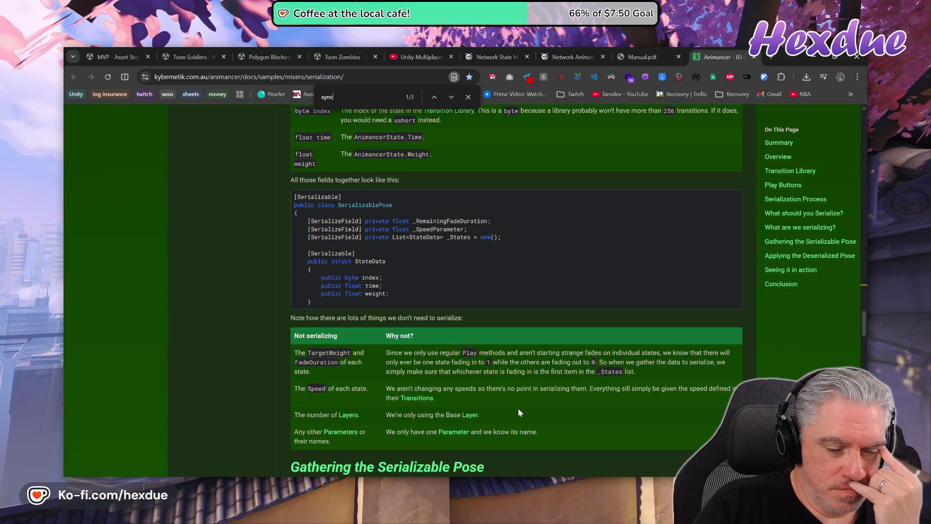
pyautogui.scroll(-7, 518, 410)
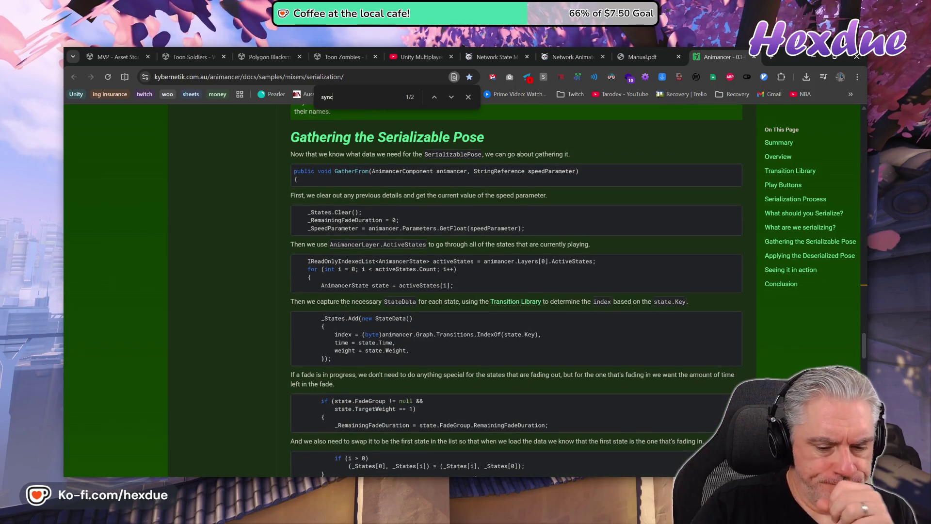
pyautogui.hotkey('alt', 'Tab')
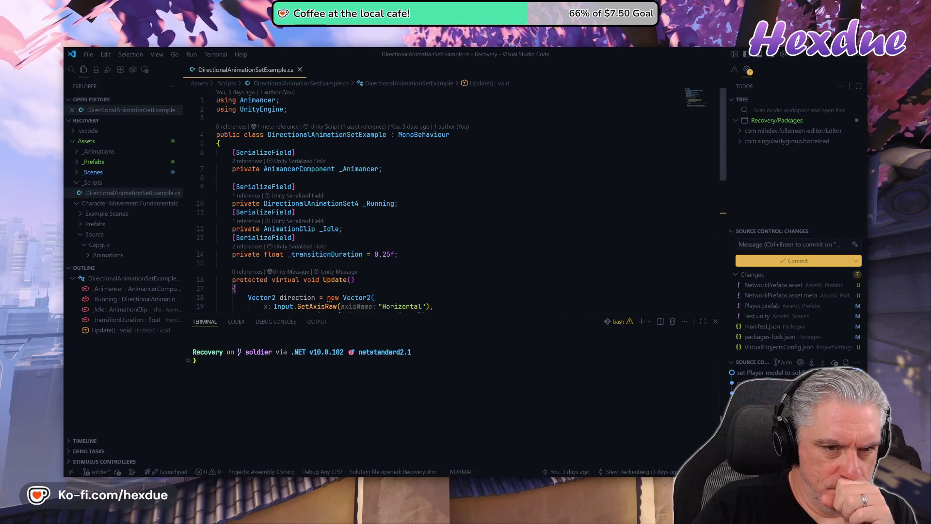
pyautogui.scroll(-5, 461, 199)
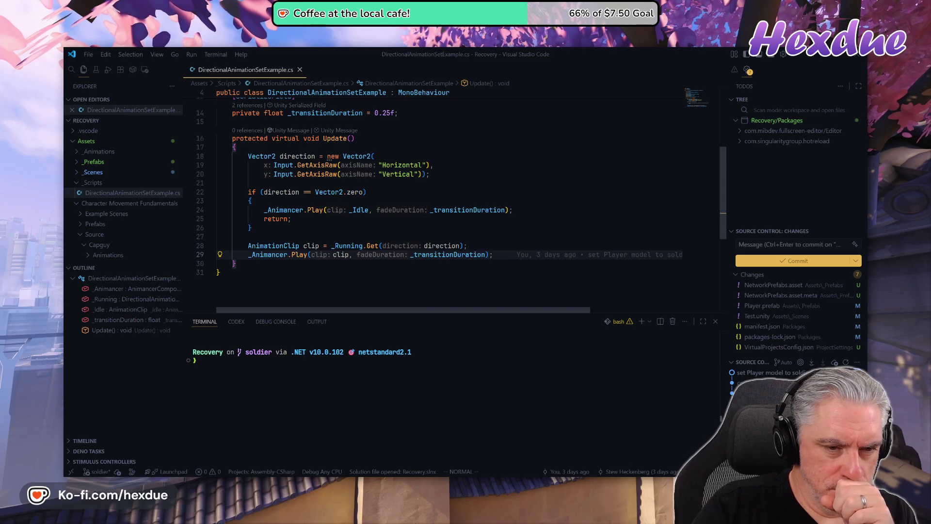
pyautogui.scroll(2, 461, 203)
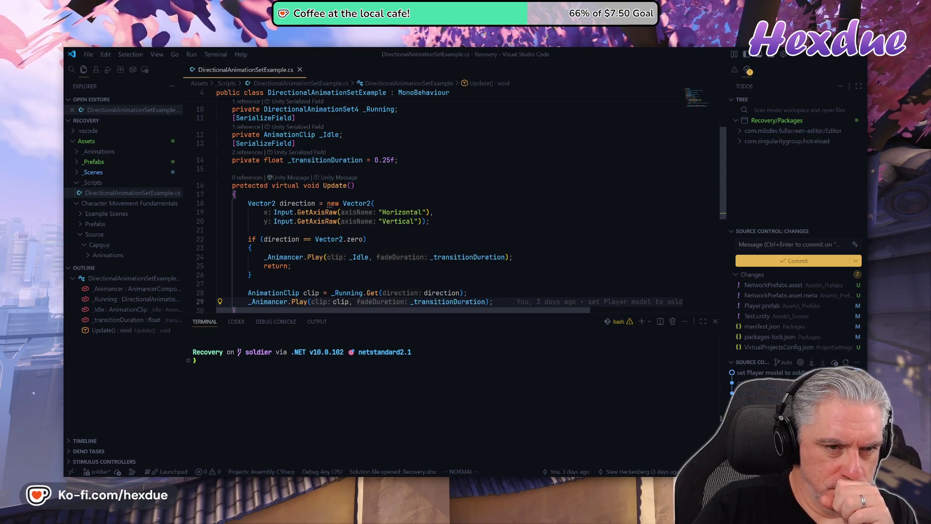
pyautogui.scroll(-1, 451, 203)
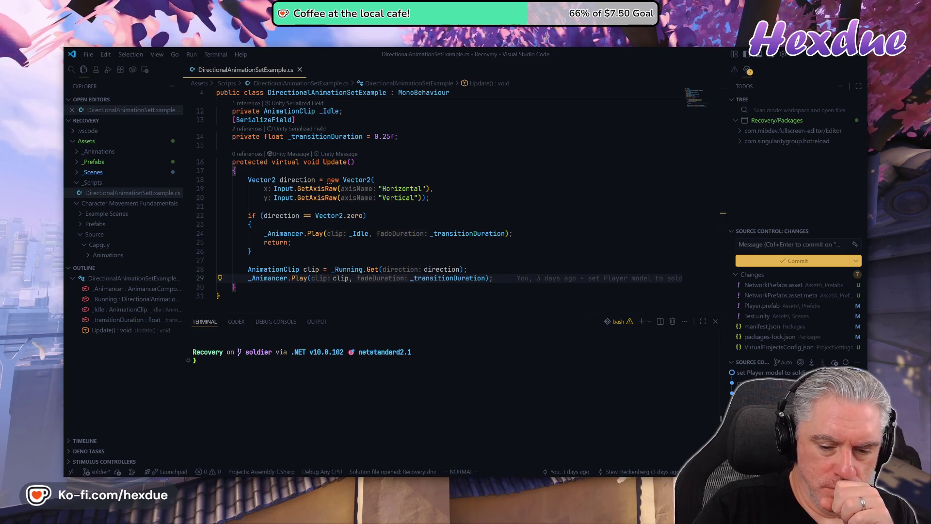
pyautogui.click(424, 432)
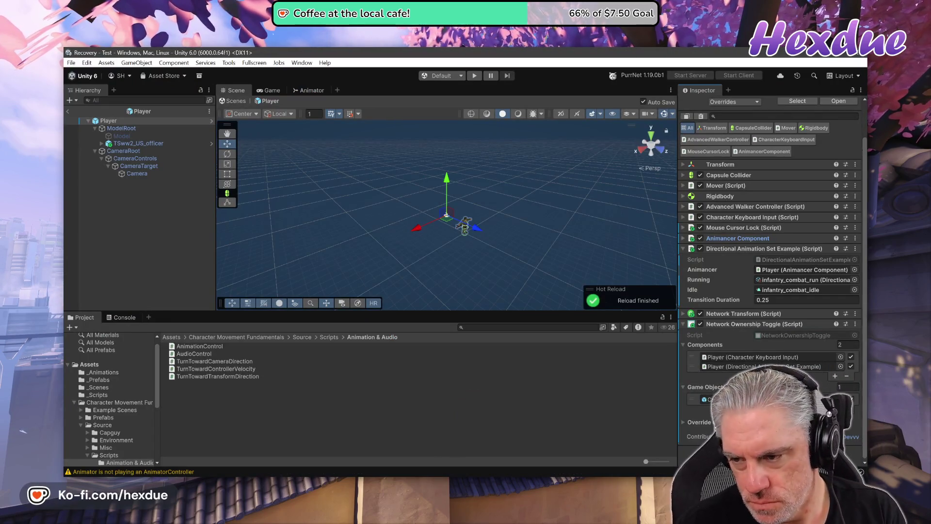
# Search Add Component for 'network' and add the top match, Network Bones, to the Player.
pyautogui.click(835, 376)
pyautogui.write('anim')
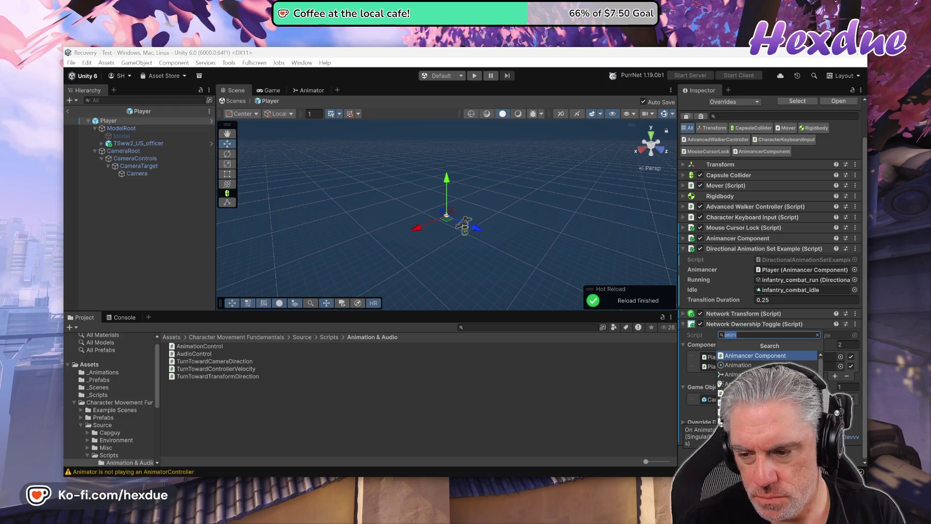
pyautogui.press('BackSpace')
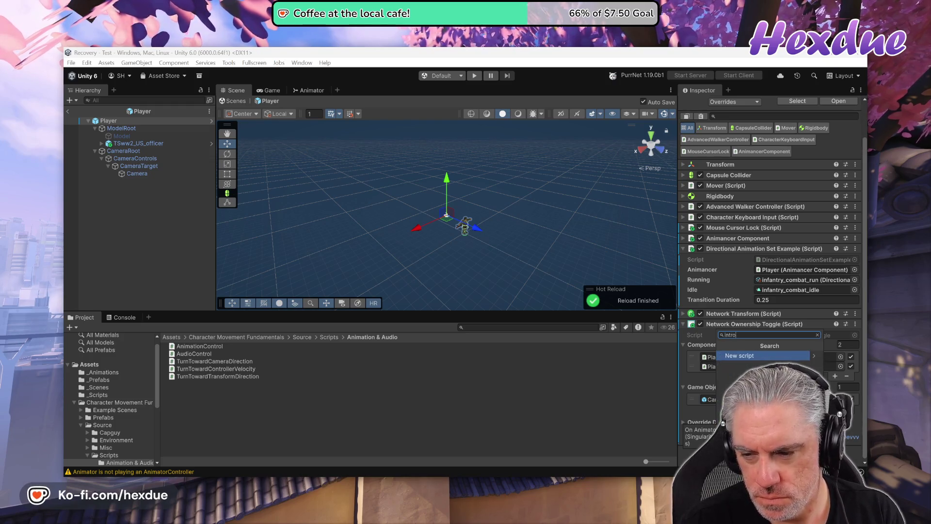
pyautogui.write('network s')
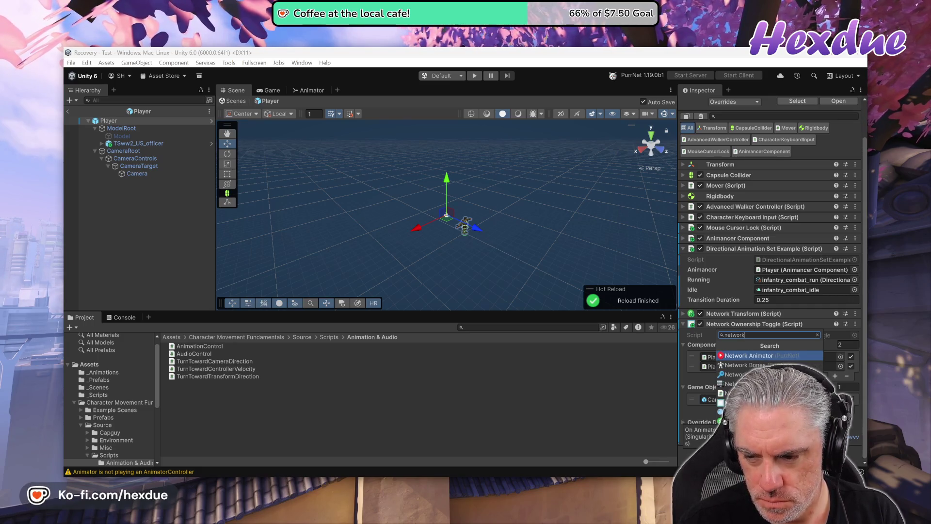
pyautogui.press('BackSpace')
pyautogui.press('BackSpace')
pyautogui.press('Return')
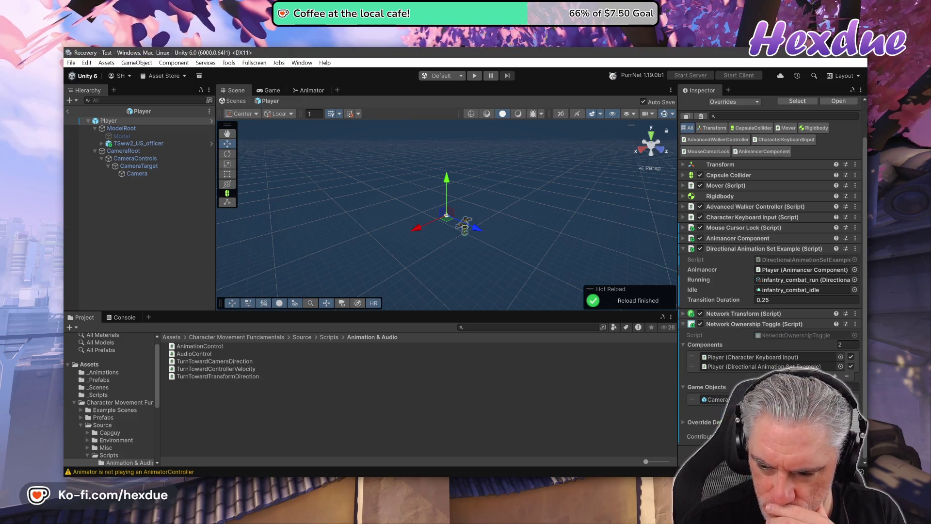
pyautogui.scroll(-1, 770, 242)
pyautogui.scroll(-1, 770, 242)
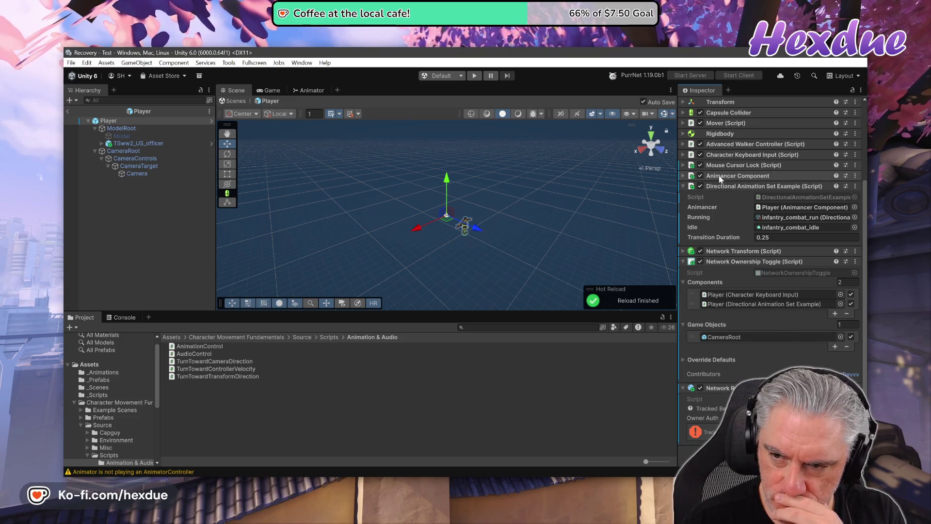
# Review the Player's components, dismiss the property popup beside CameraRoot, and enter Play mode.
pyautogui.click(682, 175)
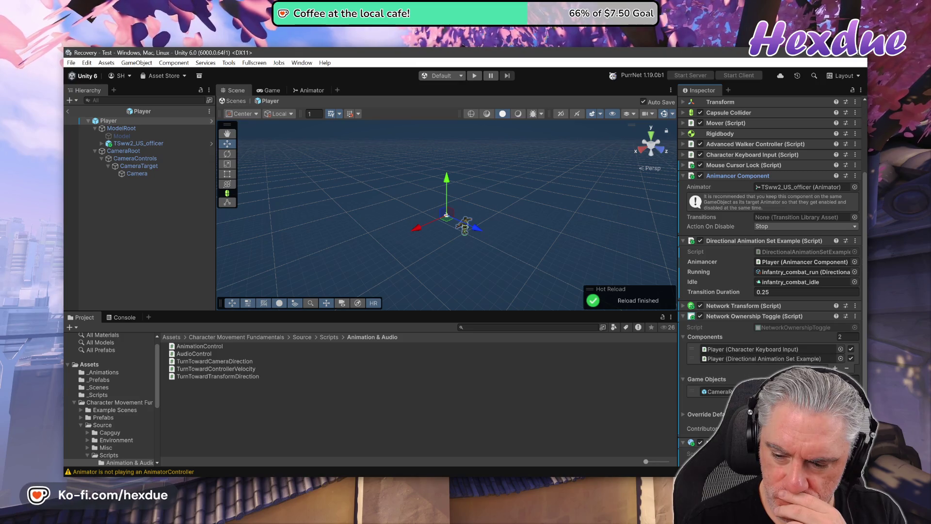
pyautogui.scroll(-3, 800, 362)
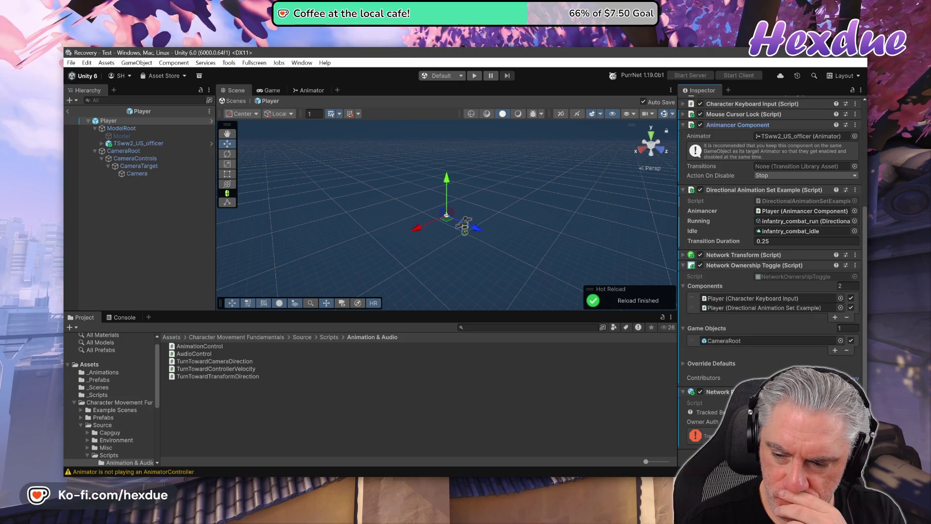
pyautogui.scroll(3, 716, 283)
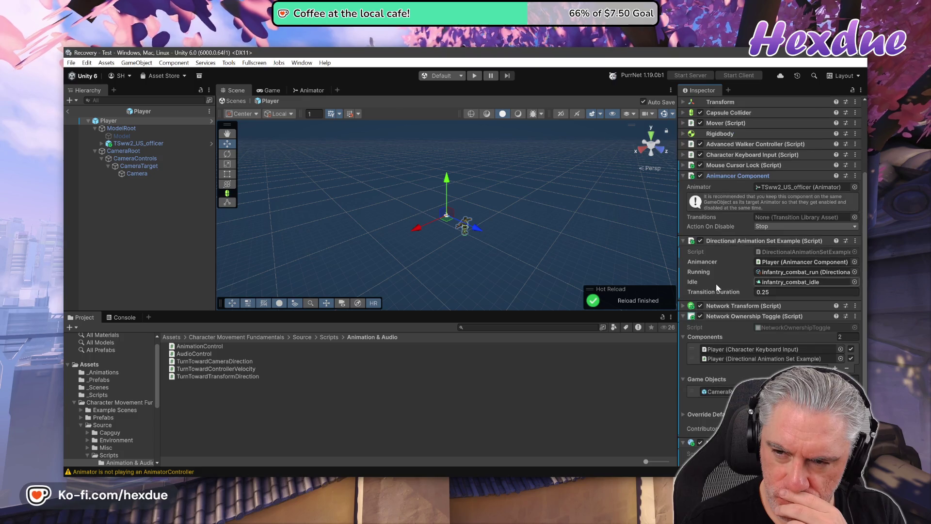
pyautogui.scroll(-3, 766, 339)
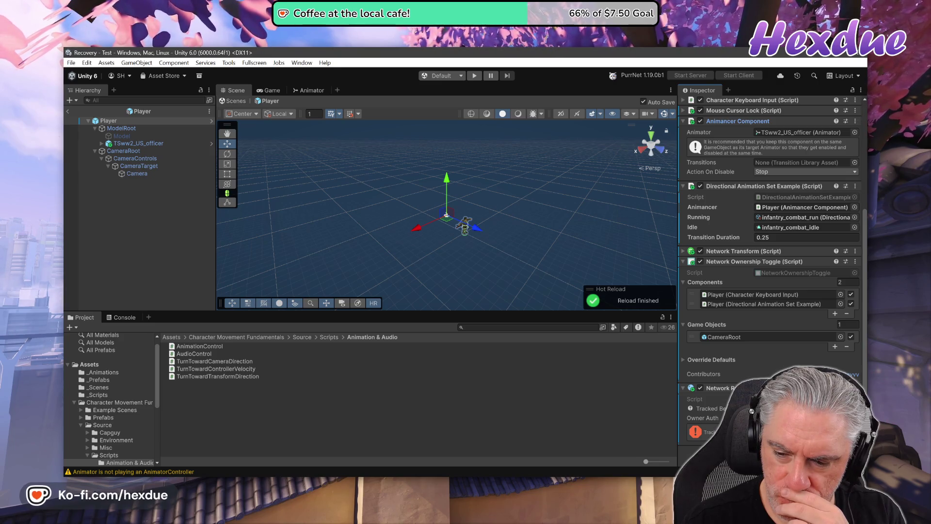
pyautogui.scroll(4, 745, 281)
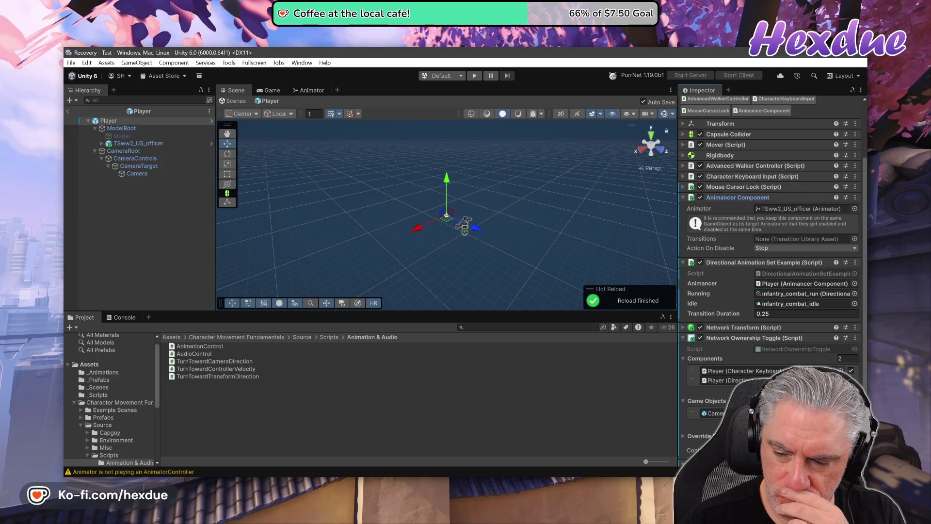
pyautogui.scroll(-4, 771, 276)
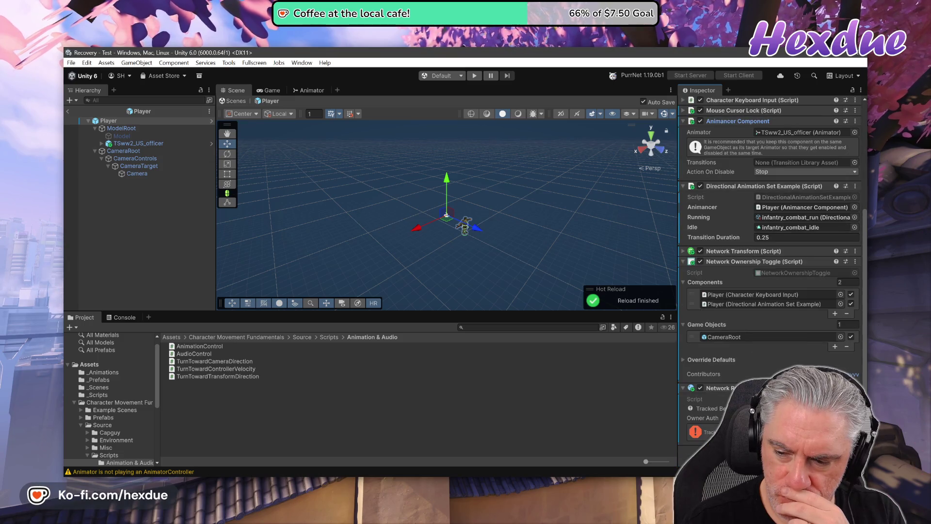
pyautogui.scroll(-1, 769, 202)
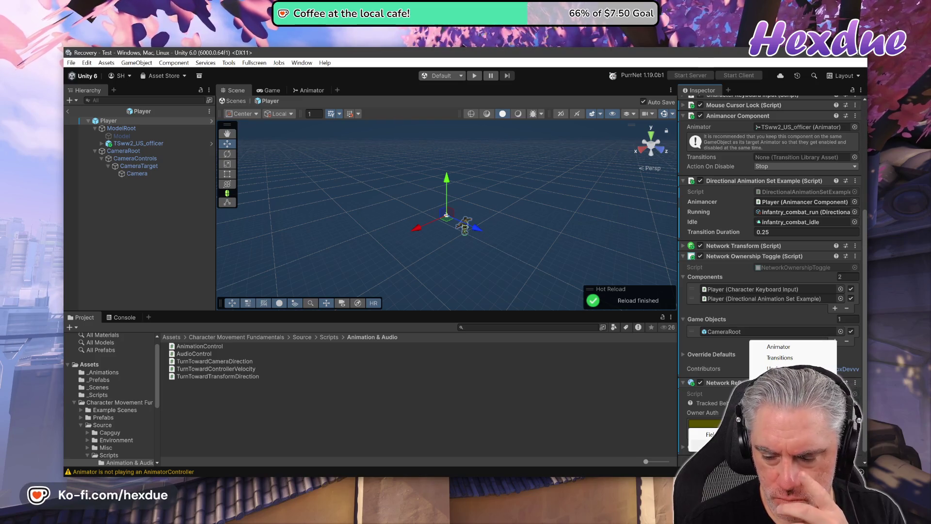
pyautogui.click(794, 349)
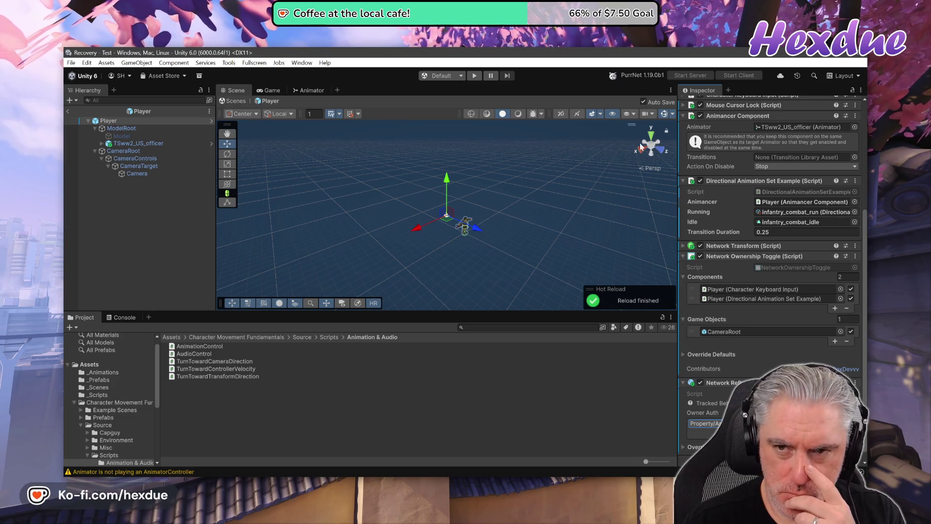
pyautogui.hotkey('ctrl', 'p')
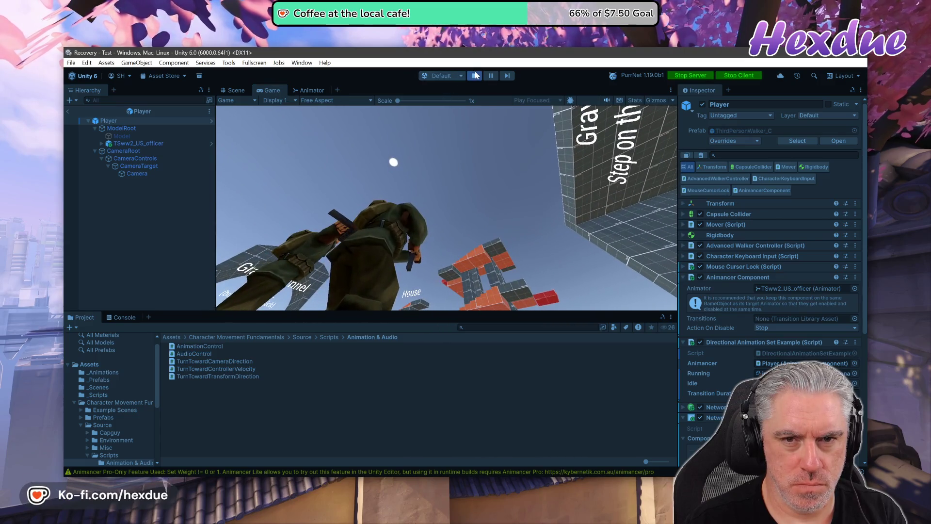
# Stop play mode, set Network Reflection's Owner Auth to the _Transitions field, and play again.
pyautogui.hotkey('ctrl', 'p')
pyautogui.scroll(-5, 742, 327)
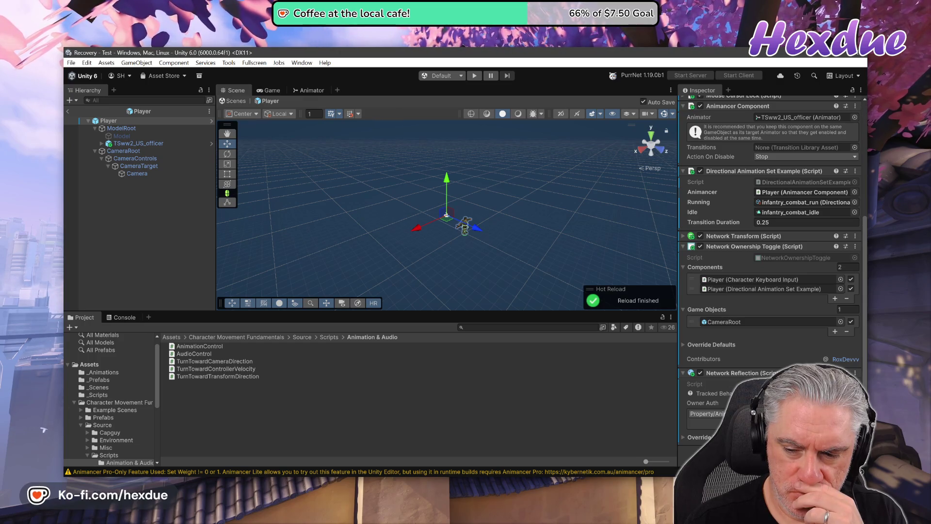
pyautogui.click(705, 413)
pyautogui.moveTo(712, 436)
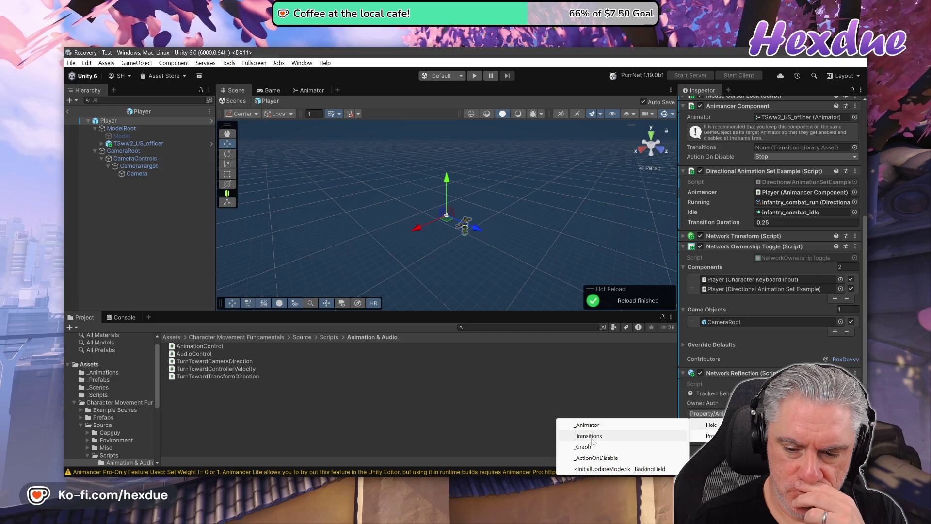
pyautogui.click(591, 436)
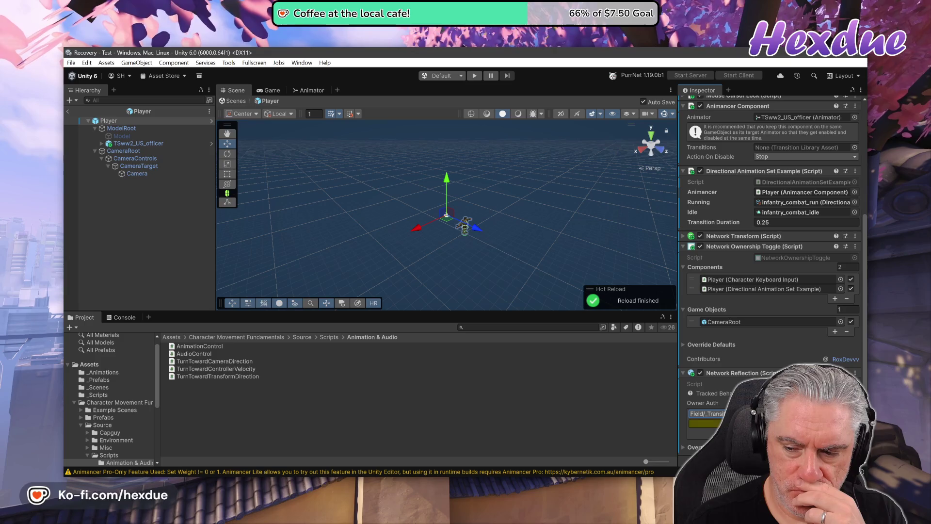
pyautogui.hotkey('ctrl', 'p')
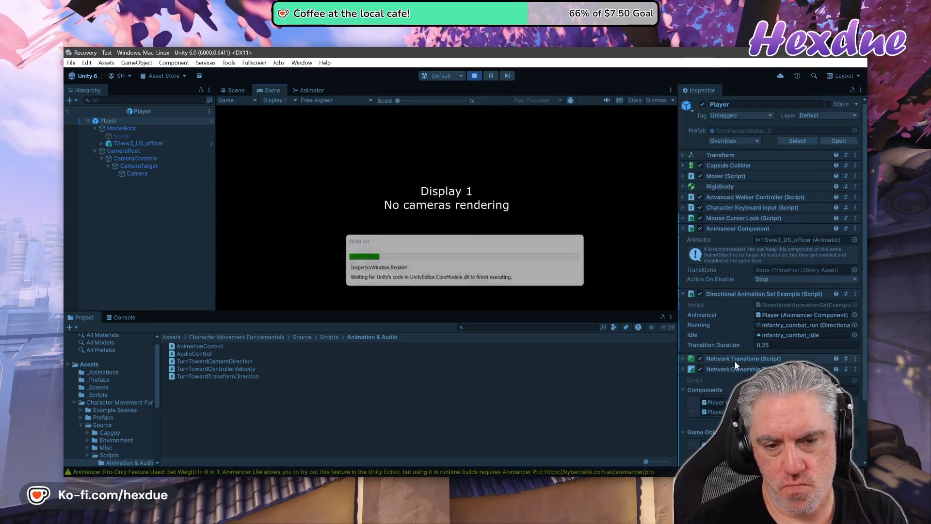
# Stop play mode and reopen Network Reflection's options menu and Owner Auth choices.
pyautogui.click(474, 76)
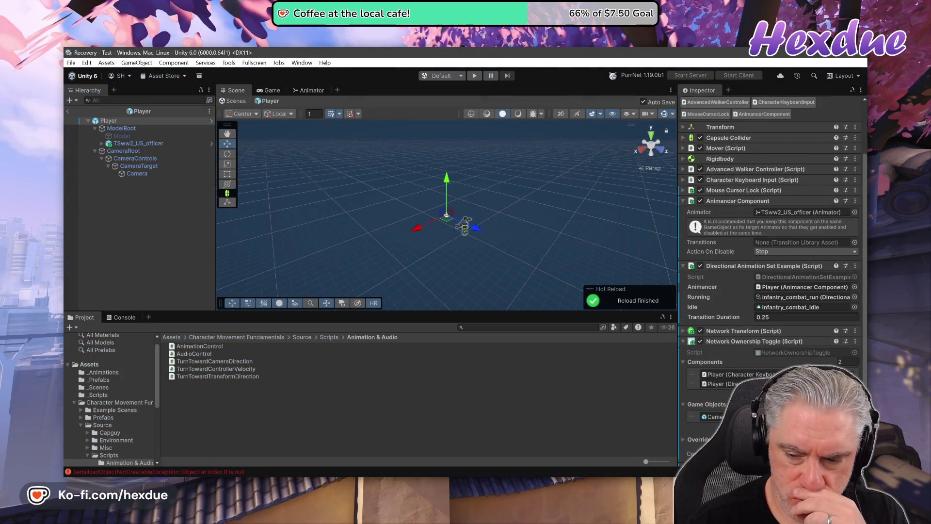
pyautogui.scroll(-2, 771, 242)
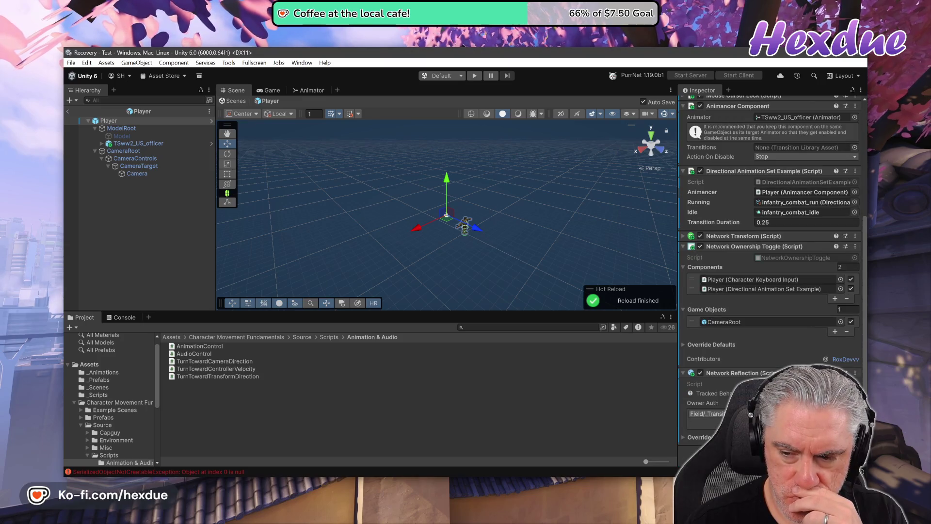
pyautogui.click(855, 373)
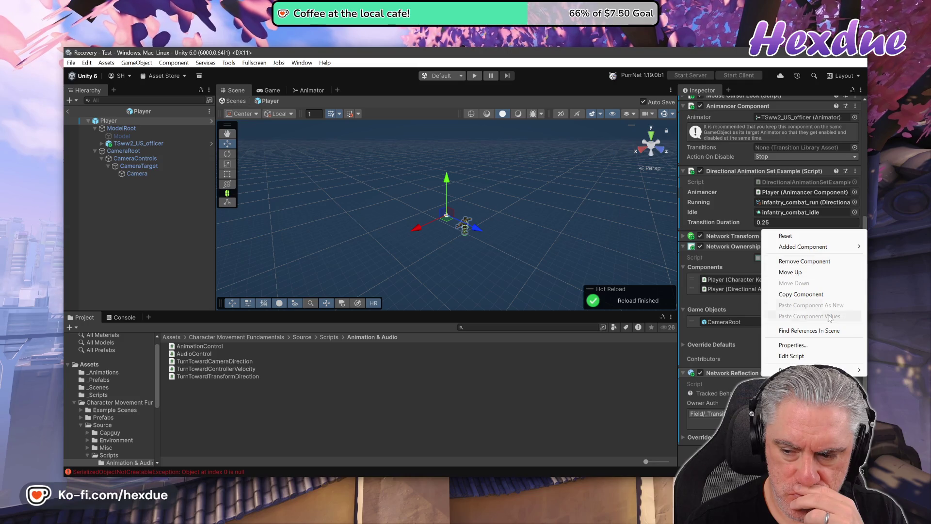
pyautogui.click(820, 388)
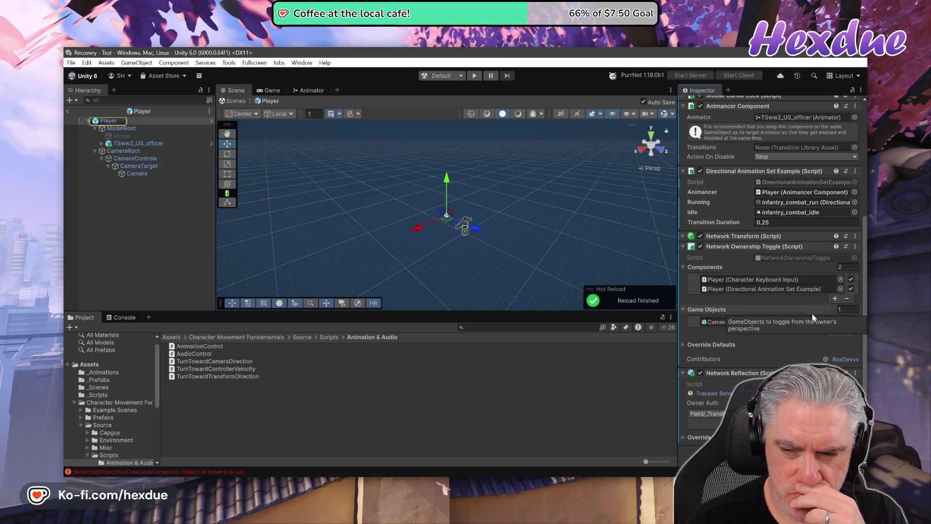
pyautogui.scroll(3, 815, 361)
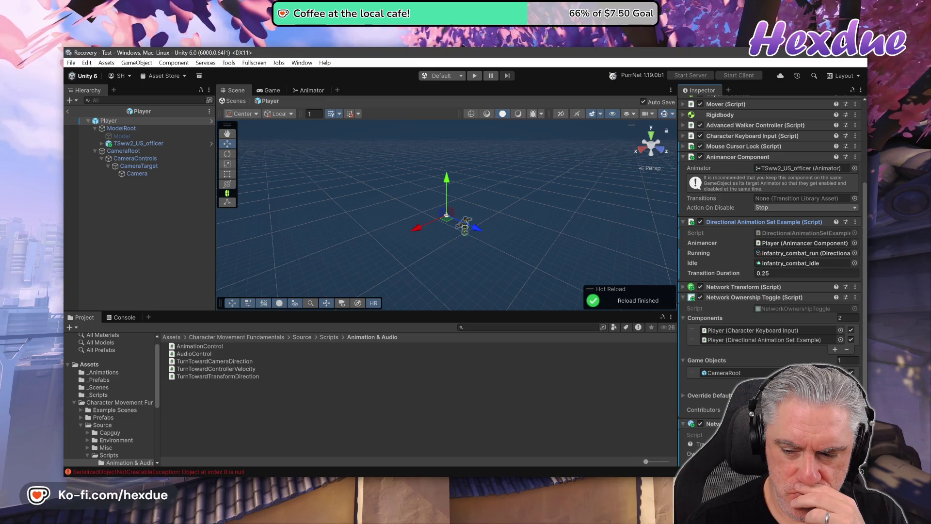
pyautogui.scroll(-3, 771, 280)
pyautogui.click(705, 413)
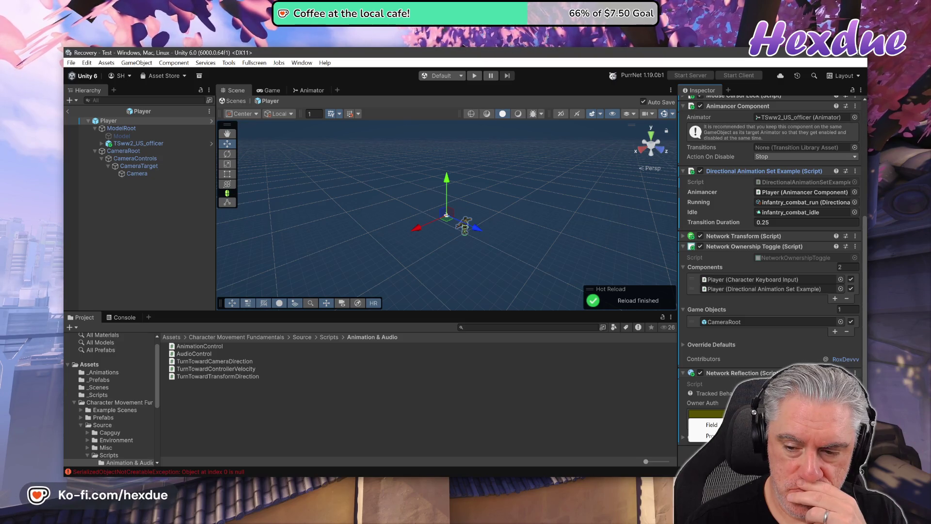
# Open and dismiss the Network Transform component's options menu without changes.
pyautogui.rightClick(763, 235)
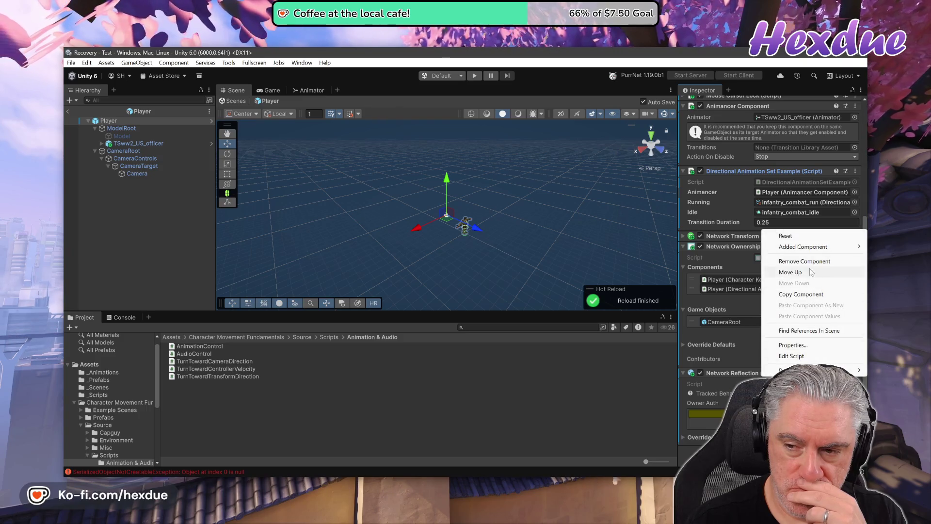
pyautogui.press('Escape')
pyautogui.scroll(3, 805, 272)
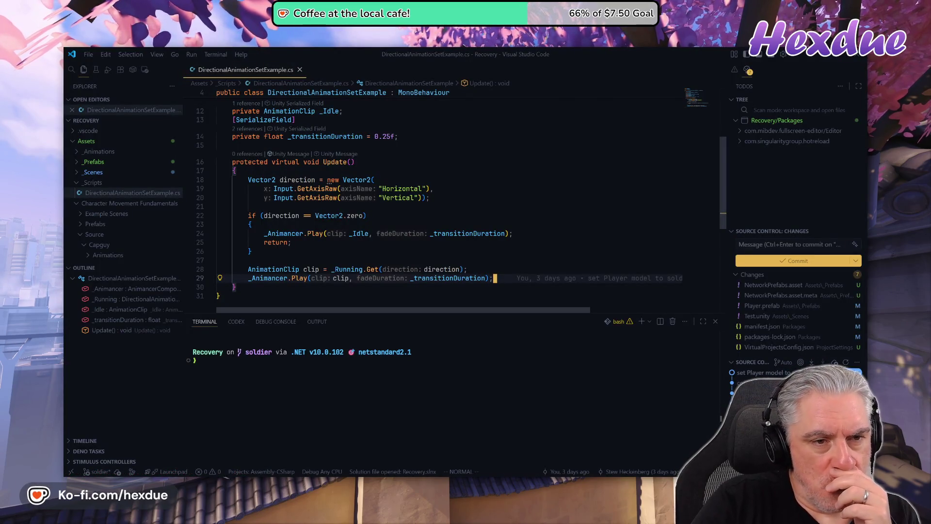
# Read through the DirectionalAnimationSetExample.cs Update method, then minimize VS Code back to Unity.
pyautogui.scroll(1, 450, 203)
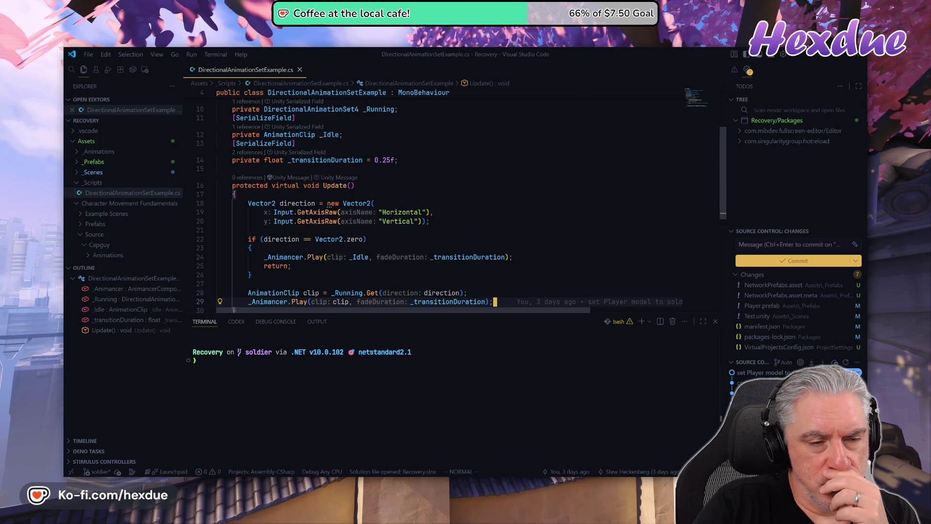
pyautogui.scroll(1, 449, 204)
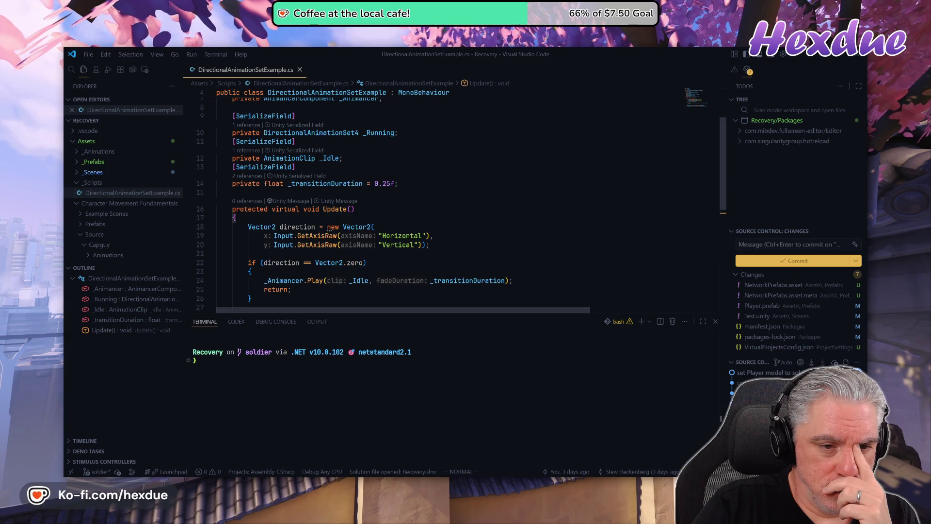
pyautogui.scroll(-2, 449, 204)
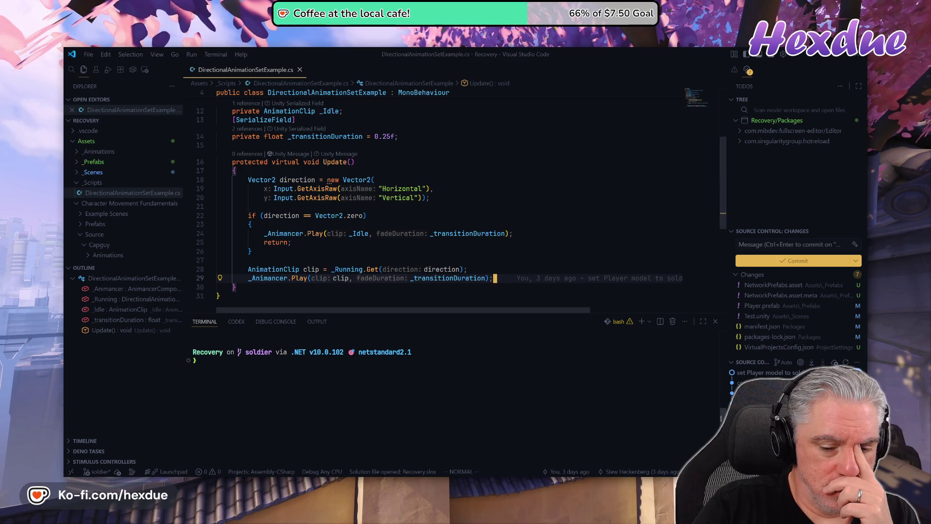
pyautogui.click(435, 485)
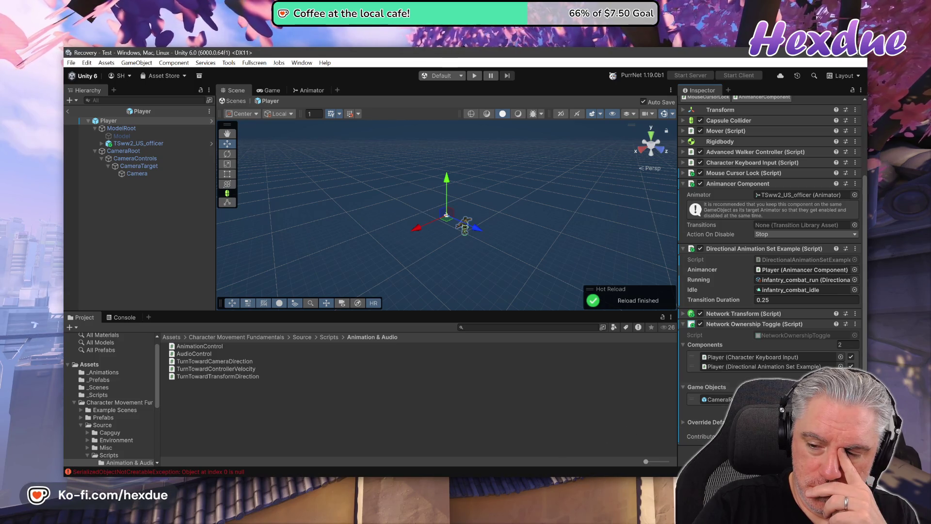
pyautogui.click(764, 366)
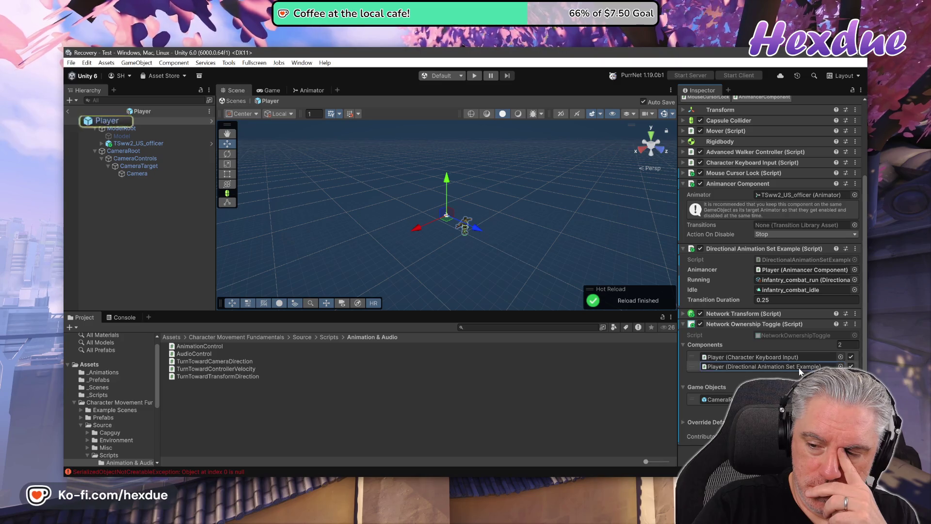
pyautogui.press('Delete')
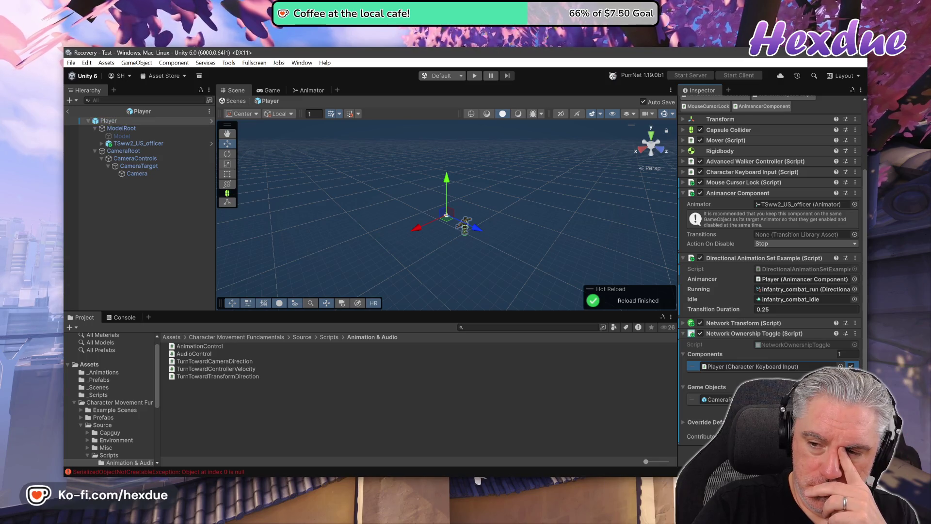
pyautogui.click(681, 258)
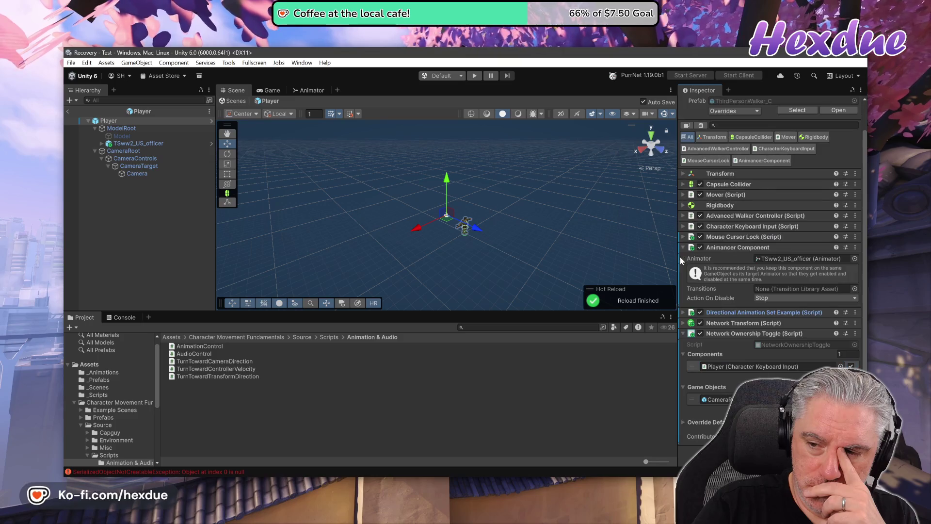
pyautogui.click(682, 247)
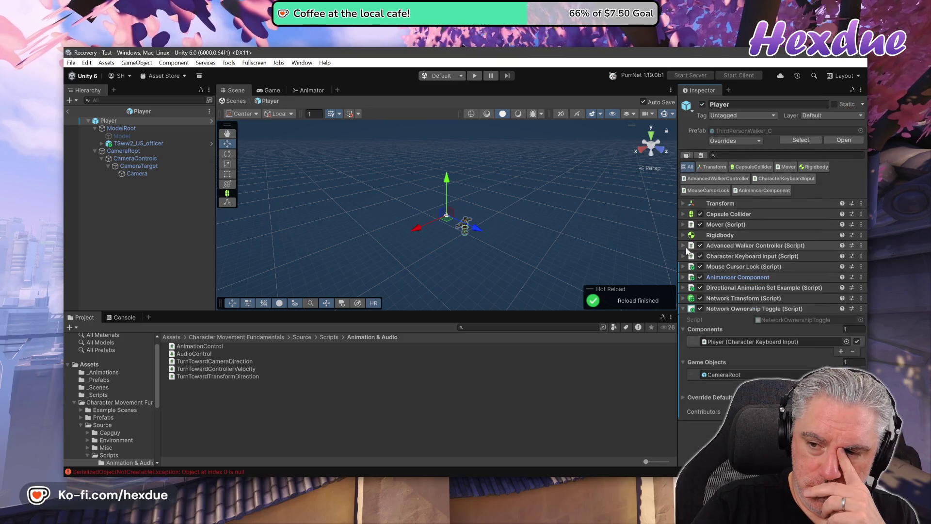
pyautogui.click(683, 330)
pyautogui.click(685, 340)
pyautogui.click(685, 339)
pyautogui.click(683, 329)
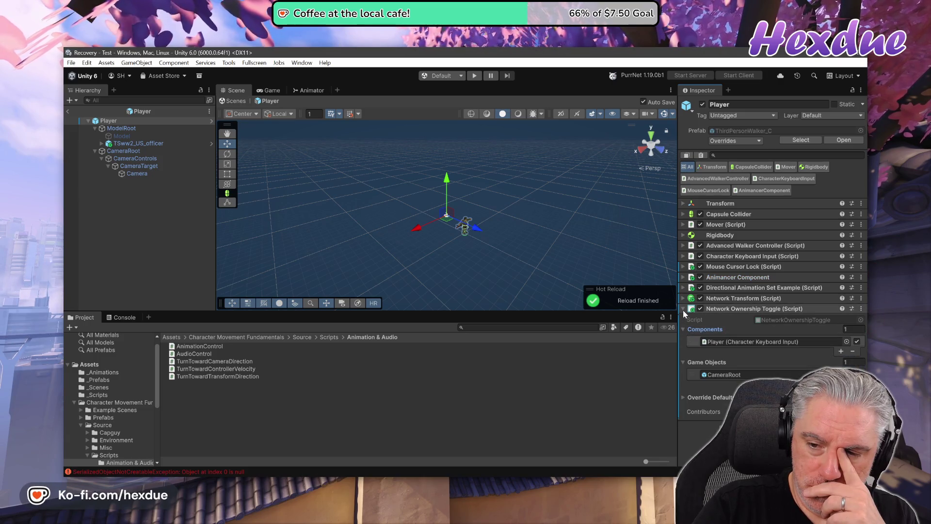
# Add a 'using PurrNet;' line below the UnityEngine import.
pyautogui.hotkey('alt', 'Tab')
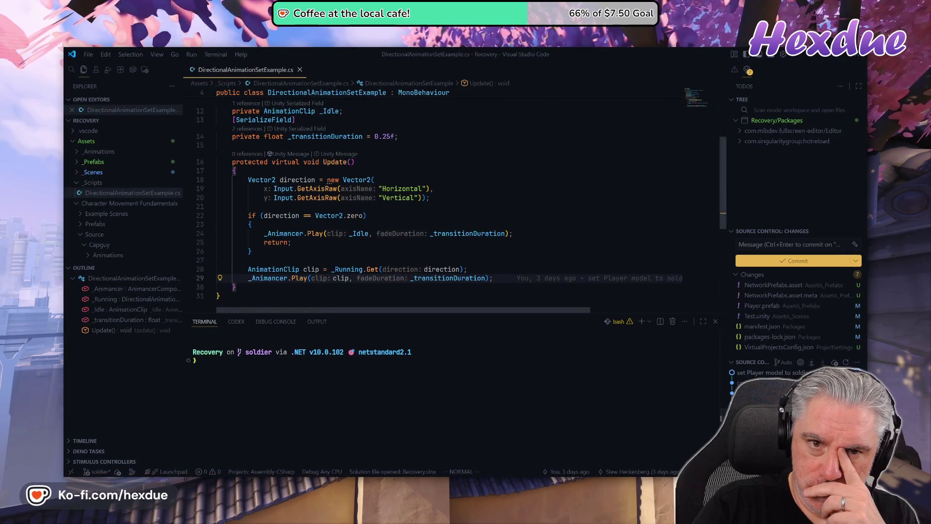
pyautogui.scroll(5, 330, 242)
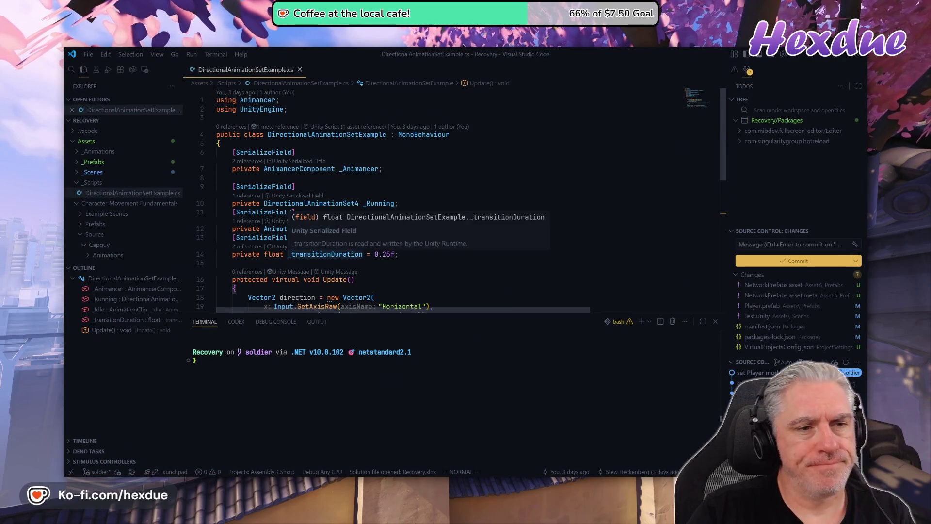
pyautogui.click(262, 109)
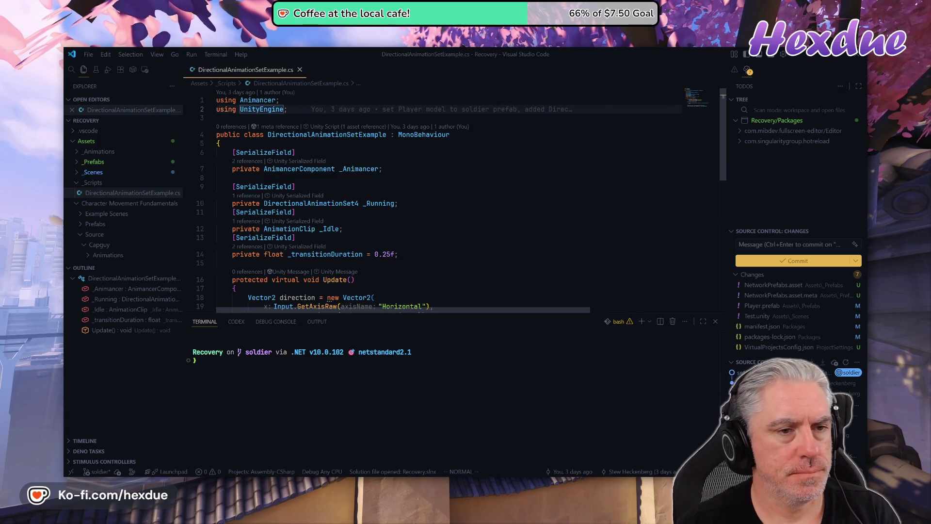
pyautogui.write('ousing PurrNet;')
pyautogui.press('Escape')
# Change the class's base from MonoBehaviour to NetworkBehaviour.
pyautogui.click(325, 150)
pyautogui.press('w')
pyautogui.press('w')
pyautogui.write('cwNetwo')
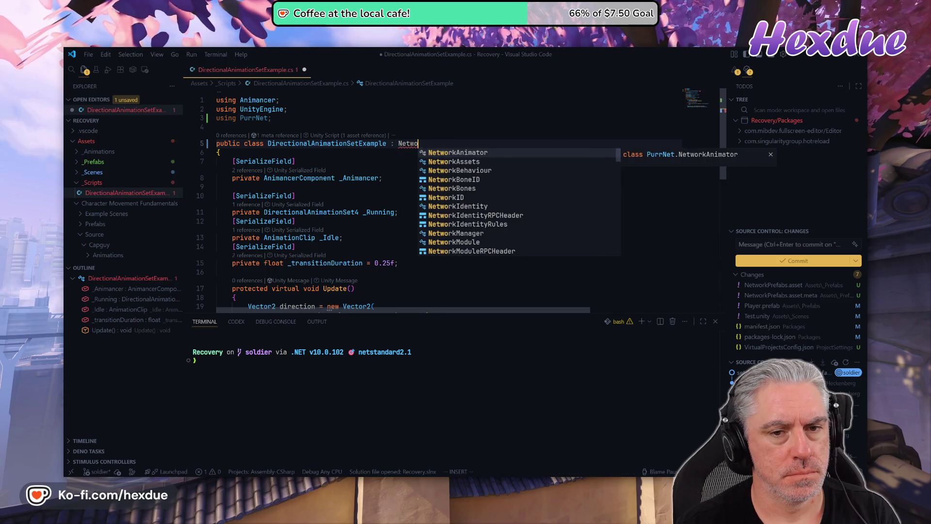
pyautogui.press('Down')
pyautogui.press('Down')
pyautogui.press('Tab')
pyautogui.press('Escape')
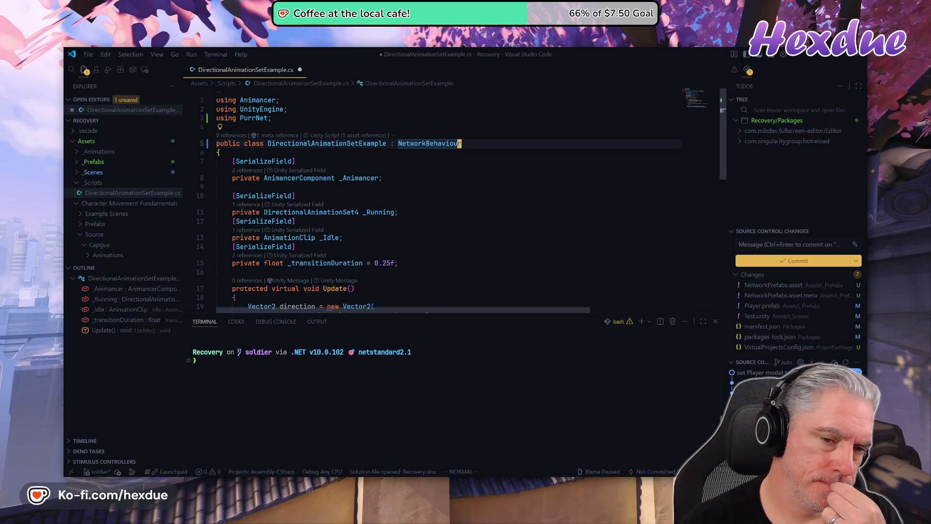
# Move down to the direction == Vector2.zero check, then switch to the PurrNet Network Animator docs.
pyautogui.press('j')
pyautogui.press('j')
pyautogui.press('j')
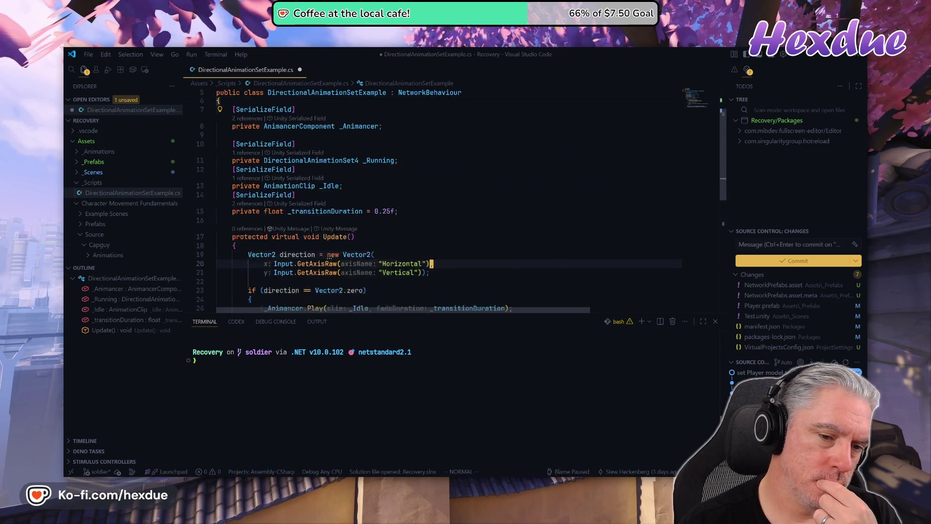
pyautogui.press('j')
pyautogui.press('j')
pyautogui.press('j')
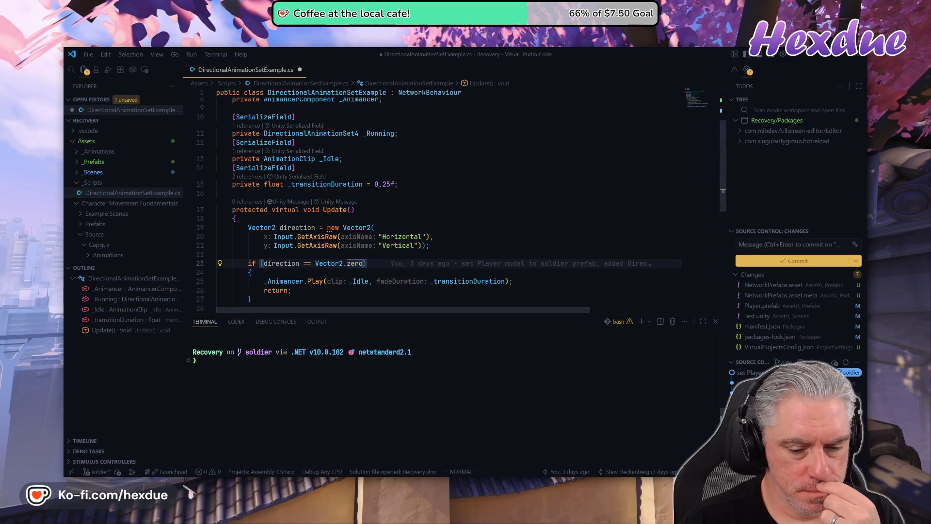
pyautogui.hotkey('alt', 'Tab')
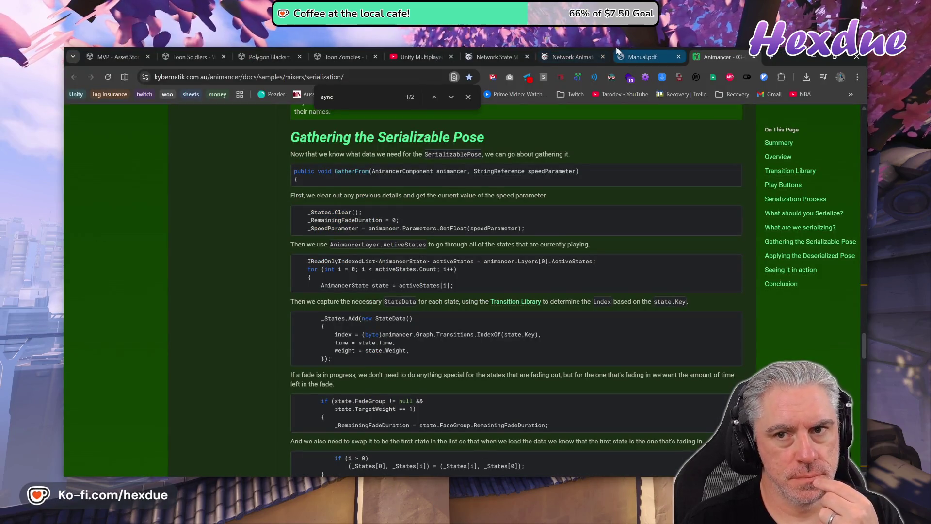
pyautogui.click(573, 57)
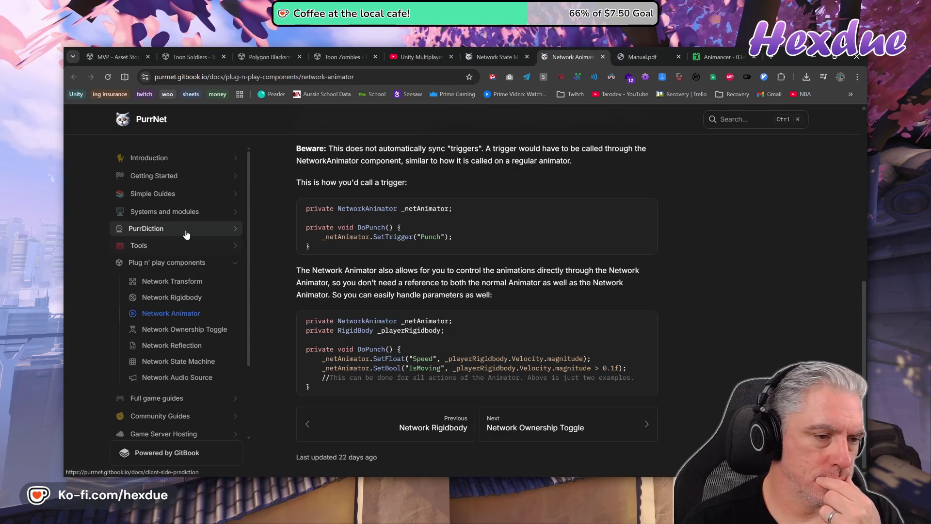
# Search the PurrNet docs for 'broadcast' and open the Broadcasts page.
pyautogui.hotkey('ctrl', 'k')
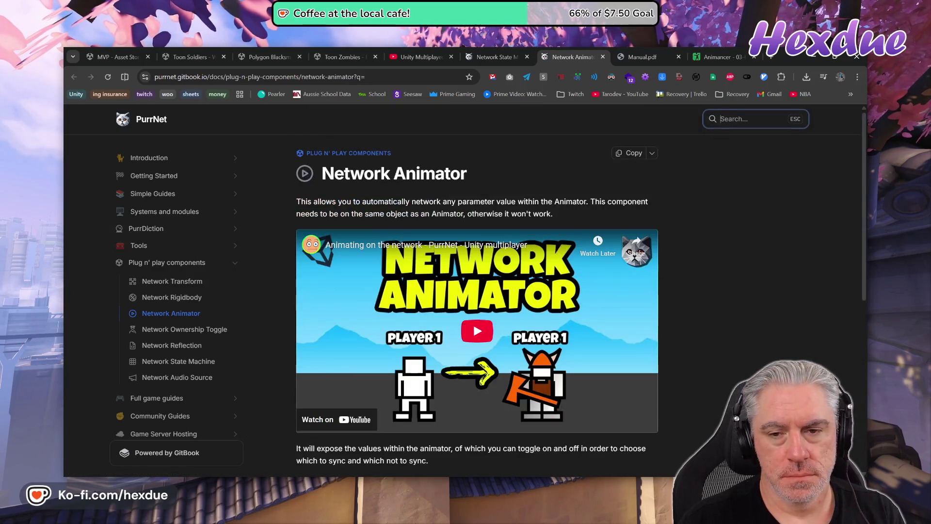
pyautogui.write('broadcast')
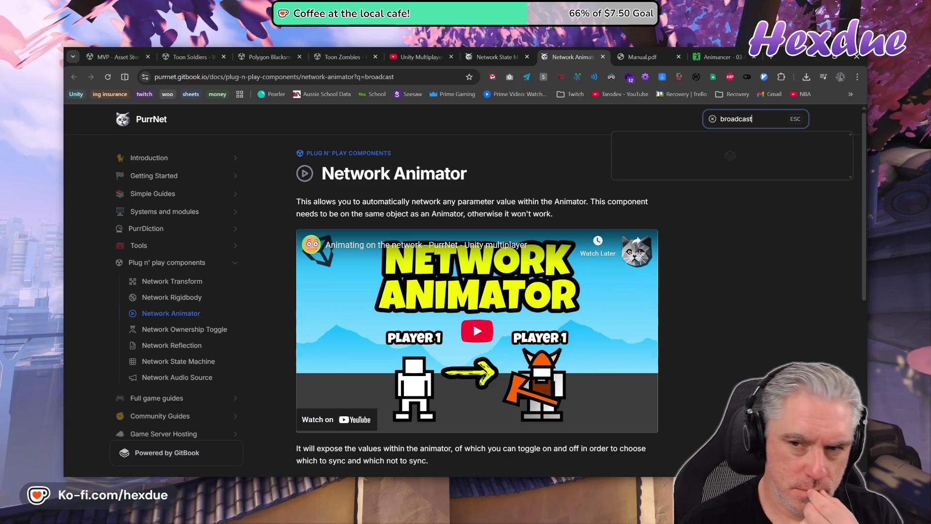
pyautogui.click(663, 156)
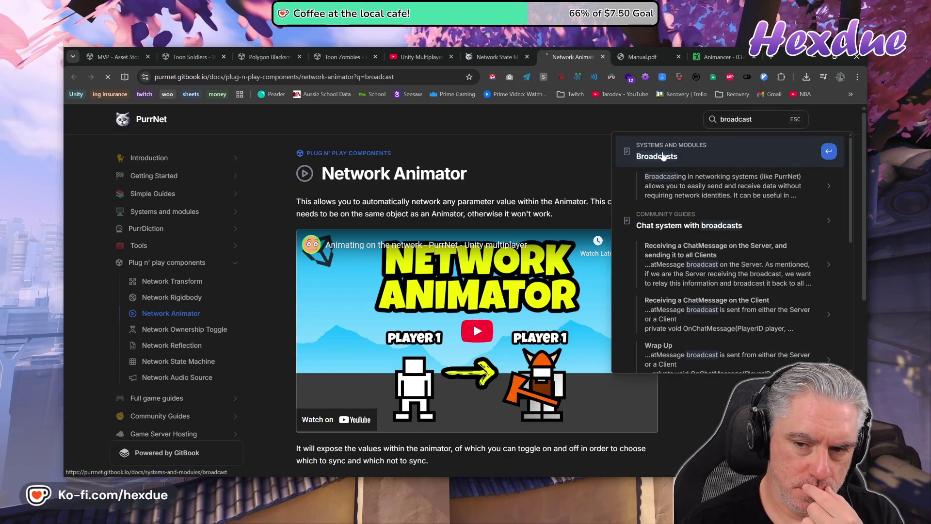
# Read the SendToAll and SendToServer code sample, then go to Remote Procedure Calls.
pyautogui.scroll(-7, 610, 284)
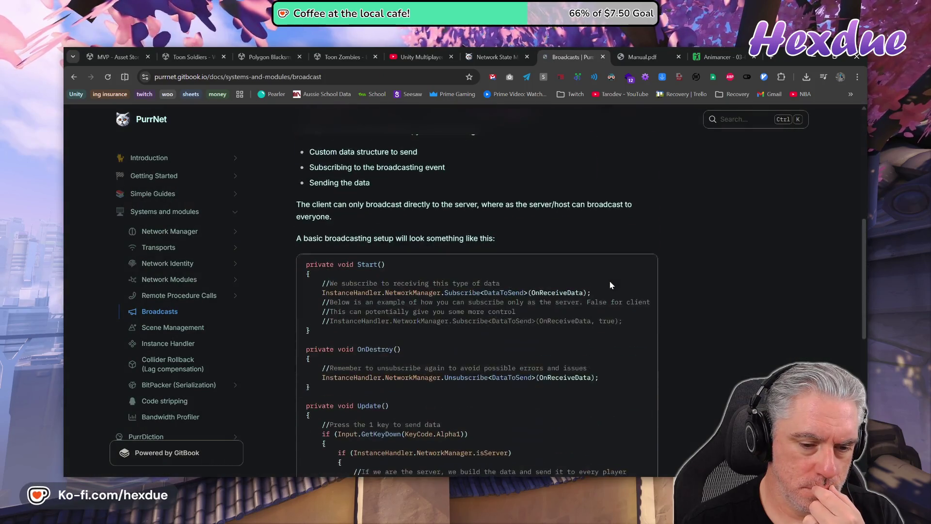
pyautogui.scroll(-2, 610, 285)
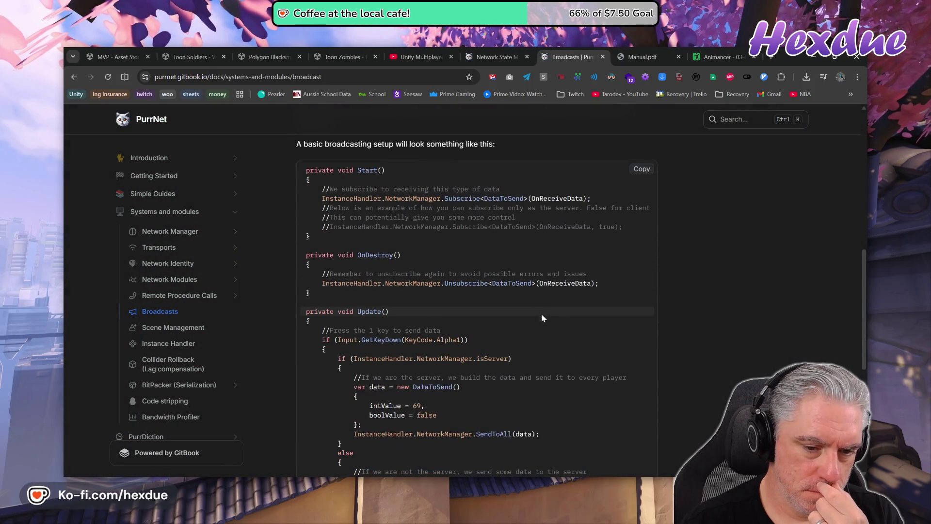
pyautogui.scroll(-3, 541, 316)
pyautogui.scroll(-1, 542, 315)
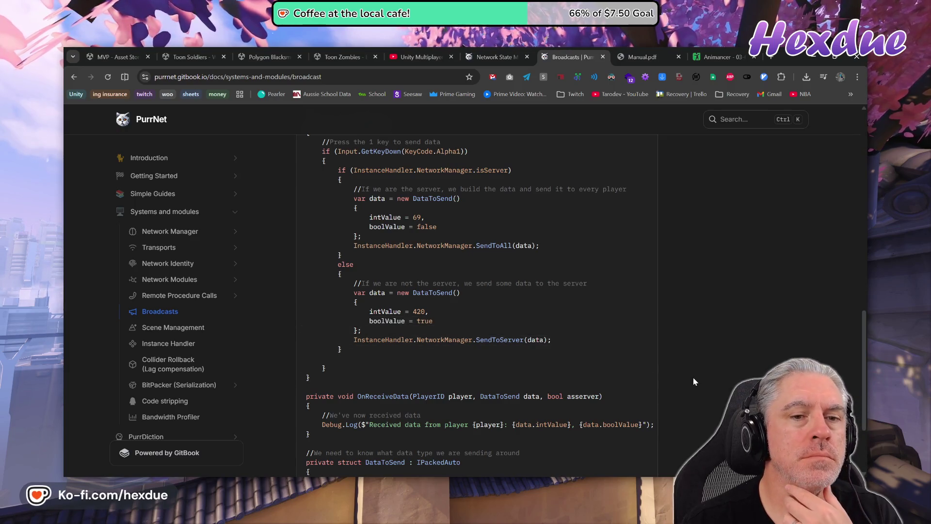
pyautogui.scroll(2, 694, 380)
pyautogui.scroll(-3, 692, 380)
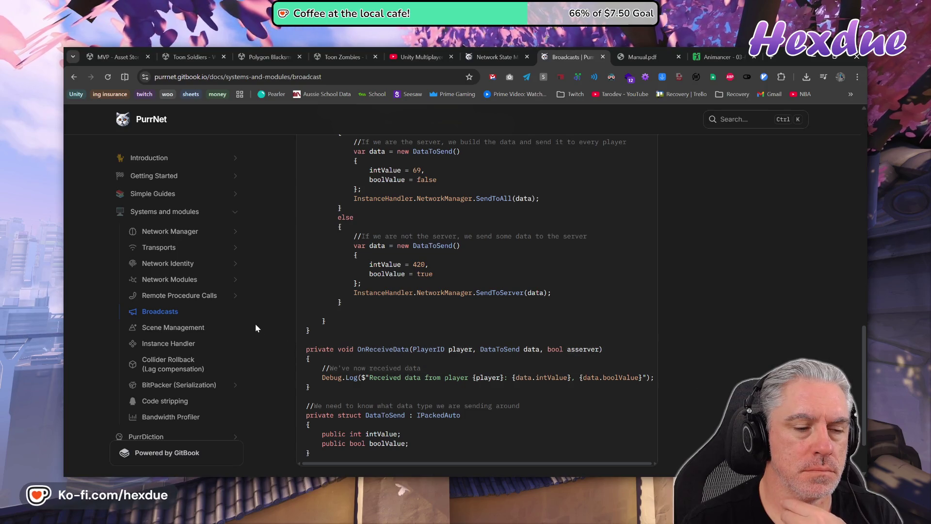
pyautogui.click(238, 296)
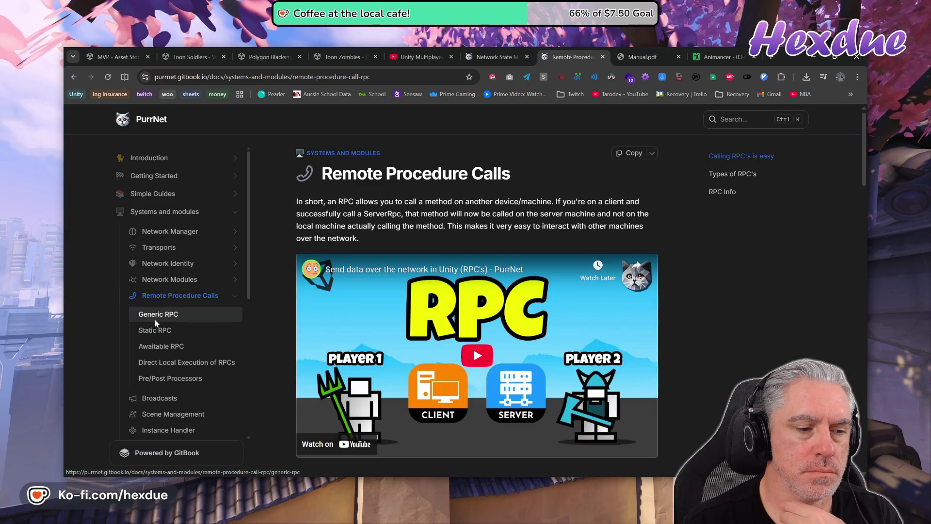
# Read the Generic RPC and Direct Local Execution of RPCs doc pages.
pyautogui.click(155, 319)
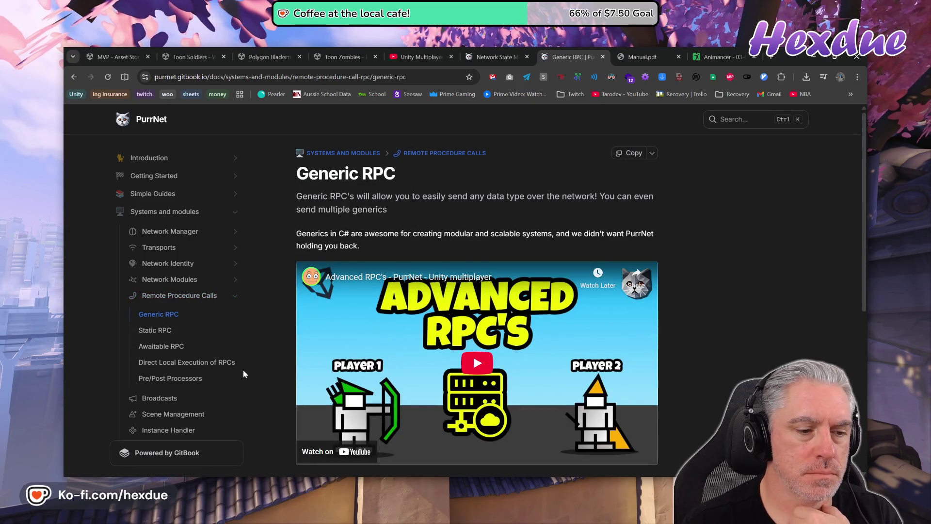
pyautogui.click(213, 363)
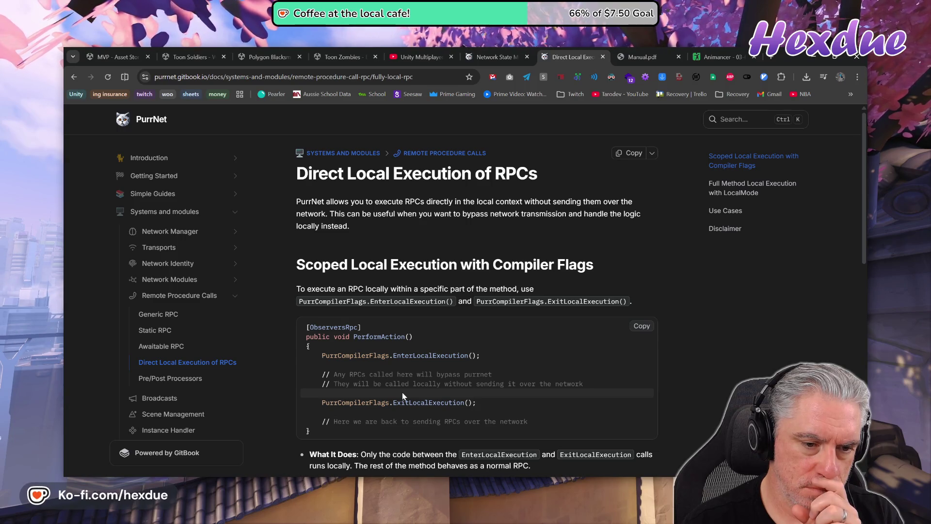
pyautogui.scroll(-2, 403, 396)
pyautogui.scroll(-1, 402, 396)
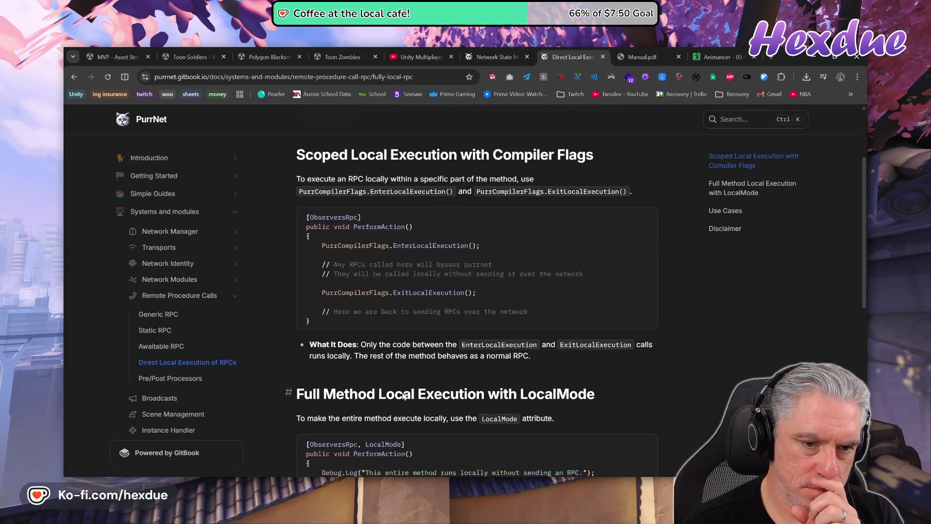
pyautogui.scroll(-1, 403, 397)
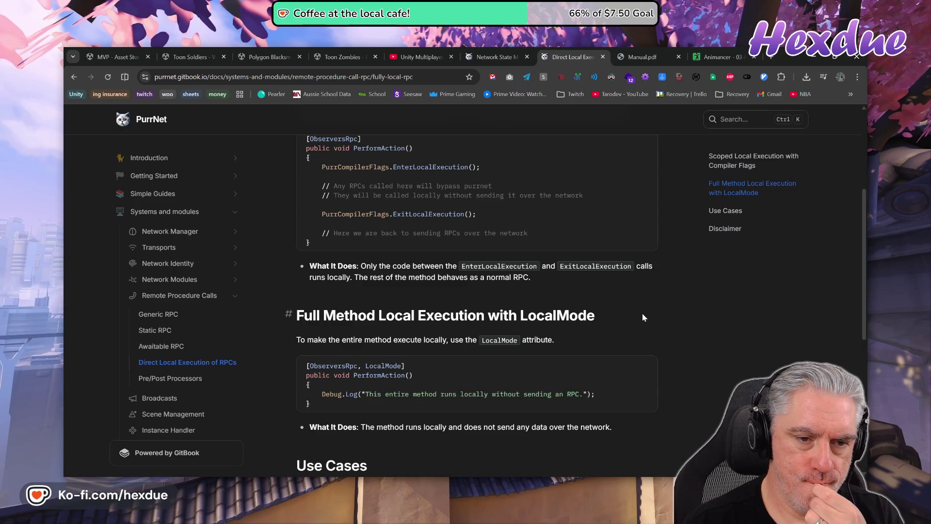
pyautogui.scroll(1, 644, 317)
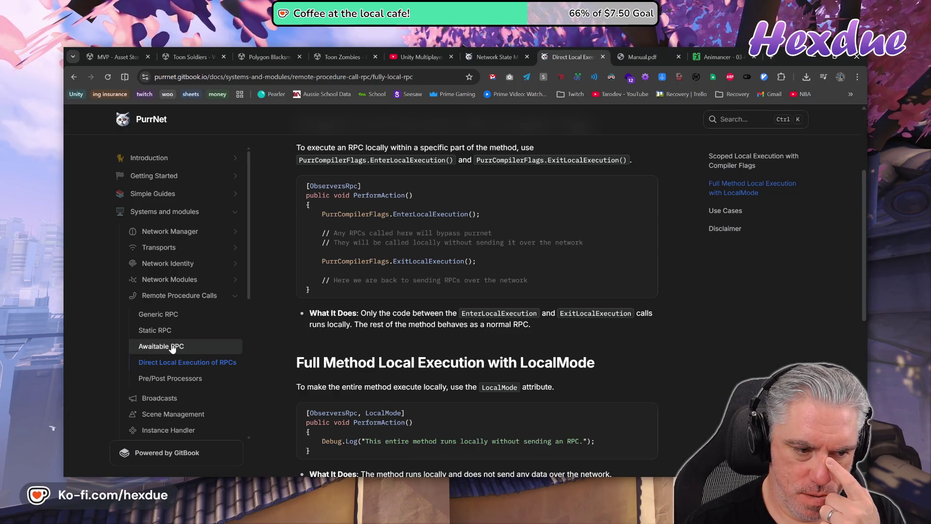
# Review the NetworkTest ServerRpc/ObserversRpc example on Remote Procedure Calls, then return to VS Code.
pyautogui.click(159, 296)
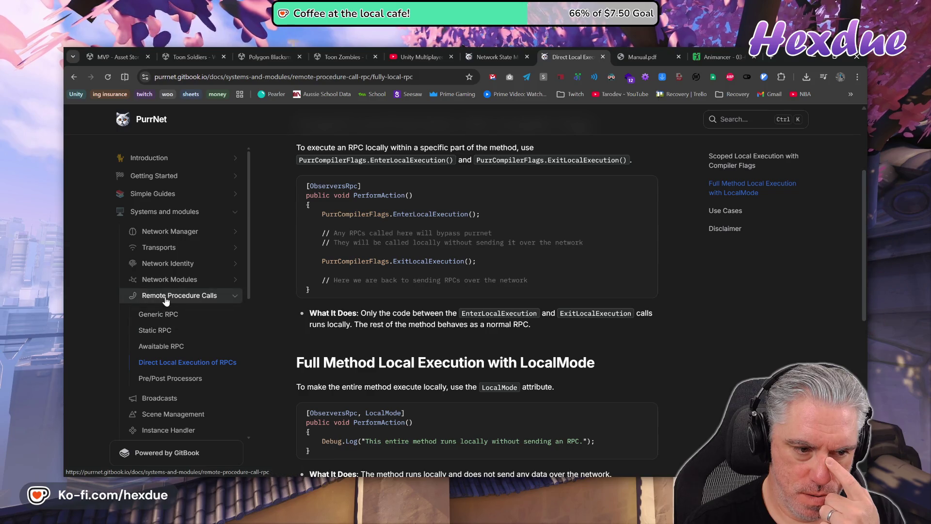
pyautogui.scroll(-5, 537, 387)
pyautogui.scroll(-7, 537, 386)
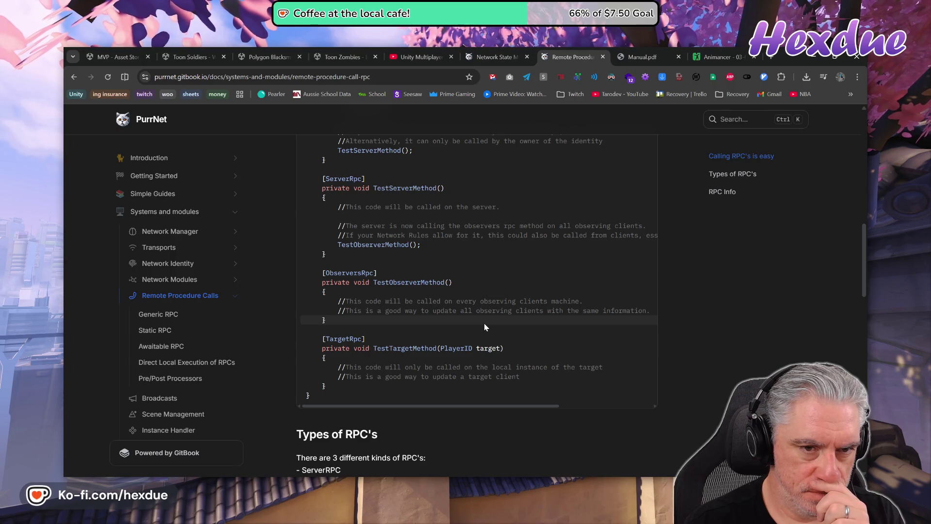
pyautogui.scroll(3, 484, 323)
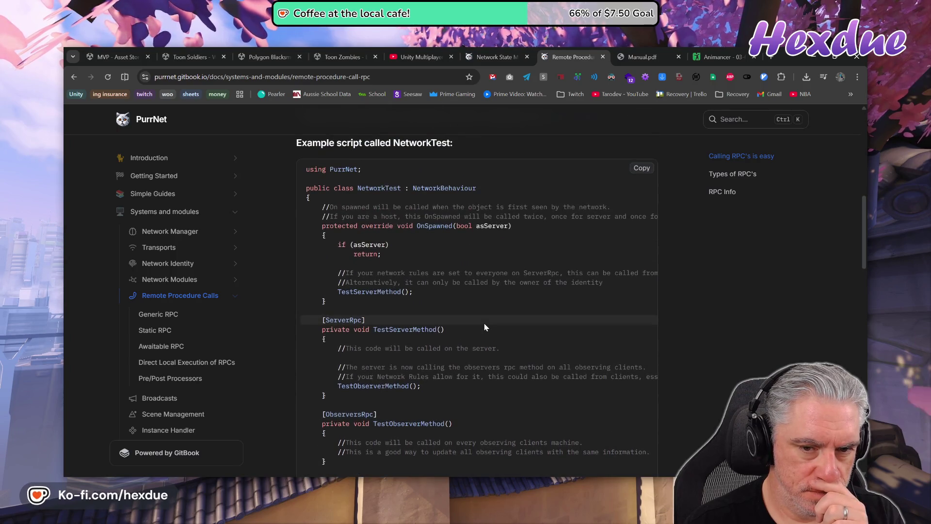
pyautogui.scroll(-1, 484, 324)
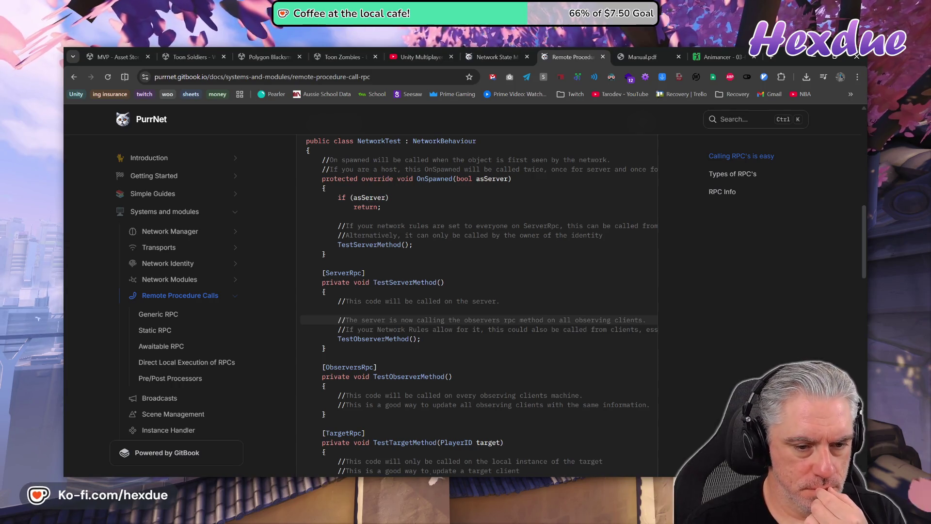
pyautogui.hotkey('alt', 'Tab')
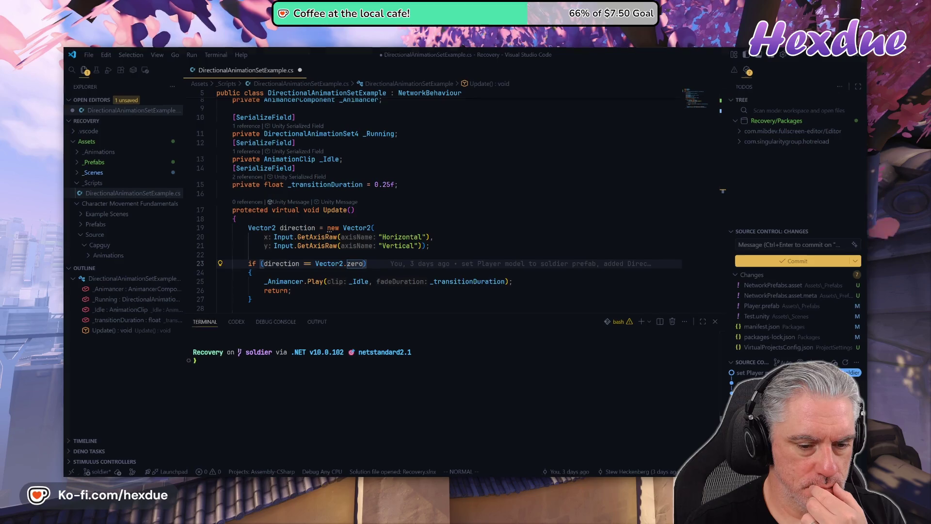
pyautogui.hotkey('alt', 'Tab')
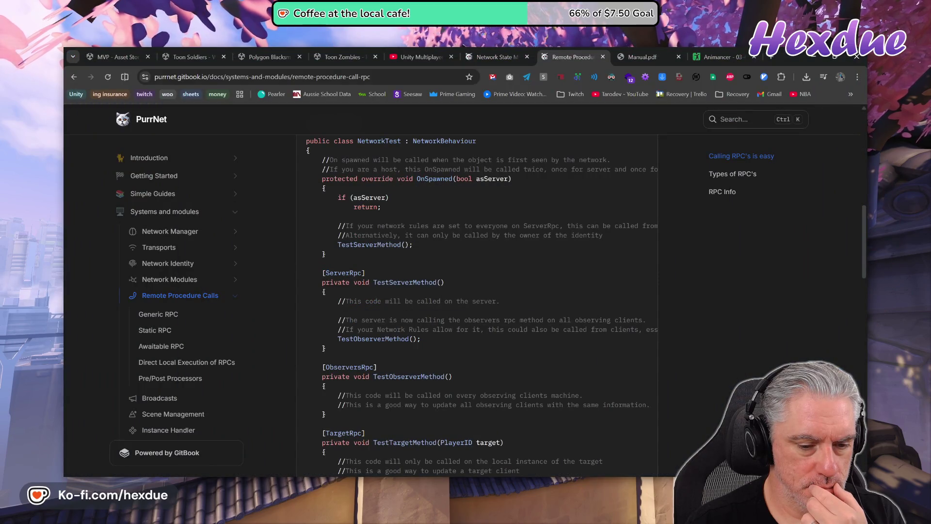
pyautogui.hotkey('alt', 'Tab')
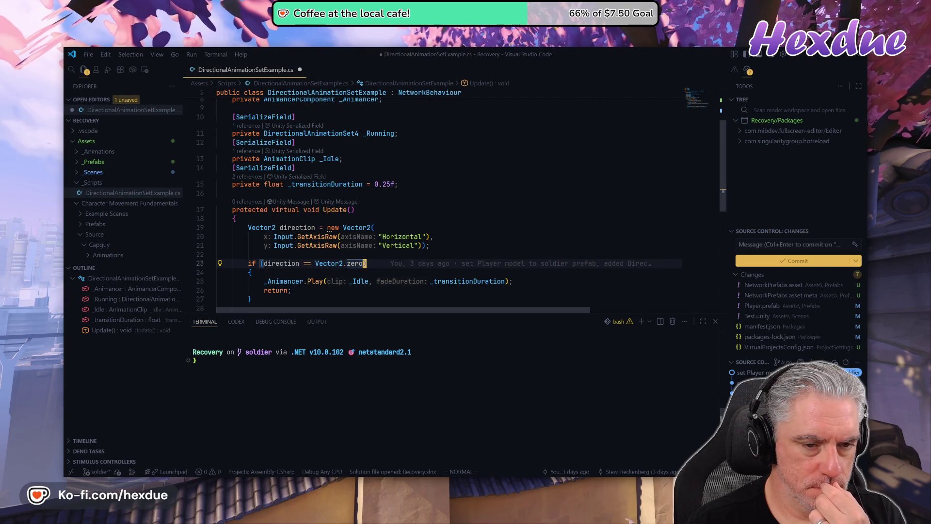
pyautogui.scroll(-3, 451, 204)
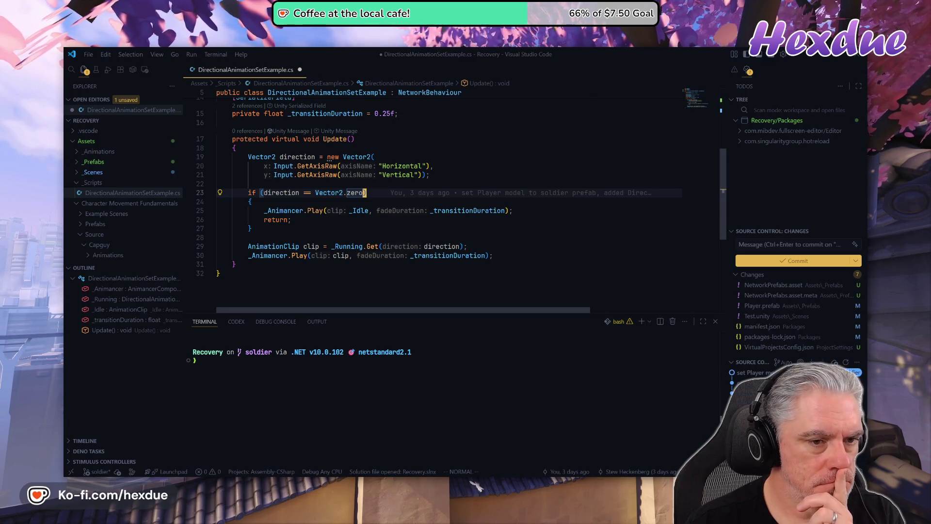
pyautogui.press('$')
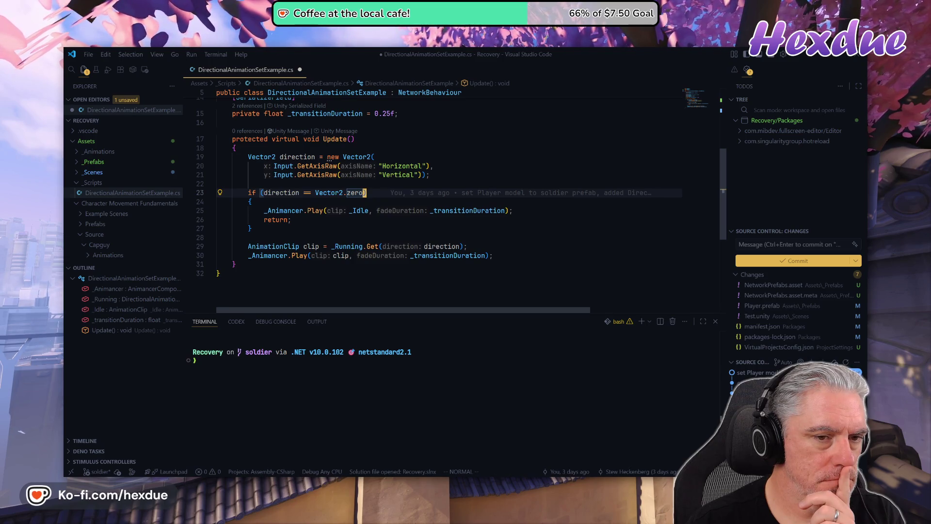
pyautogui.scroll(1, 437, 194)
pyautogui.scroll(1, 437, 194)
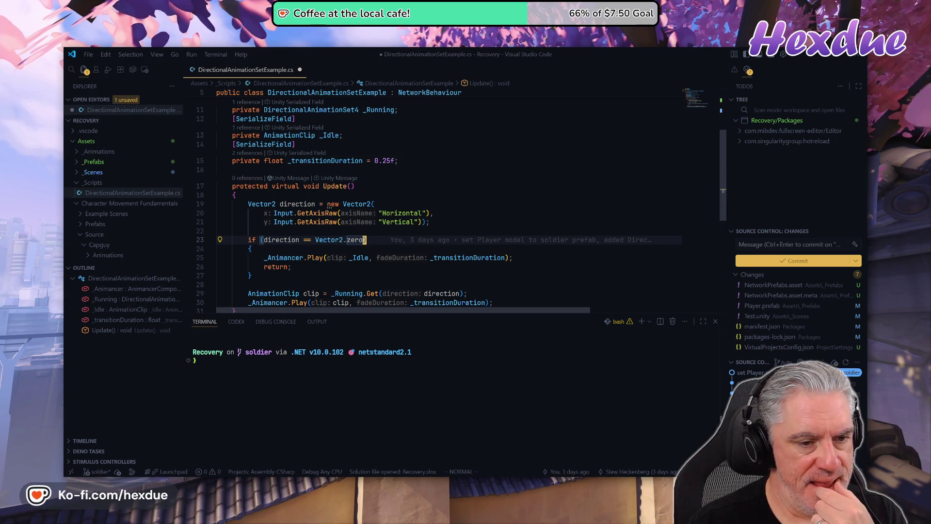
pyautogui.press('z')
pyautogui.press('z')
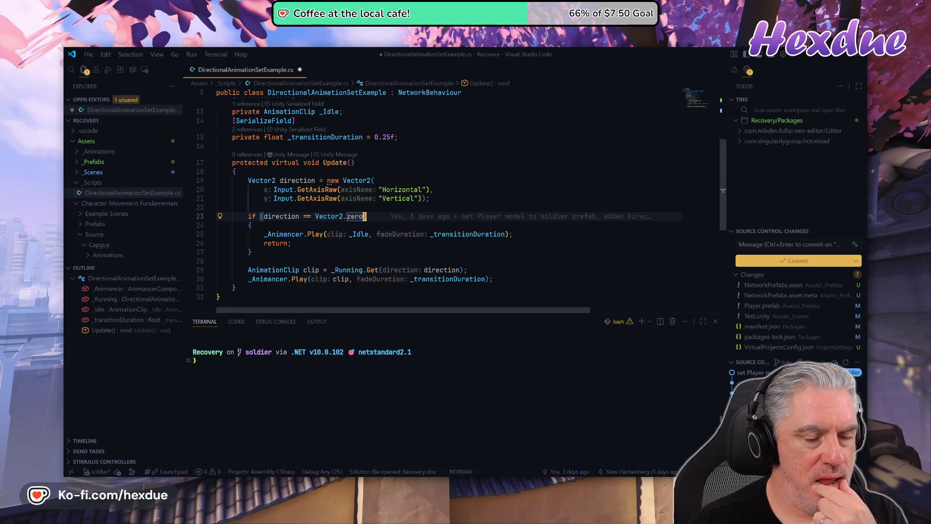
pyautogui.moveTo(336, 234)
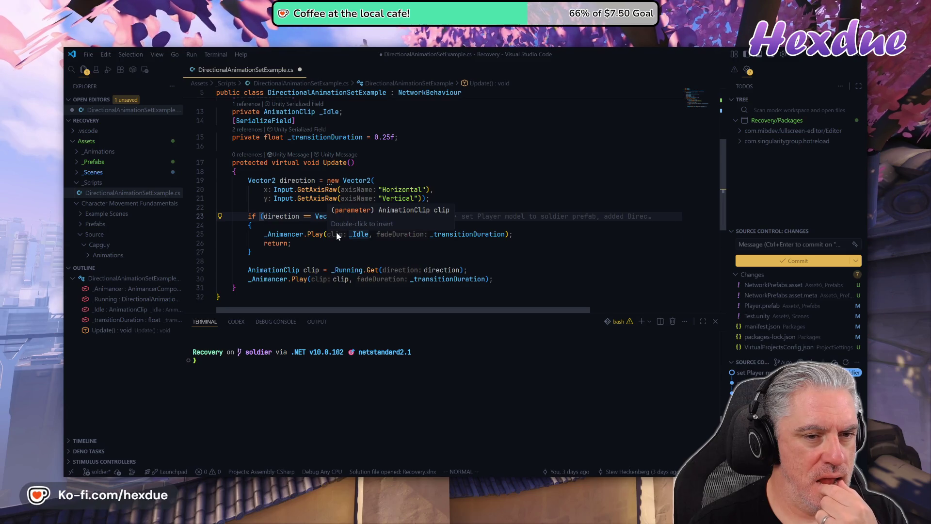
pyautogui.scroll(1, 336, 234)
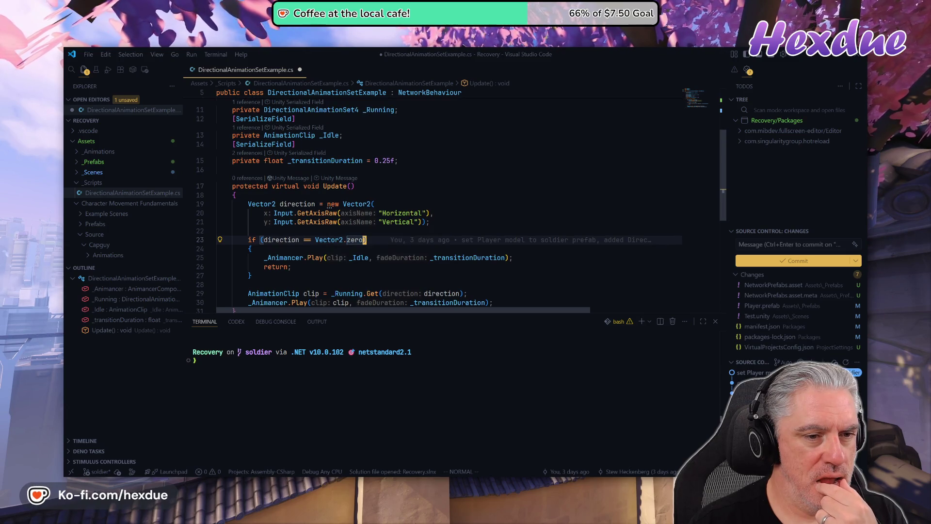
pyautogui.click(296, 203)
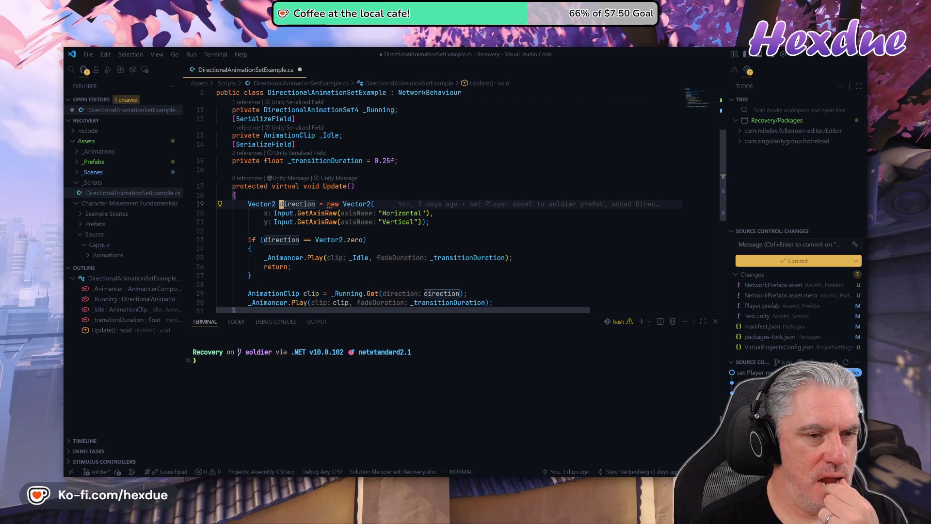
pyautogui.moveTo(455, 478)
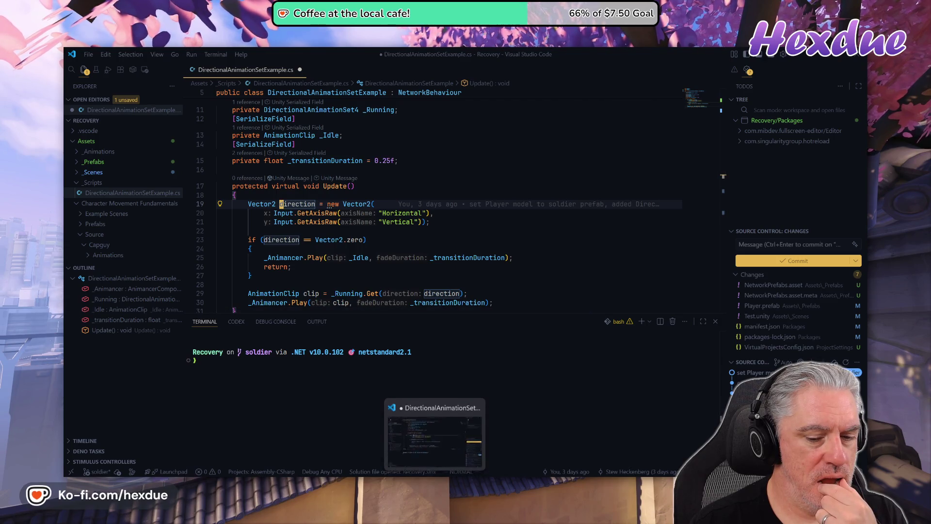
pyautogui.click(310, 160)
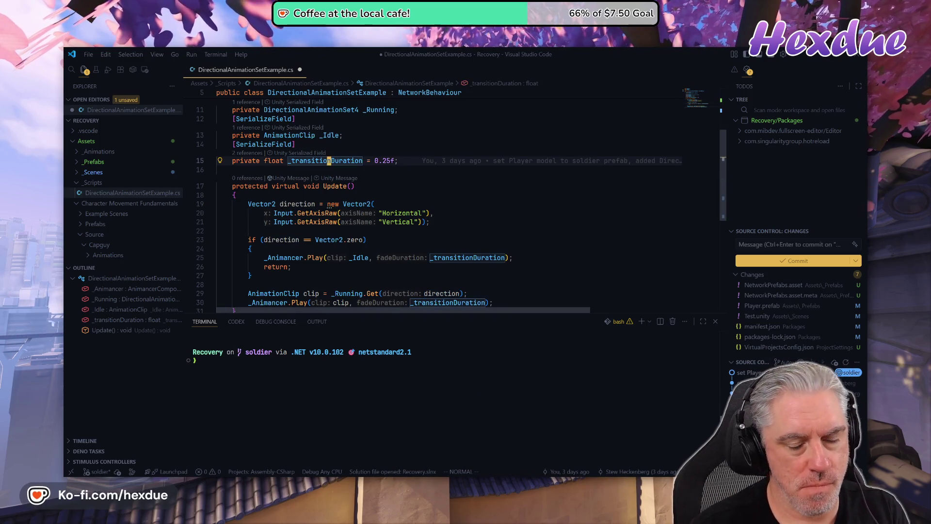
pyautogui.hotkey('alt', 'Tab')
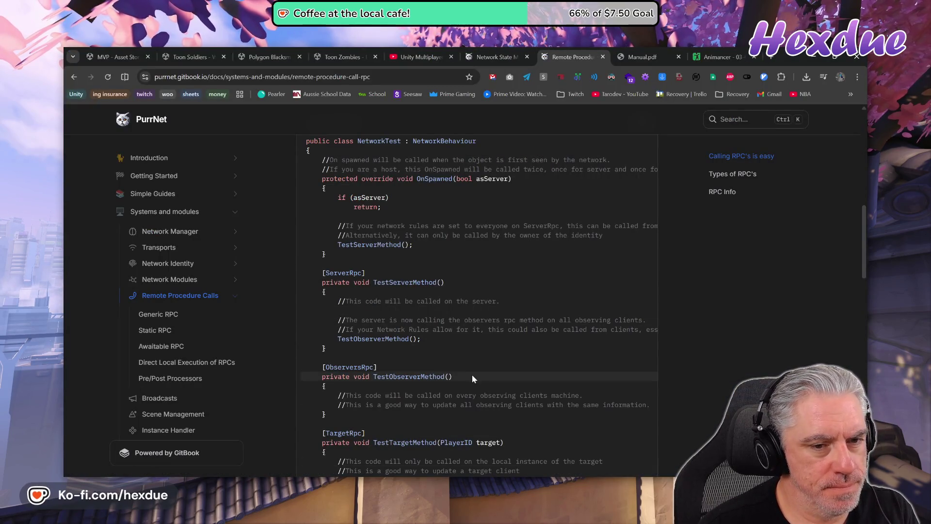
# Browse to Network Modules > Sync Types > SyncVar, read its usage example, and return to VS Code.
pyautogui.scroll(3, 472, 374)
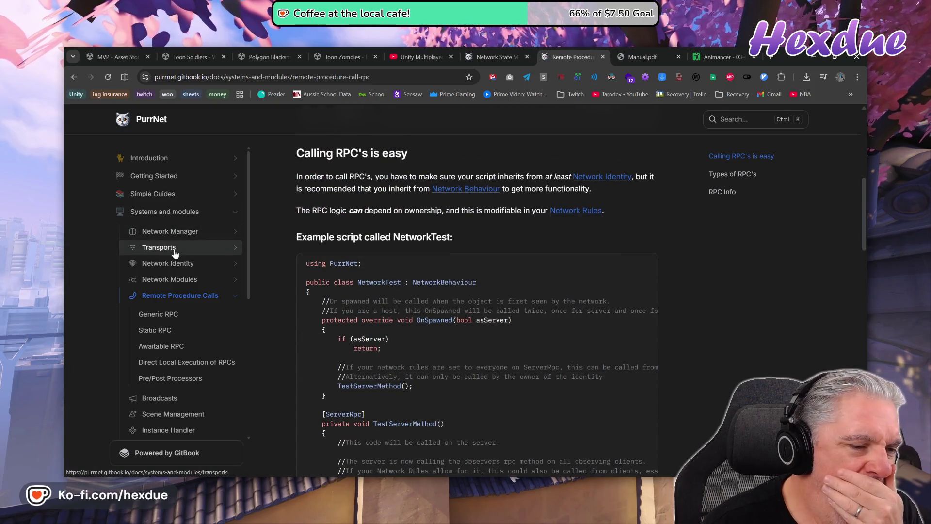
pyautogui.click(199, 278)
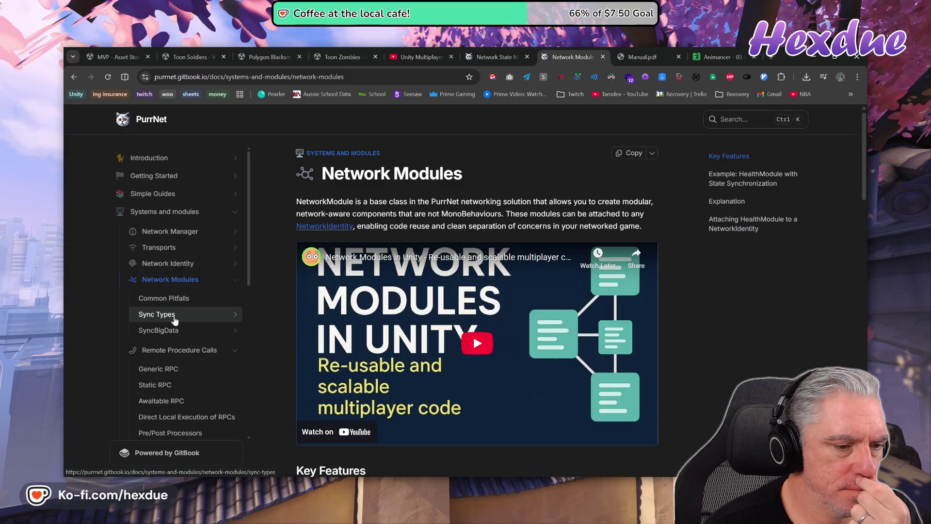
pyautogui.click(175, 315)
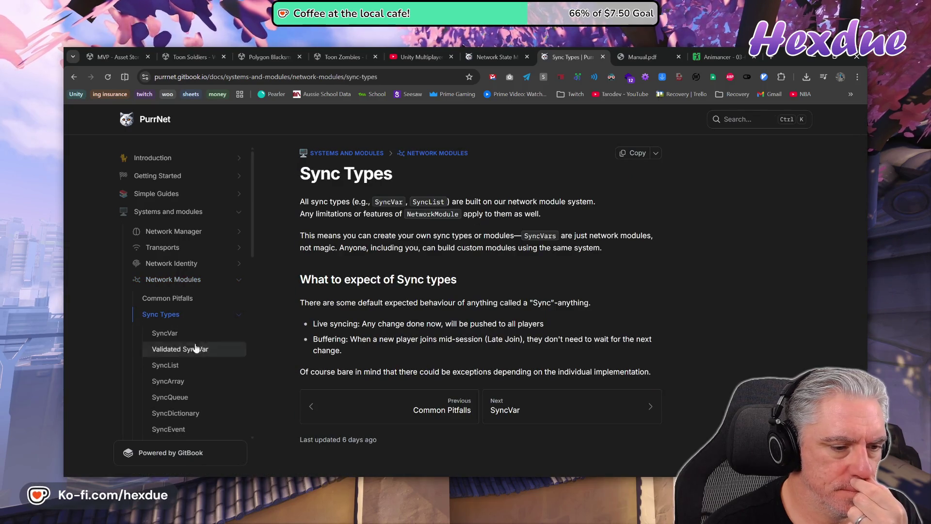
pyautogui.click(163, 335)
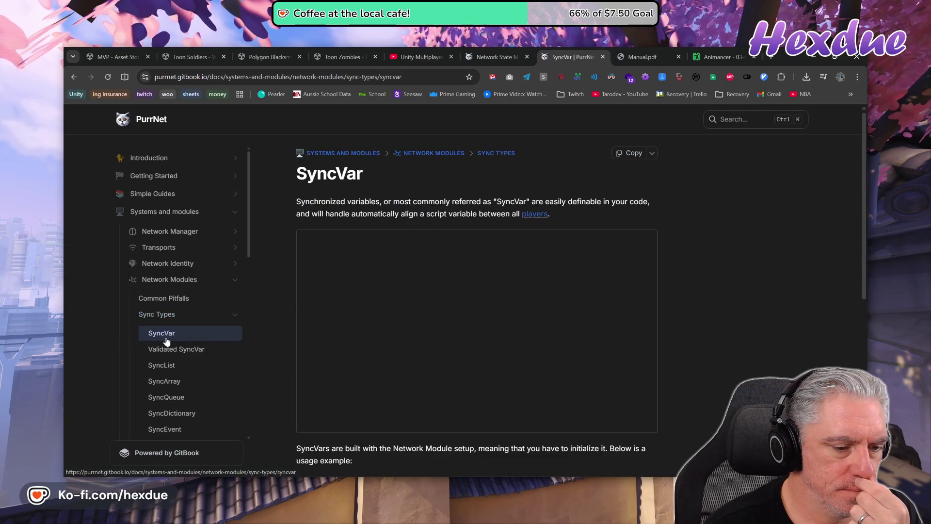
pyautogui.scroll(-3, 595, 454)
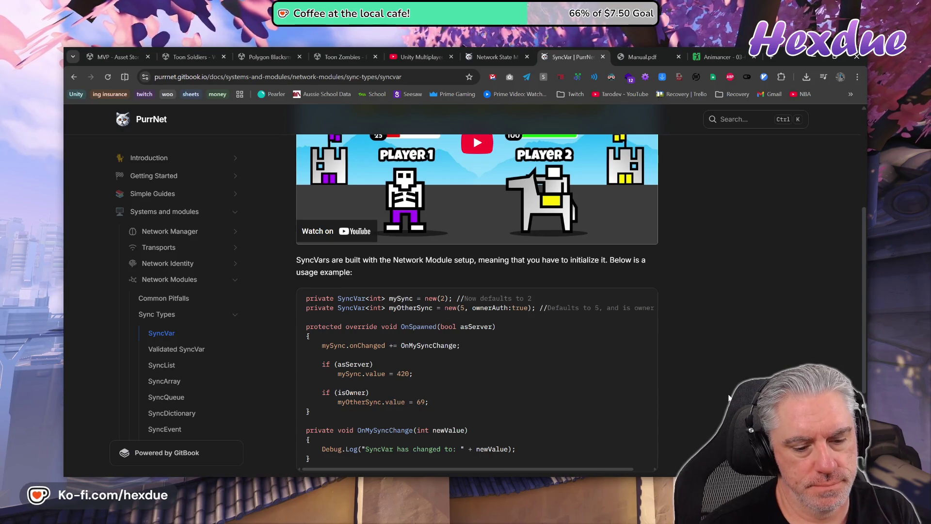
pyautogui.hotkey('alt', 'Tab')
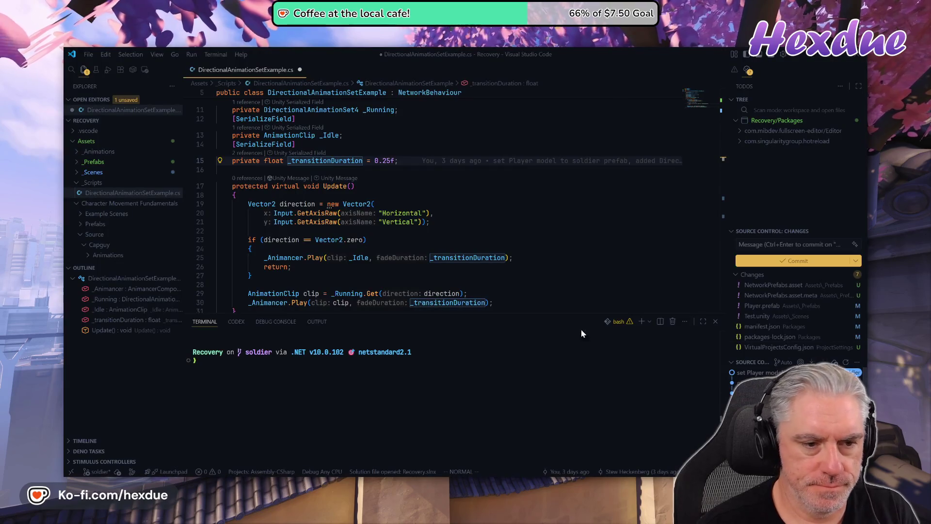
# Declare 'private SyncVar<Vector2> _Direction = new SyncVar<Vector2>()' below the _transitionDuration field.
pyautogui.click(428, 213)
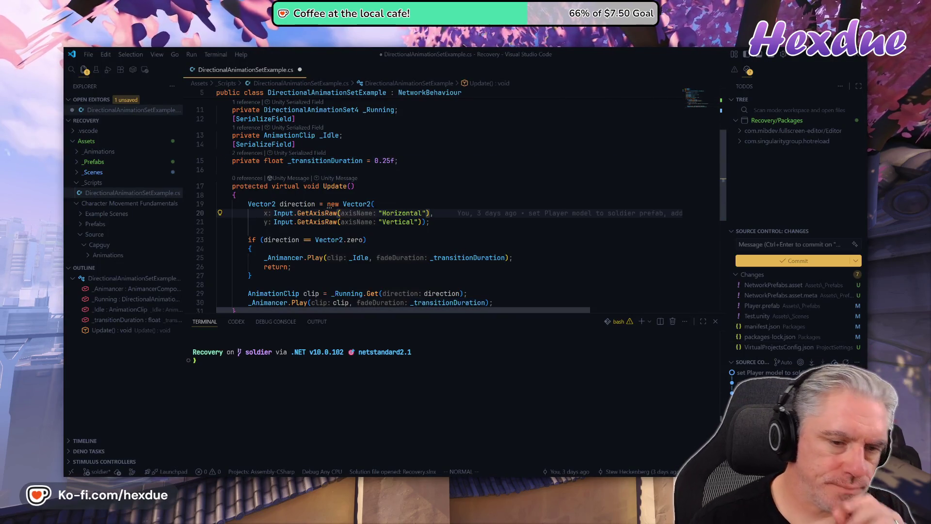
pyautogui.moveTo(466, 258)
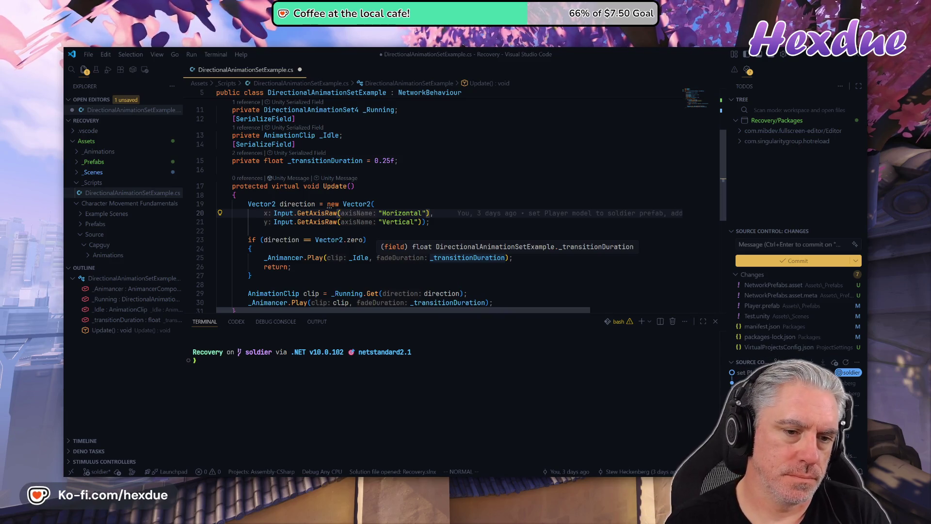
pyautogui.press('k')
pyautogui.press('k')
pyautogui.press('k')
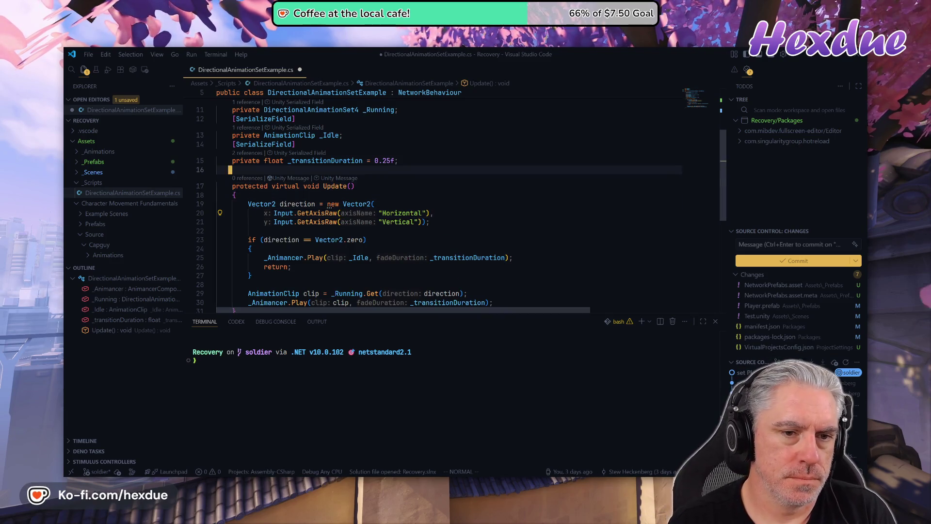
pyautogui.hotkey('alt', 'Tab')
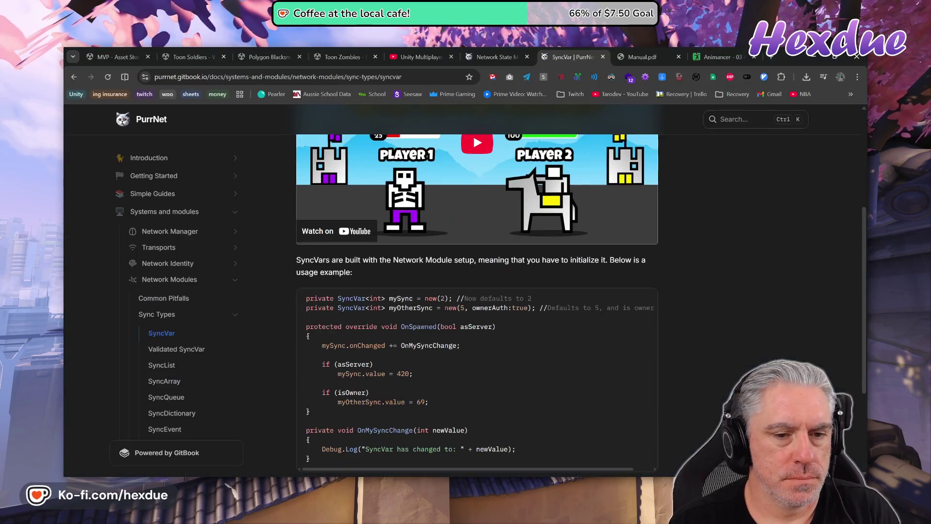
pyautogui.hotkey('alt', 'Tab')
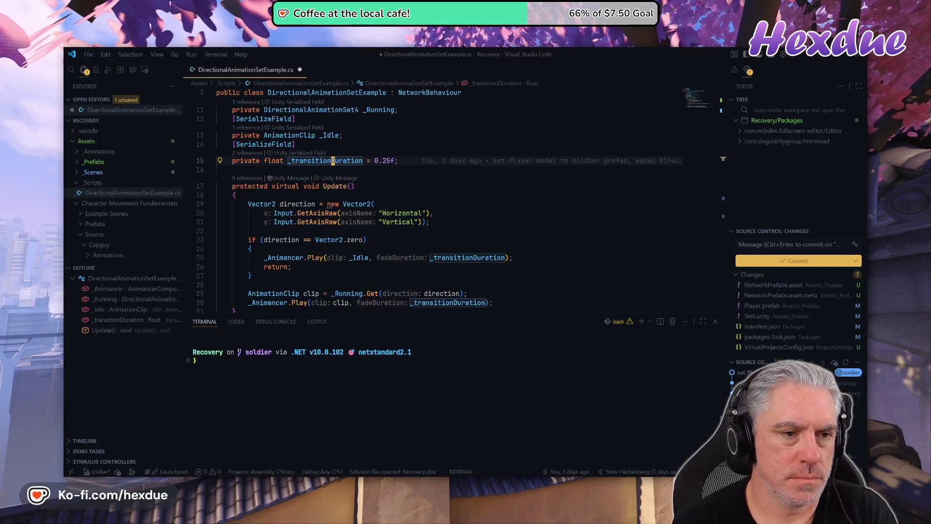
pyautogui.write('o')
pyautogui.write('priva')
pyautogui.press('Tab')
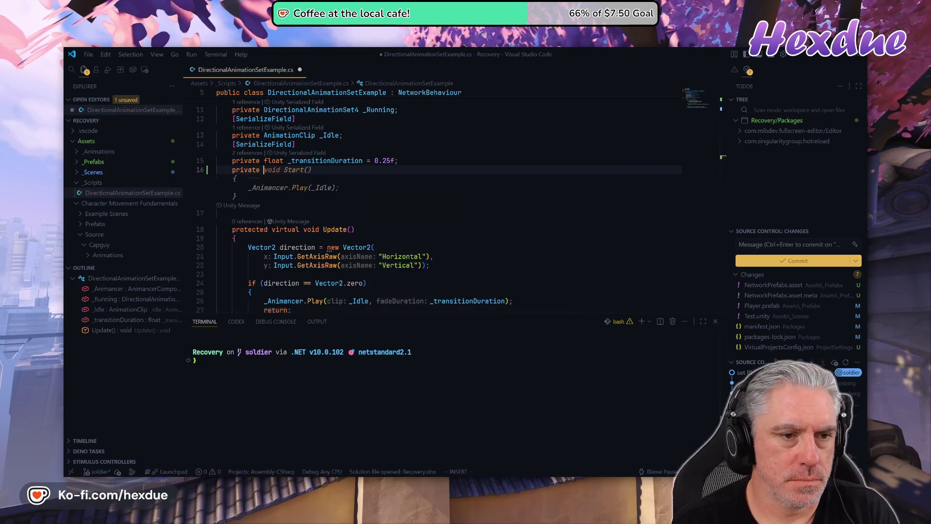
pyautogui.write('SyncV')
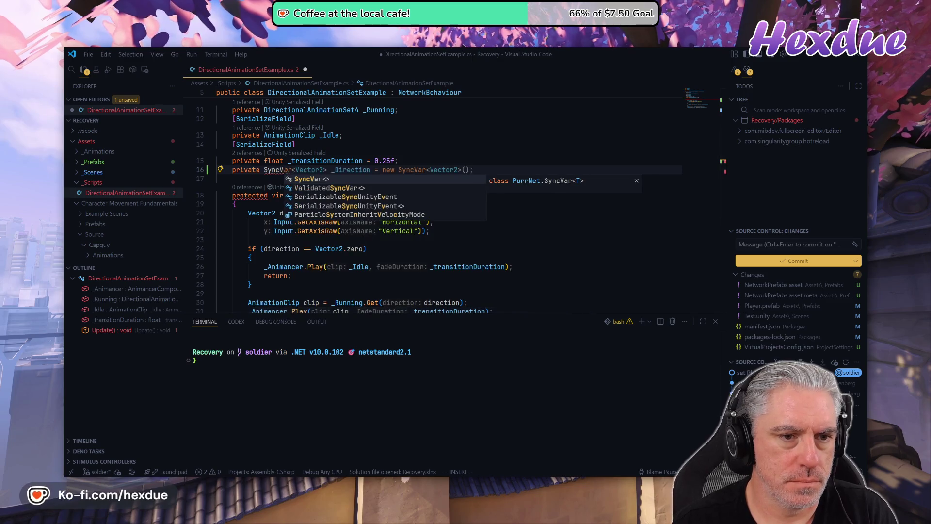
pyautogui.press('Tab')
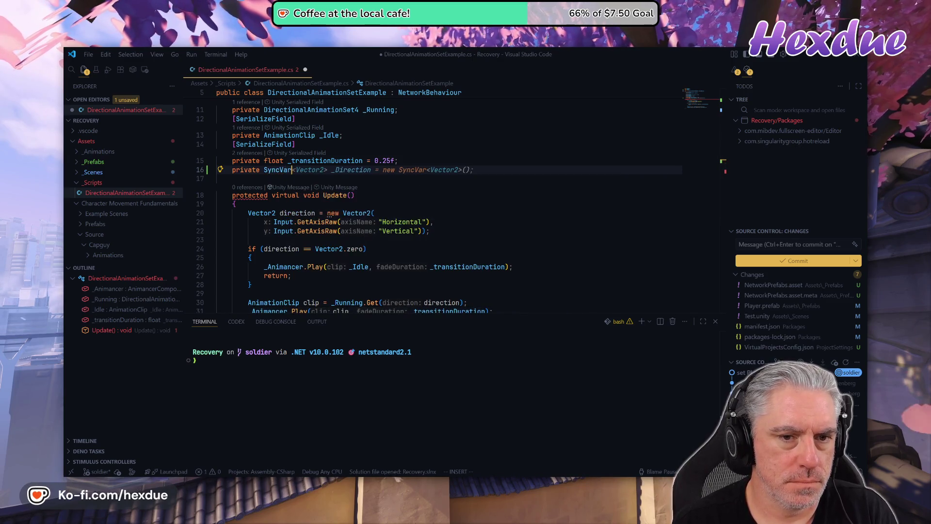
pyautogui.press('Escape')
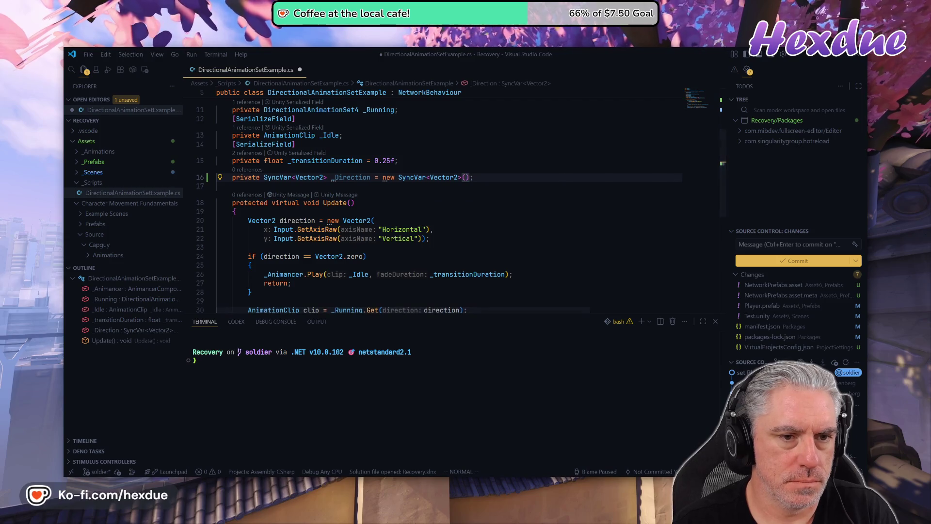
# Replace the local Vector2 direction declaration with a _Direction.Value assignment from input.
pyautogui.press('j')
pyautogui.press('j')
pyautogui.press('j')
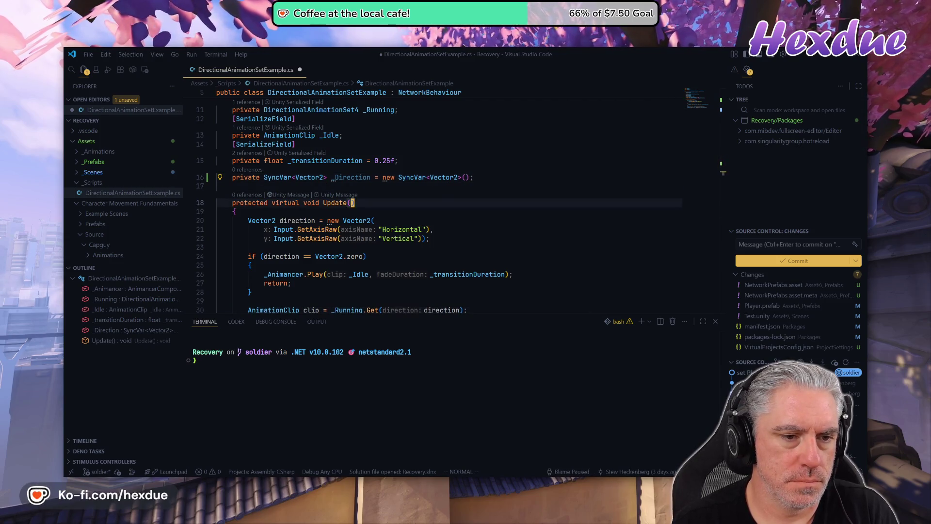
pyautogui.press('b')
pyautogui.press('b')
pyautogui.press('b')
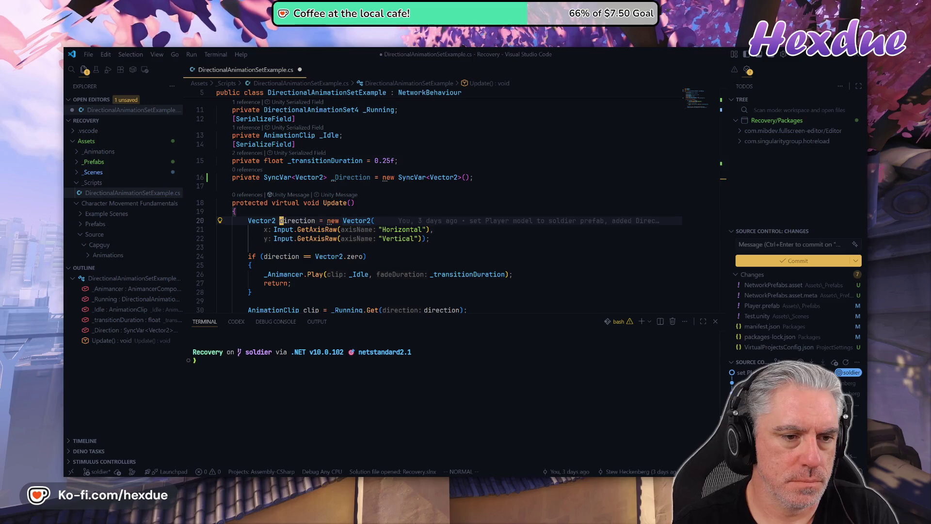
pyautogui.press('l')
pyautogui.press('l')
pyautogui.press('l')
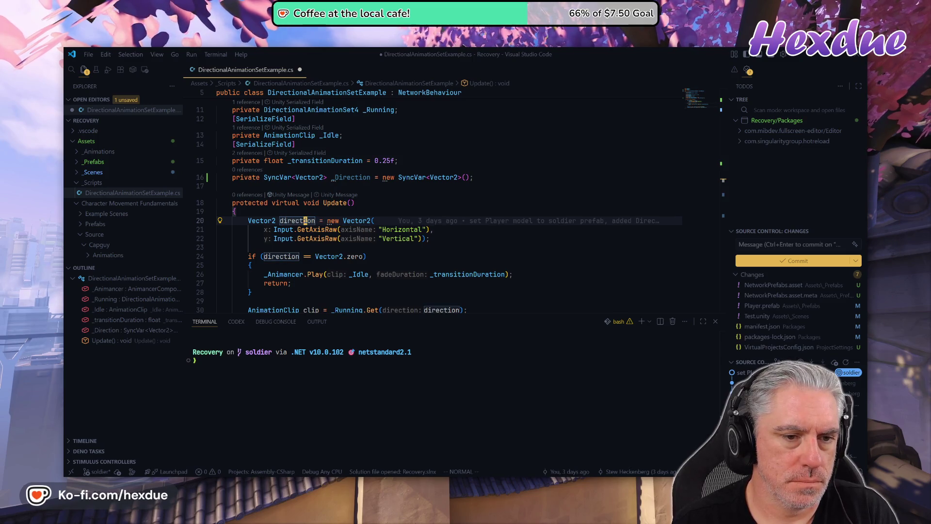
pyautogui.hotkey('ctrl', 'BackSpace')
pyautogui.hotkey('ctrl', 'BackSpace')
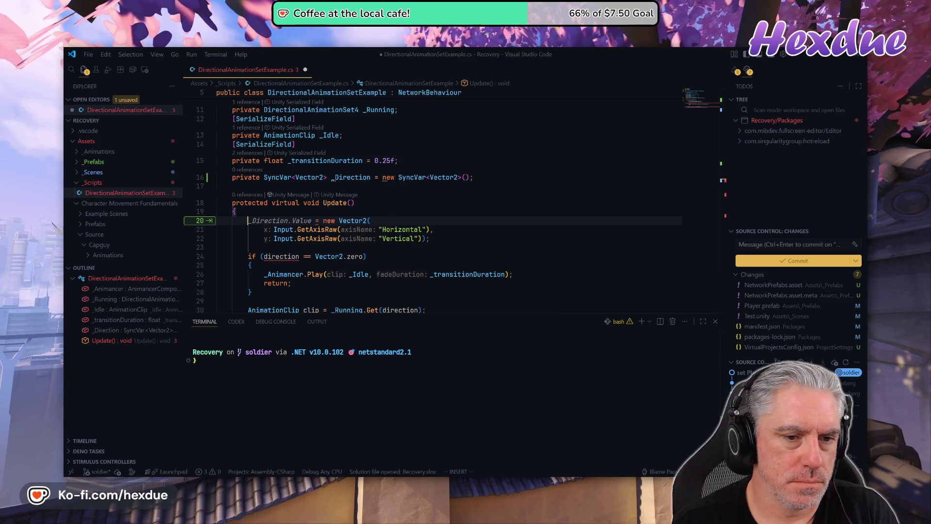
pyautogui.press('Tab')
pyautogui.press('Escape')
# Wrap the input assignment in an 'if (isOwner)' check and indent it.
pyautogui.press('k')
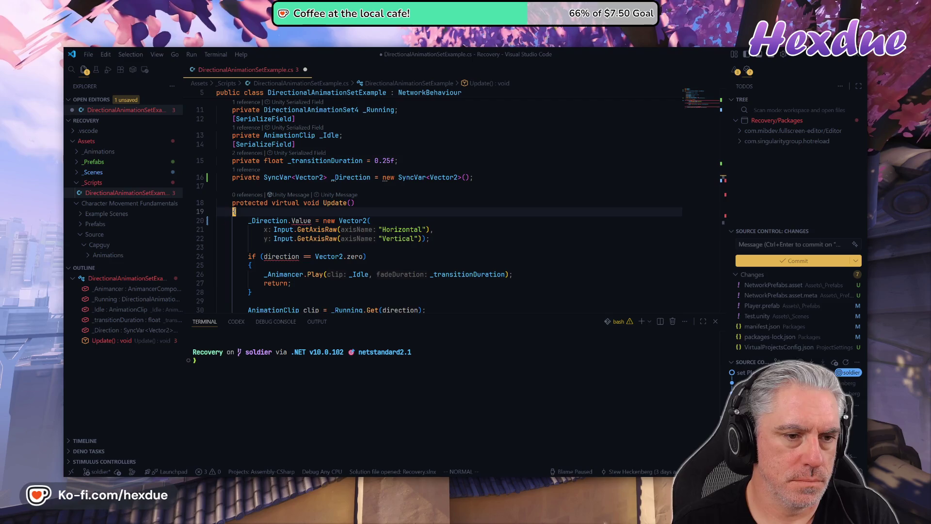
pyautogui.press('o')
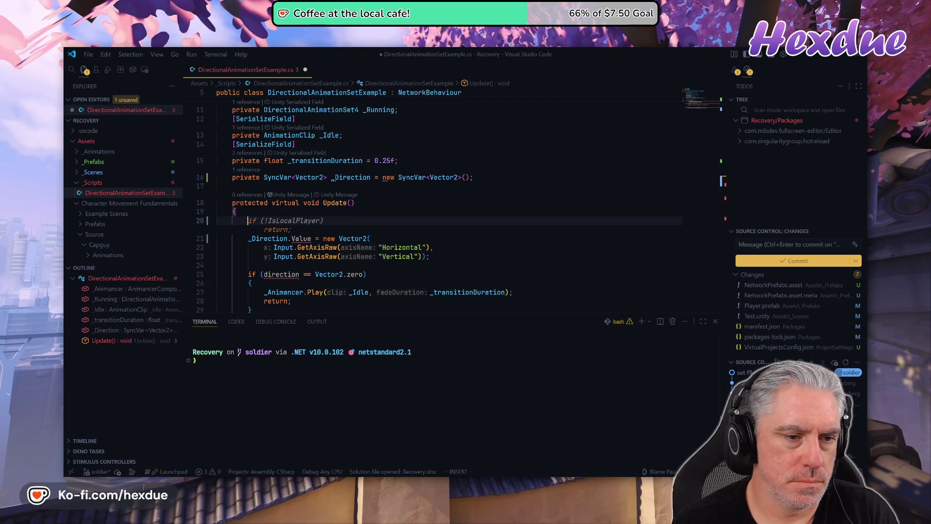
pyautogui.write('f (isow')
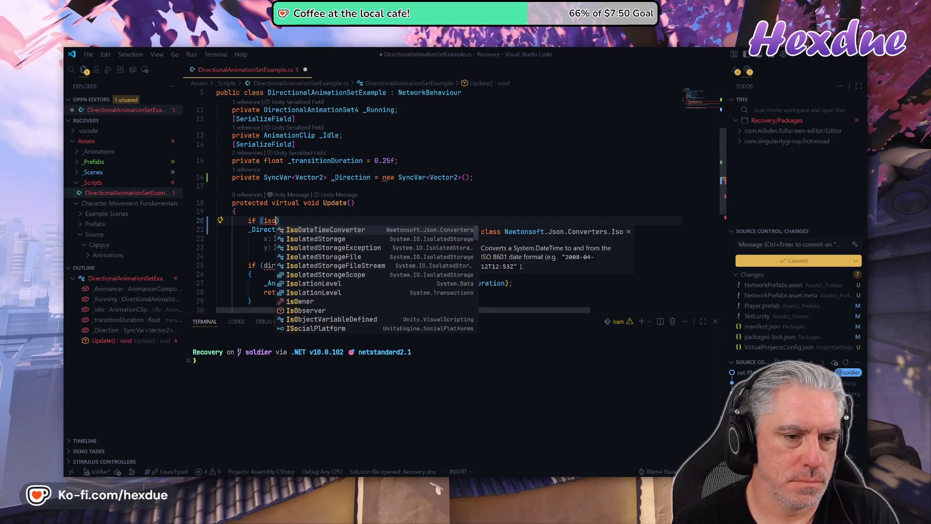
pyautogui.press('Tab')
pyautogui.press('Escape')
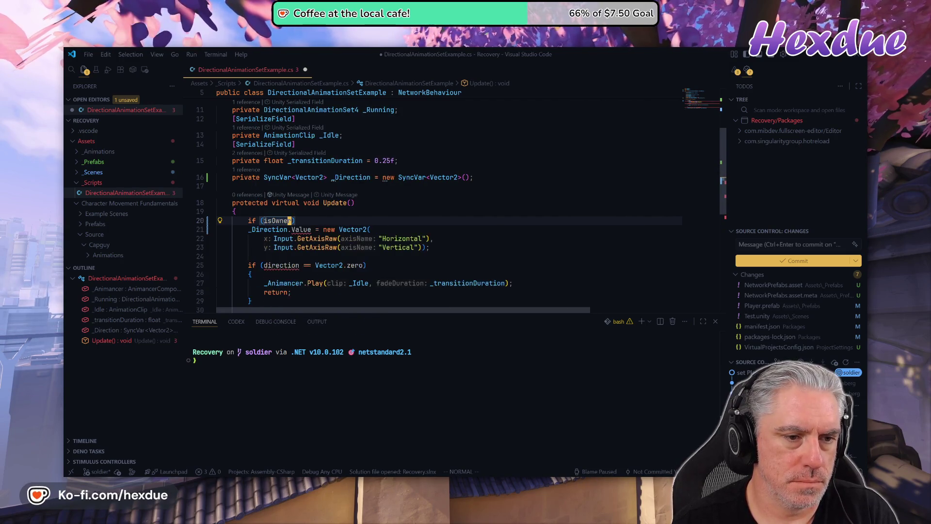
pyautogui.press('j')
pyautogui.hotkey('shift', 'v')
pyautogui.press('j')
pyautogui.press('j')
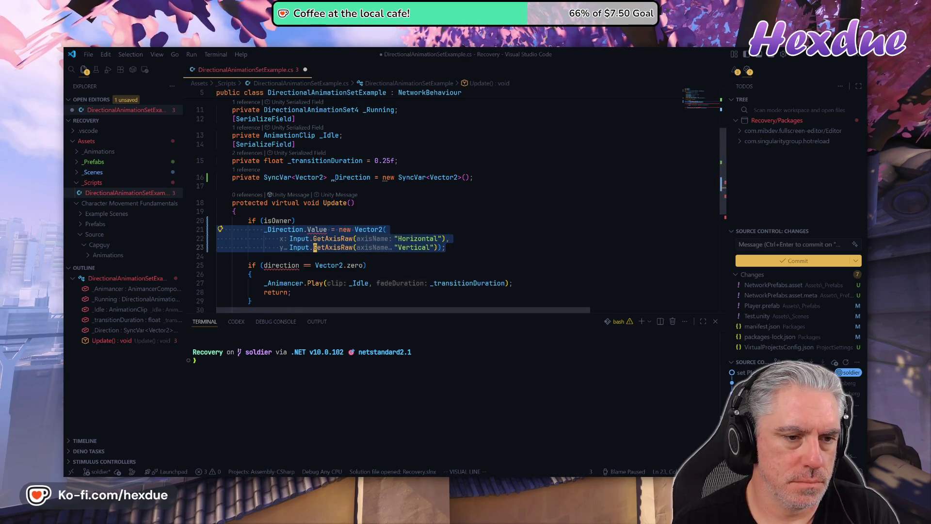
pyautogui.press('>')
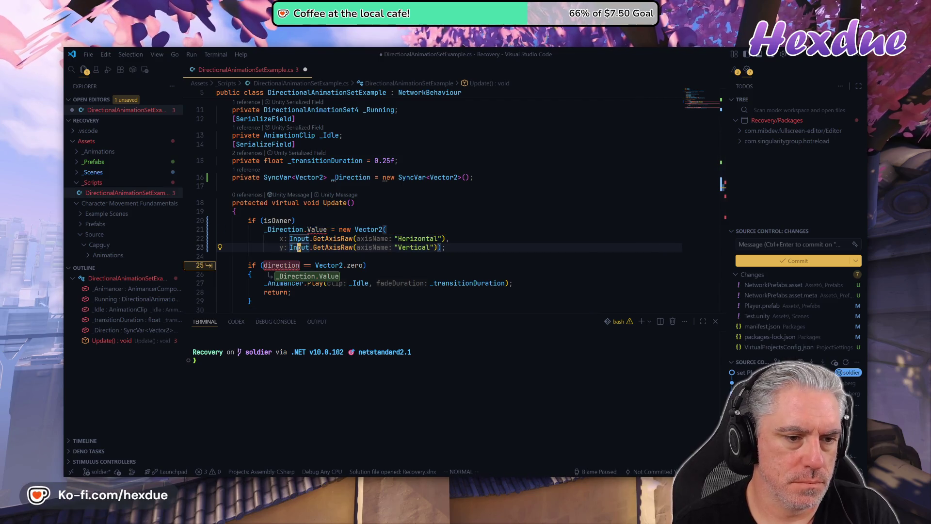
# Change the zero check's direction variable to _Direction.
pyautogui.press('j')
pyautogui.press('j')
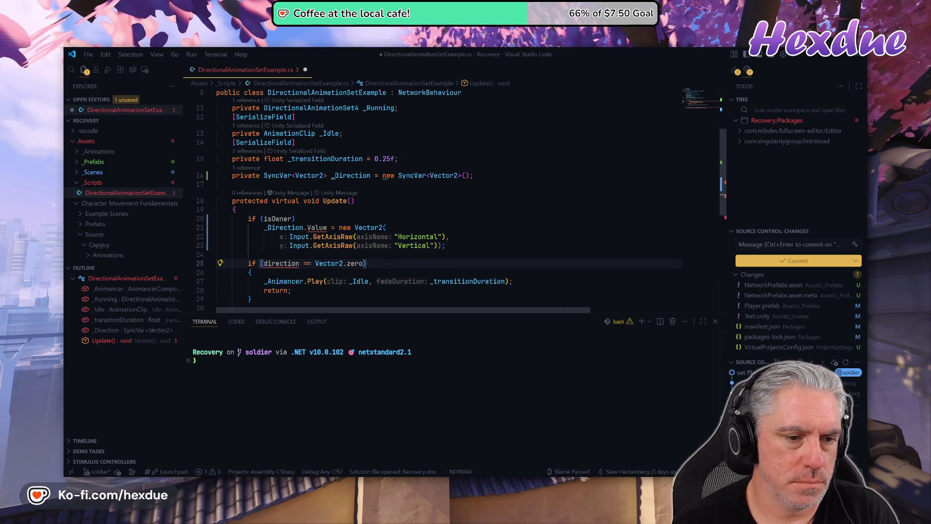
pyautogui.press('k')
pyautogui.press('j')
pyautogui.press('b')
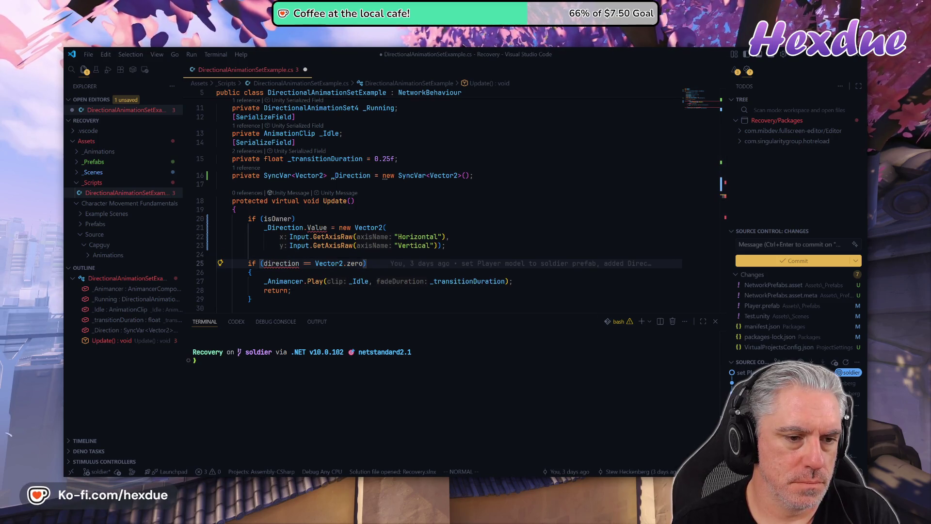
pyautogui.hotkey('ctrl', 'shift', 'p')
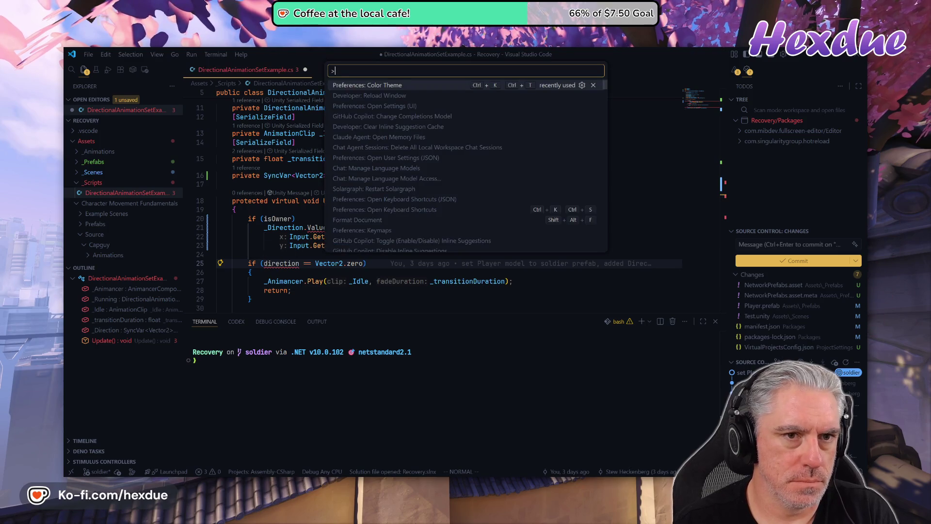
pyautogui.press('Escape')
pyautogui.press('F2')
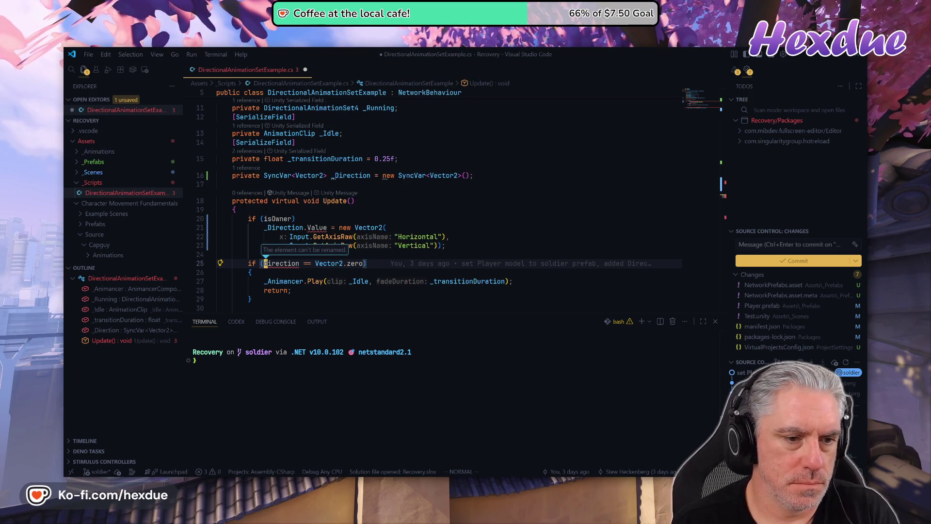
pyautogui.write('ciw_')
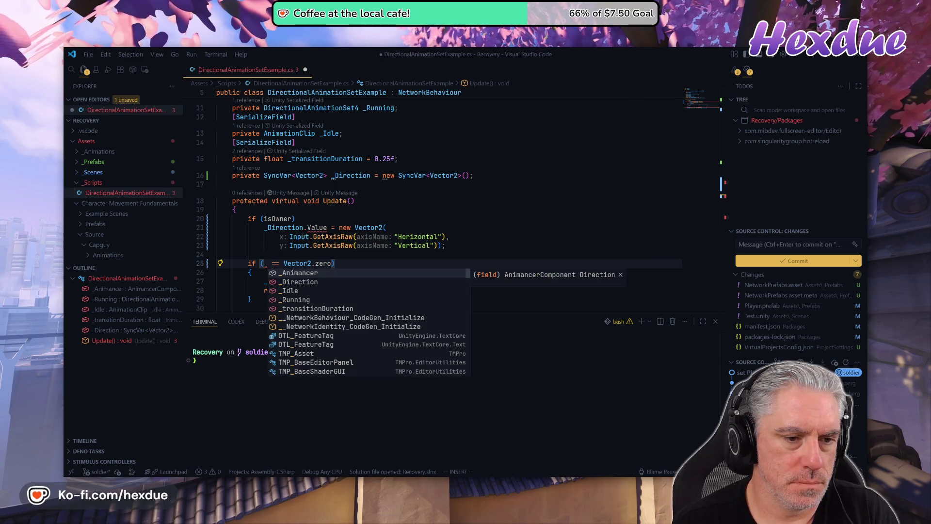
pyautogui.write('D')
pyautogui.press('Return')
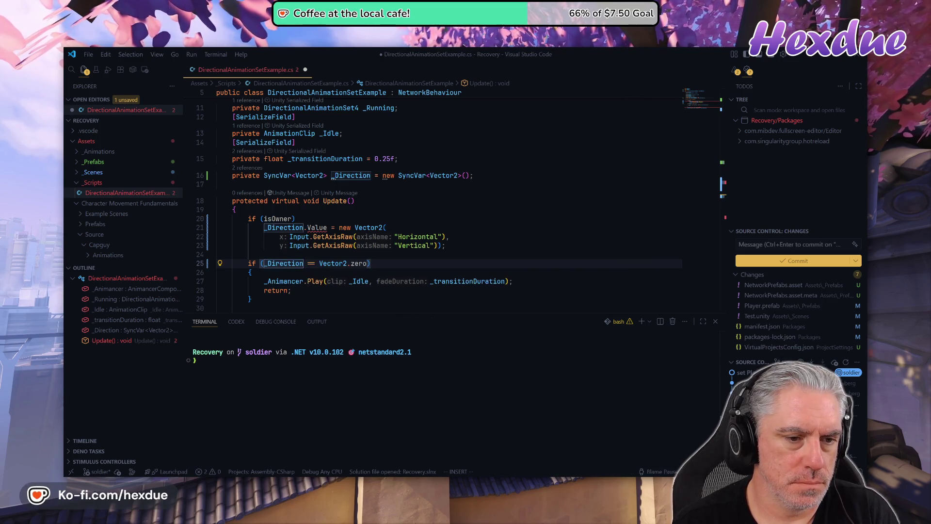
pyautogui.press('Escape')
pyautogui.press('j')
pyautogui.press('j')
pyautogui.press('j')
pyautogui.press('j')
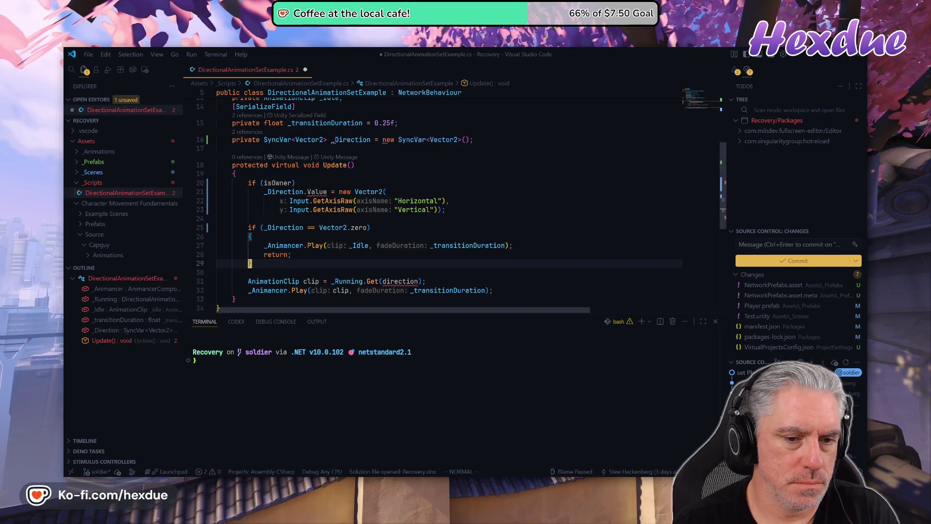
# Change the running clip lookup to _Running.Get(_Direction.Value), keeping .Value on line 21.
pyautogui.press('j')
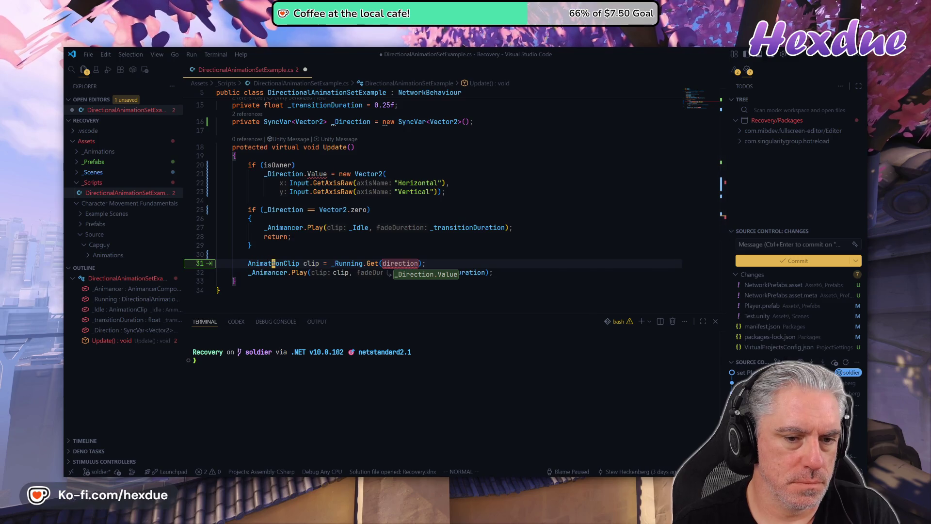
pyautogui.press('Tab')
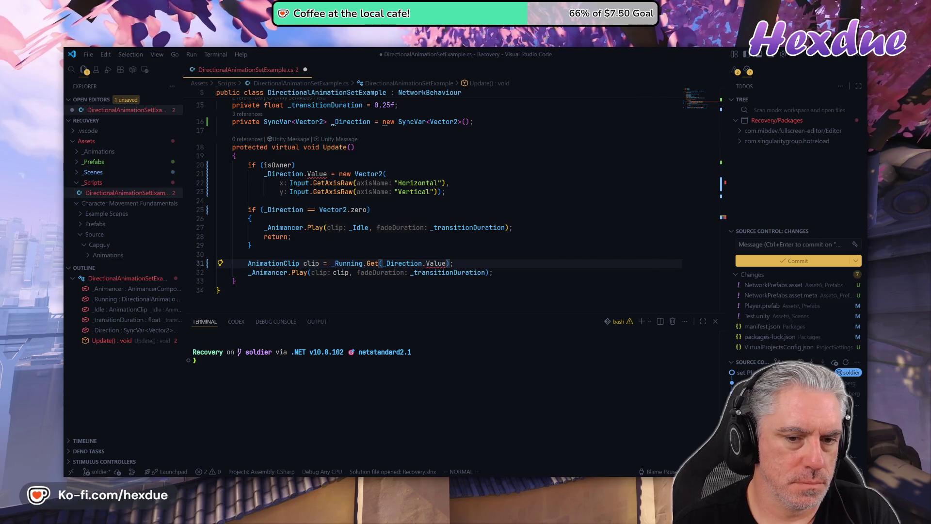
pyautogui.press('Escape')
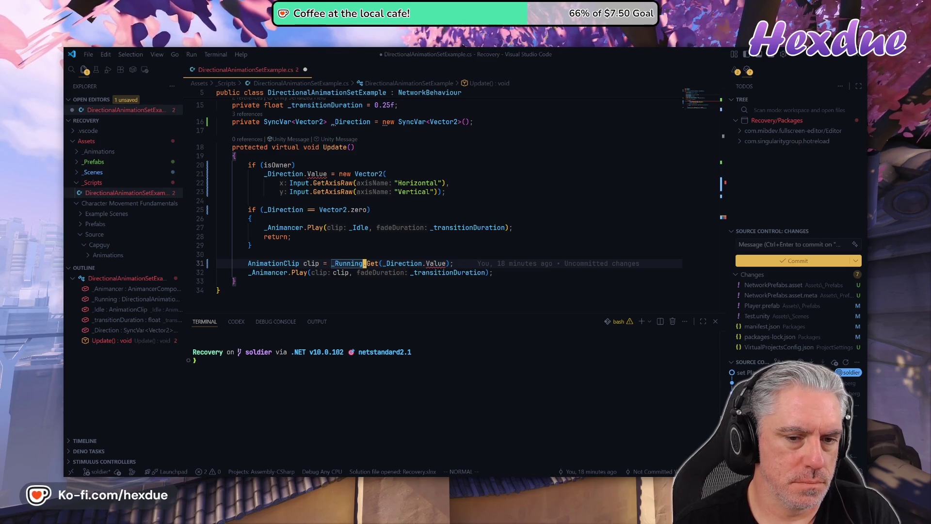
pyautogui.press('k')
pyautogui.press('k')
pyautogui.press('k')
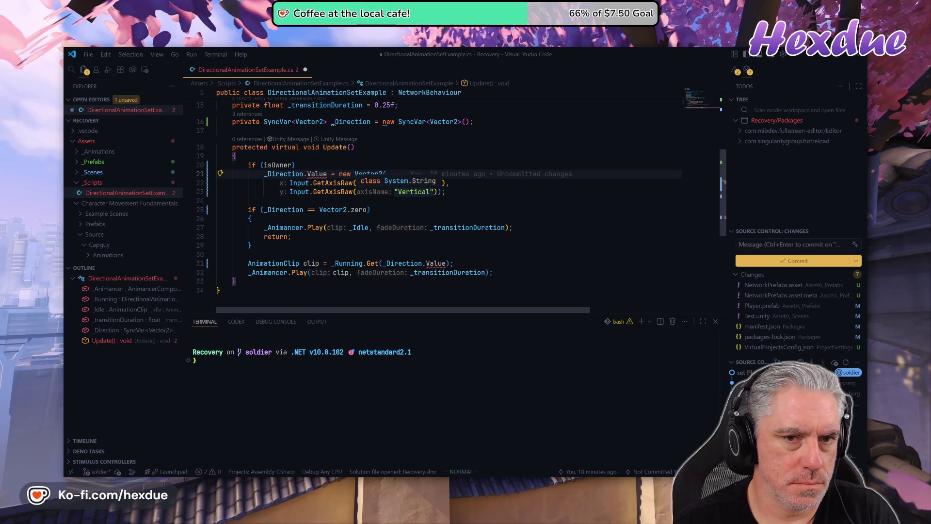
pyautogui.click(321, 174)
pyautogui.press('a')
pyautogui.press('BackSpace')
pyautogui.press('BackSpace')
pyautogui.press('BackSpace')
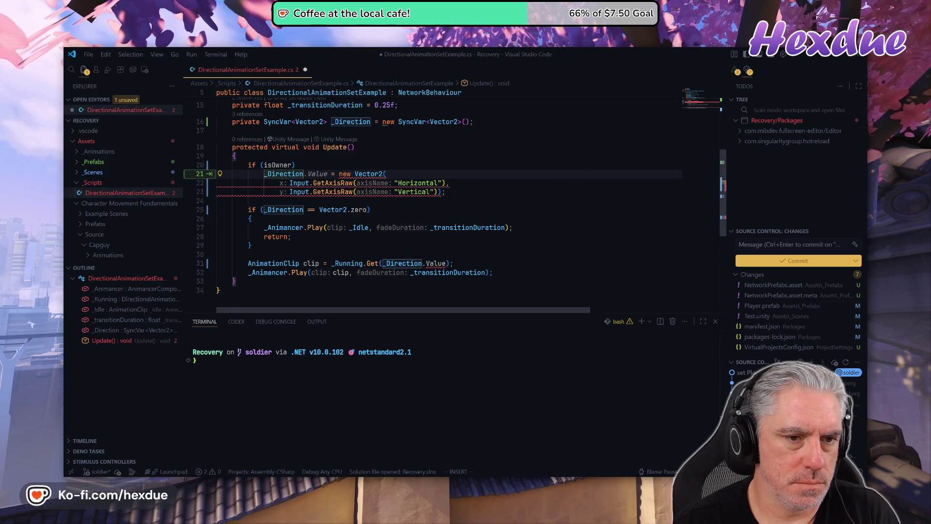
pyautogui.press('Tab')
pyautogui.press('Escape')
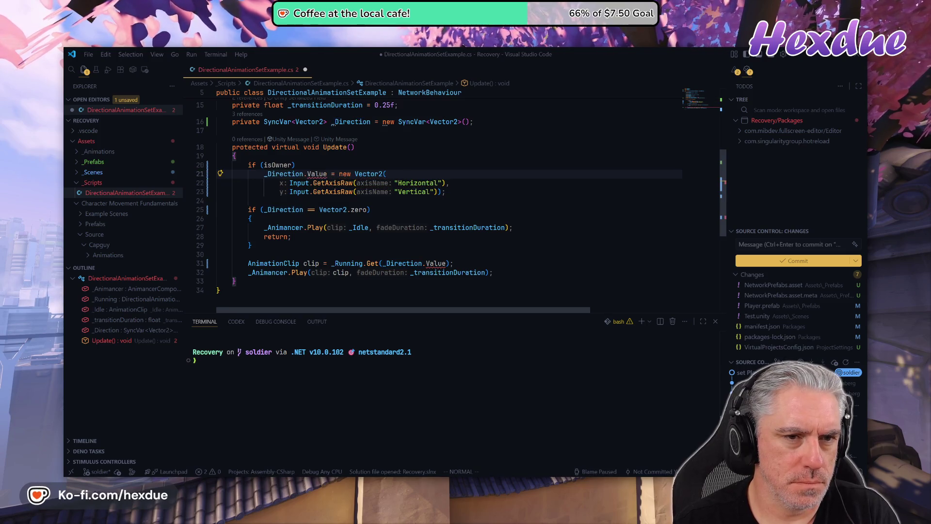
# After checking the SyncVar docs, rename .Value to lowercase .value on lines 21, 25 and 31.
pyautogui.hotkey('alt', 'Tab')
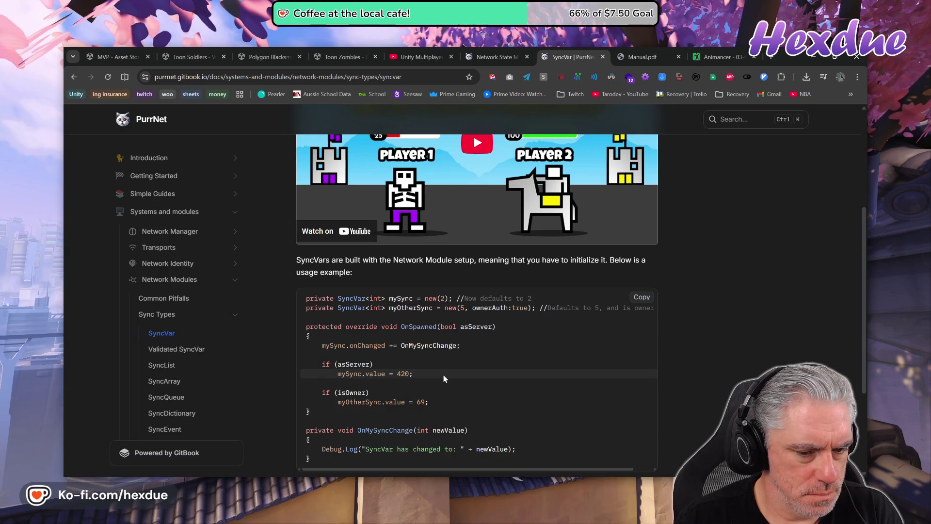
pyautogui.hotkey('alt', 'Tab')
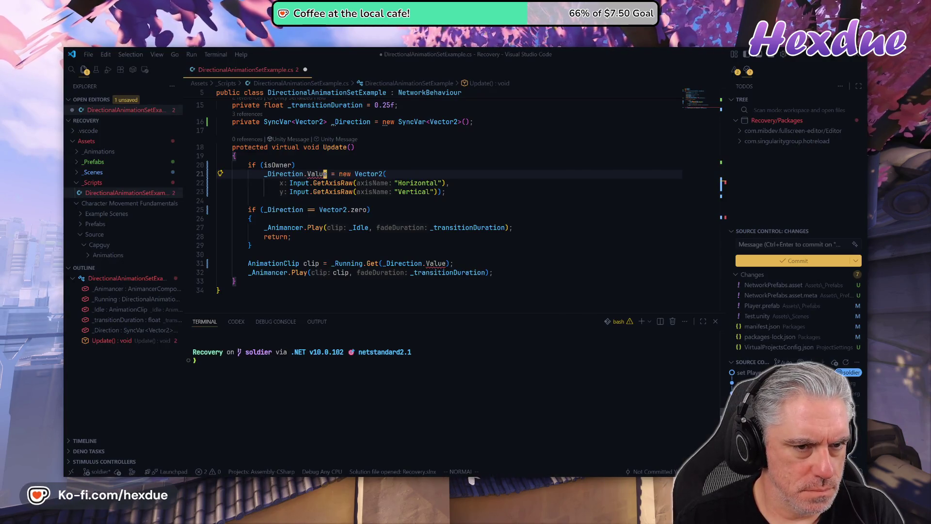
pyautogui.press('Delete')
pyautogui.write('v')
pyautogui.press('Escape')
pyautogui.press('j')
pyautogui.press('Tab')
pyautogui.press('Tab')
pyautogui.press('Tab')
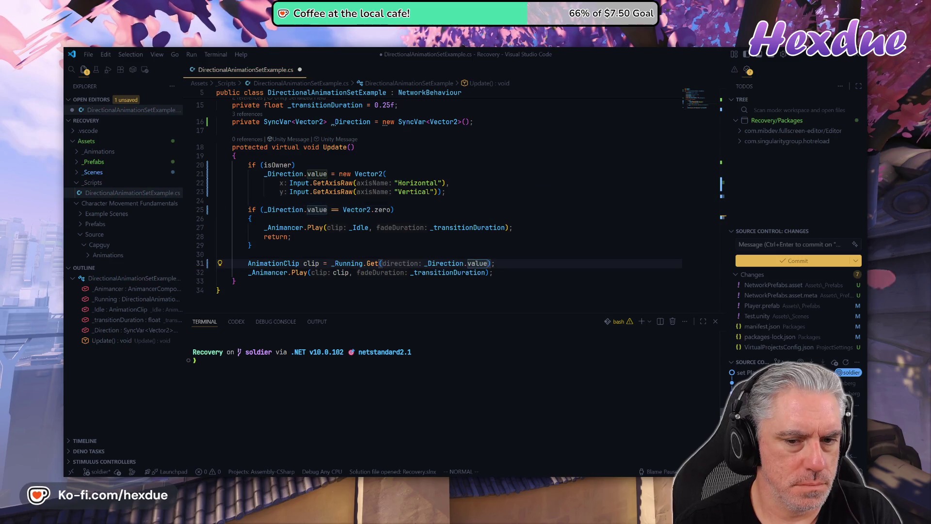
# Recheck the SyncVar docs and begin renaming the _Animancer field at the top of the file.
pyautogui.hotkey('ctrl', 'u')
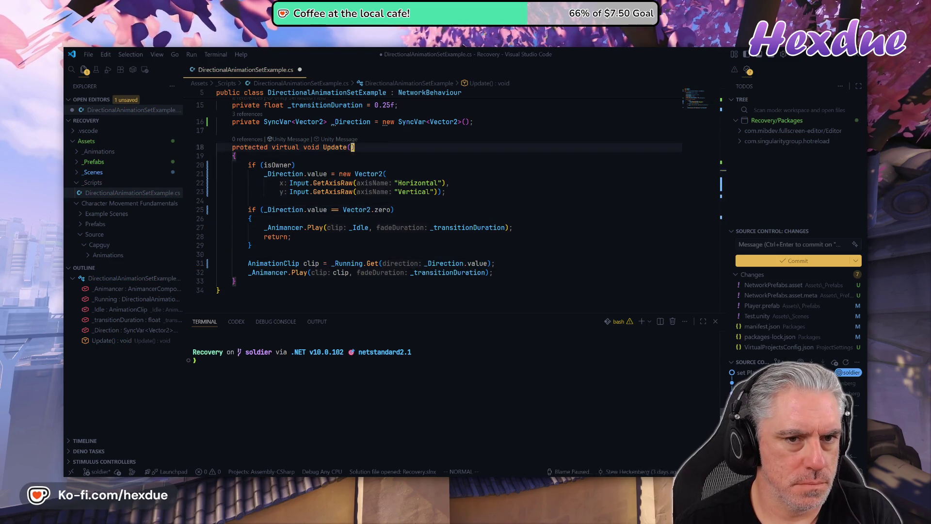
pyautogui.hotkey('ctrl', 'u')
pyautogui.press('j')
pyautogui.press('j')
pyautogui.press('j')
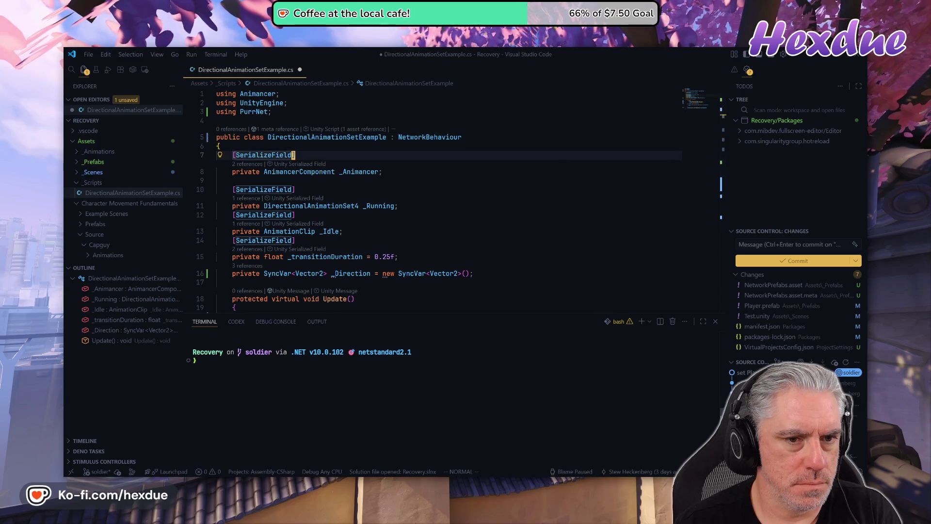
pyautogui.hotkey('alt', 'Tab')
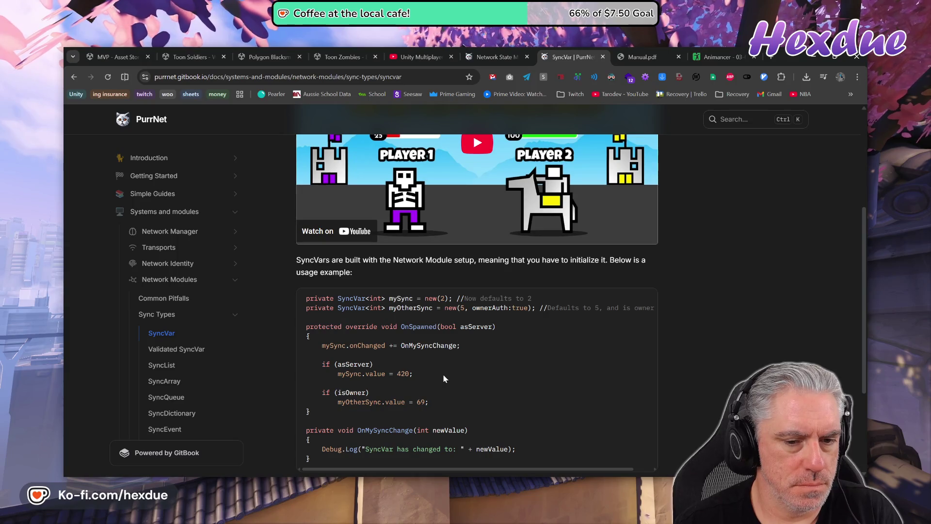
pyautogui.hotkey('alt', 'Tab')
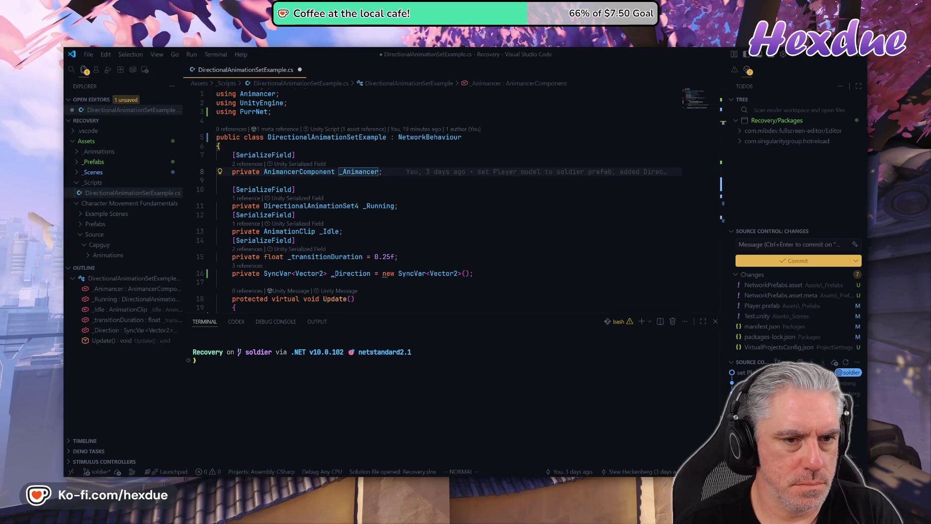
pyautogui.hotkey('alt', 'Tab')
pyautogui.hotkey('alt', 'Tab')
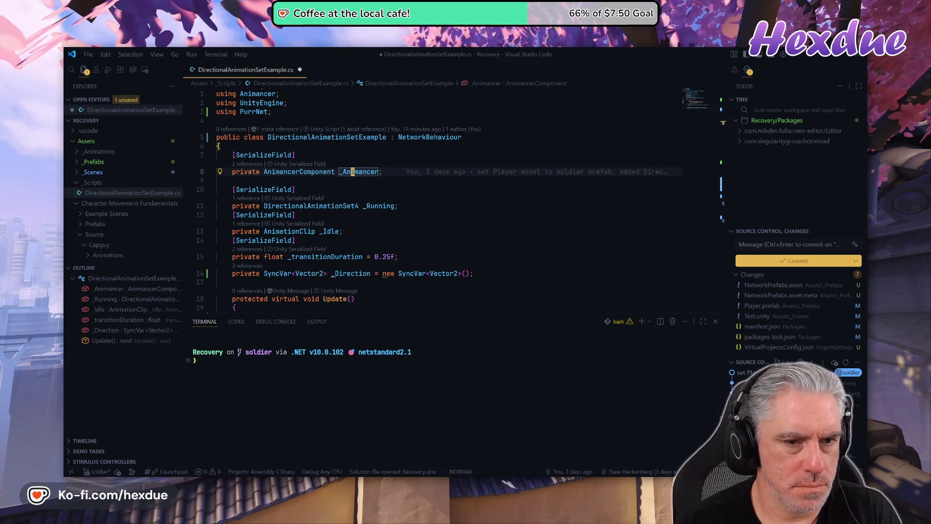
pyautogui.press('F2')
# Rename the _Animancer field to animancer.
pyautogui.write('animan')
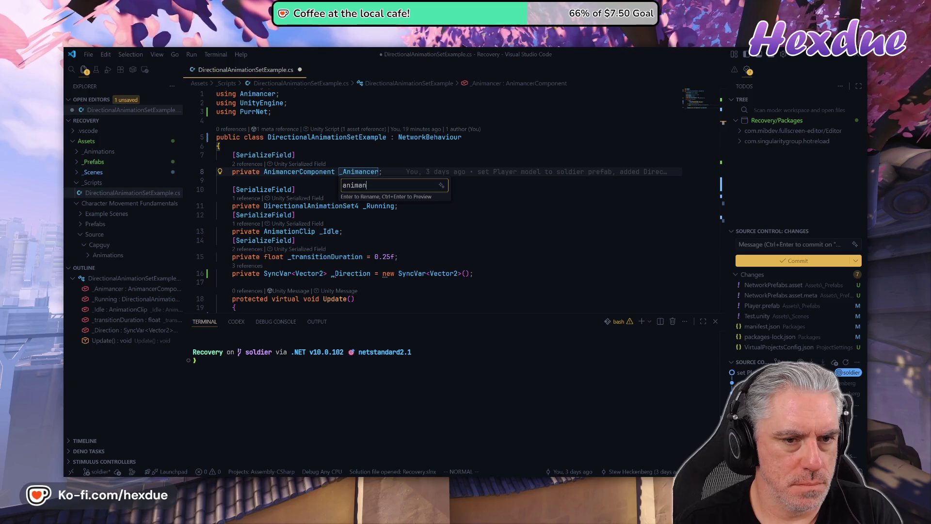
pyautogui.press('Return')
pyautogui.press('j')
pyautogui.press('j')
pyautogui.press('j')
# Rename the _Running field to runningClips with F2 Rename Symbol.
pyautogui.press('w')
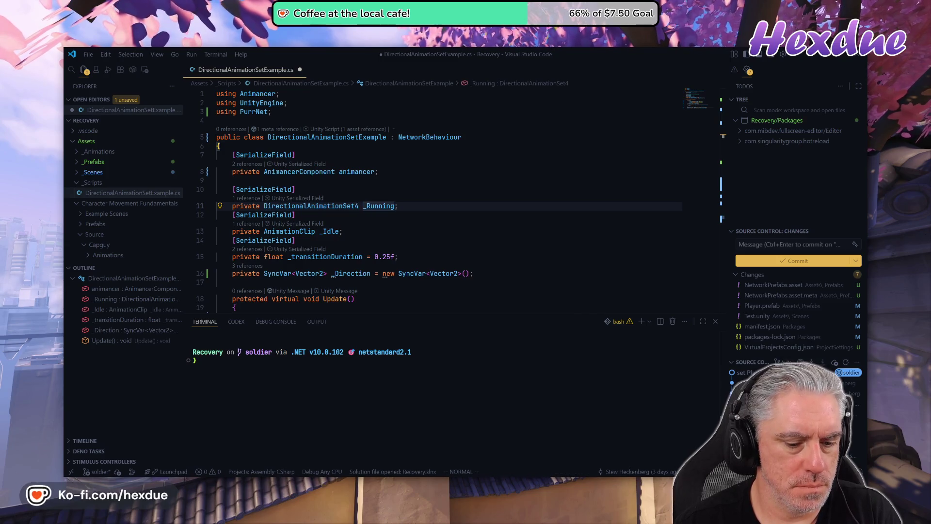
pyautogui.press('F2')
pyautogui.write('runningAnima')
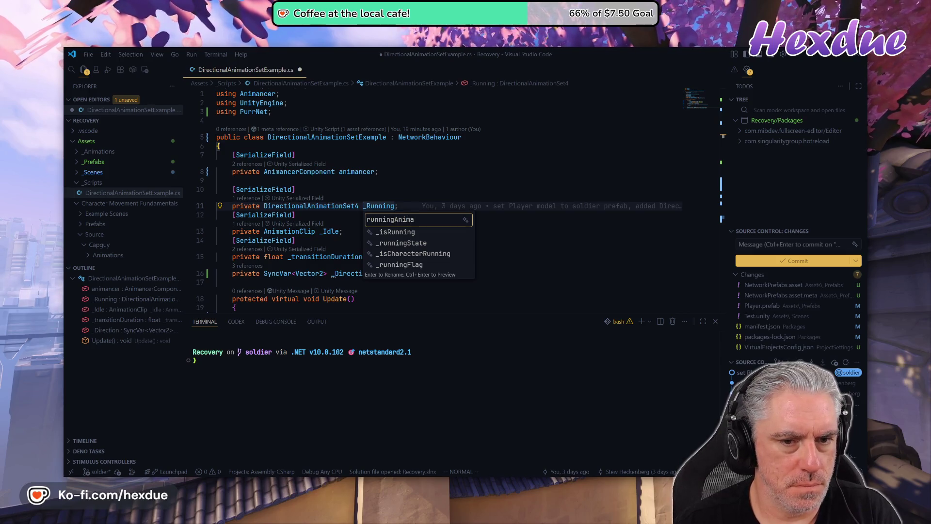
pyautogui.press('BackSpace')
pyautogui.press('BackSpace')
pyautogui.press('BackSpace')
pyautogui.write('Clips')
pyautogui.press('Return')
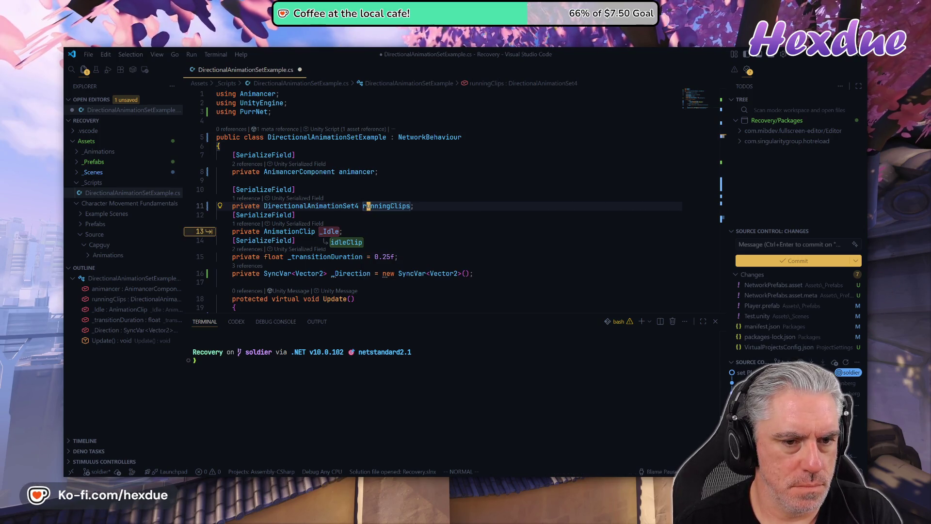
# Accept Copilot renames to idleClip, transitionDuration and direction, fix Update's direction.value uses, and save.
pyautogui.press('Tab')
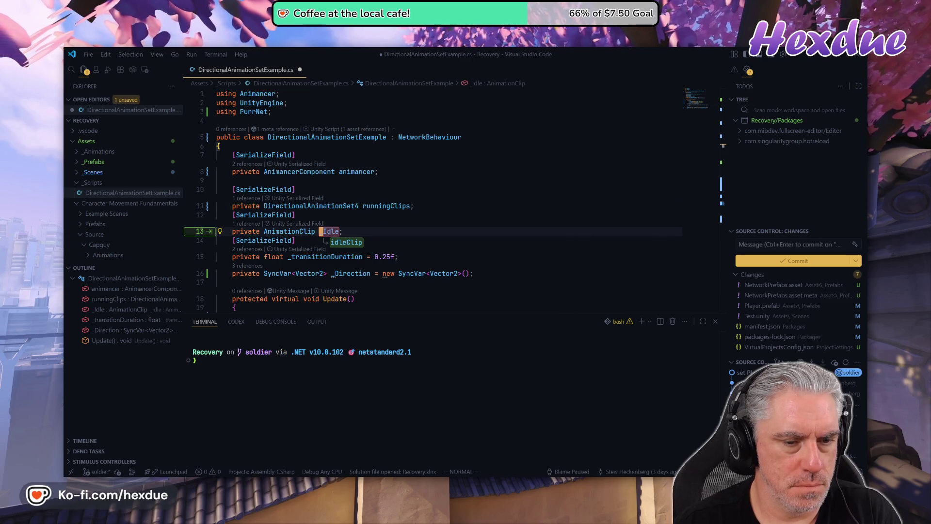
pyautogui.press('Tab')
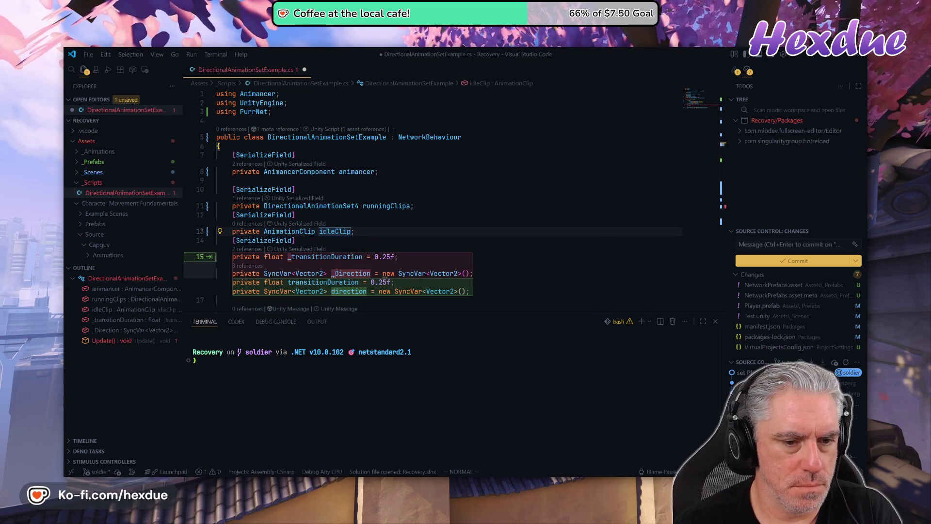
pyautogui.press('Tab')
pyautogui.press('Tab')
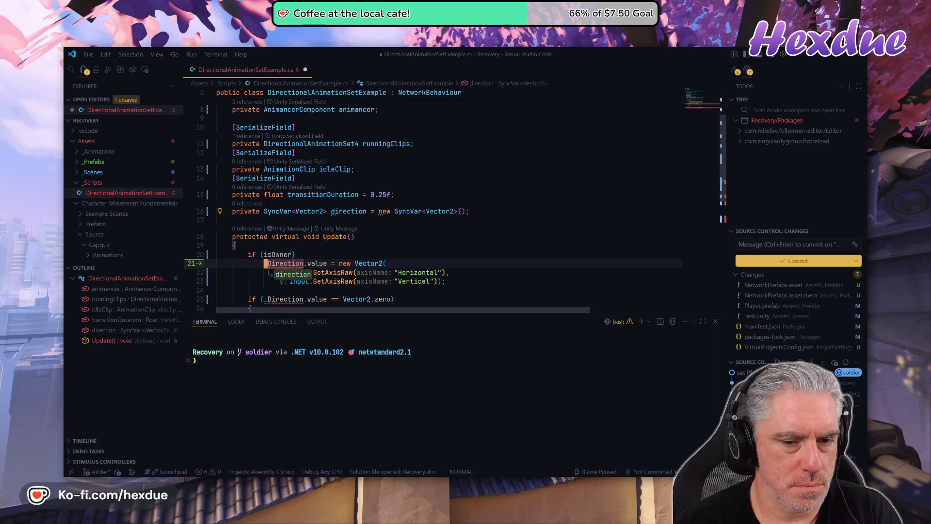
pyautogui.press('Tab')
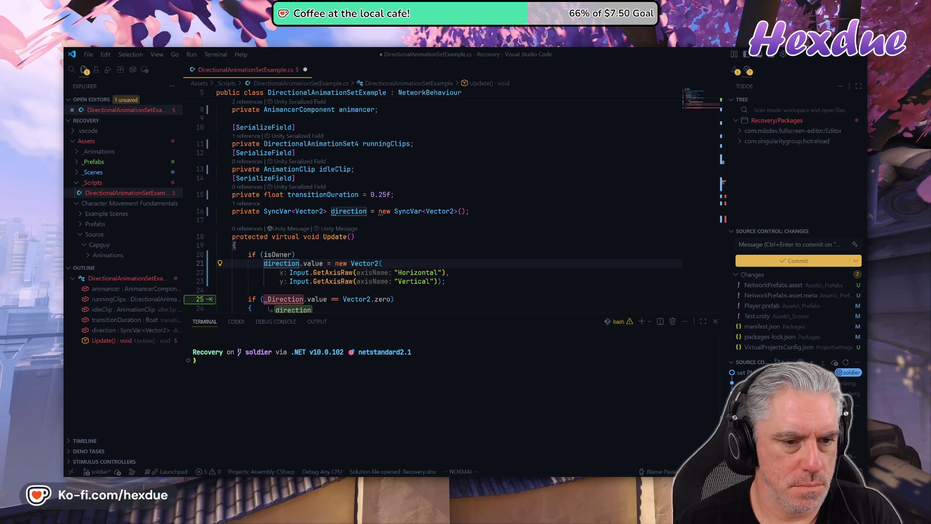
pyautogui.press('Tab')
pyautogui.press('Tab')
pyautogui.press('Tab')
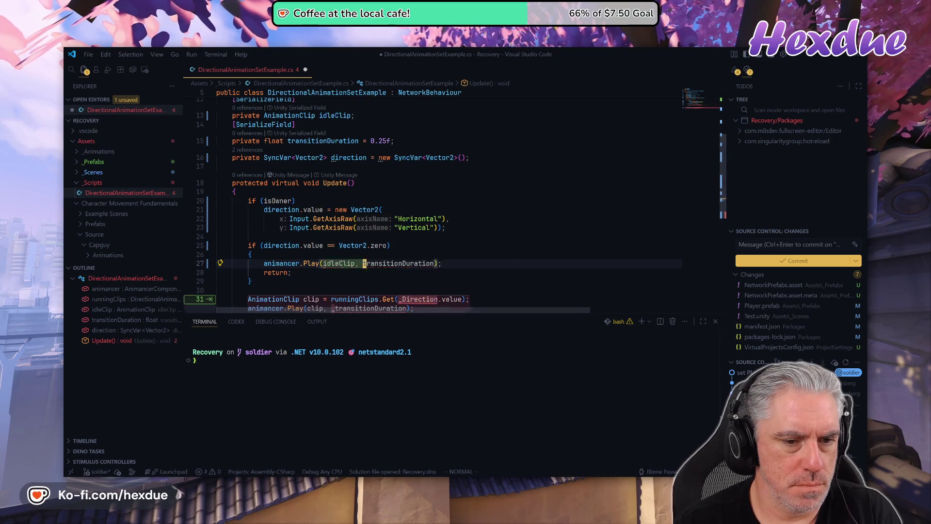
pyautogui.press('Tab')
pyautogui.press('Tab')
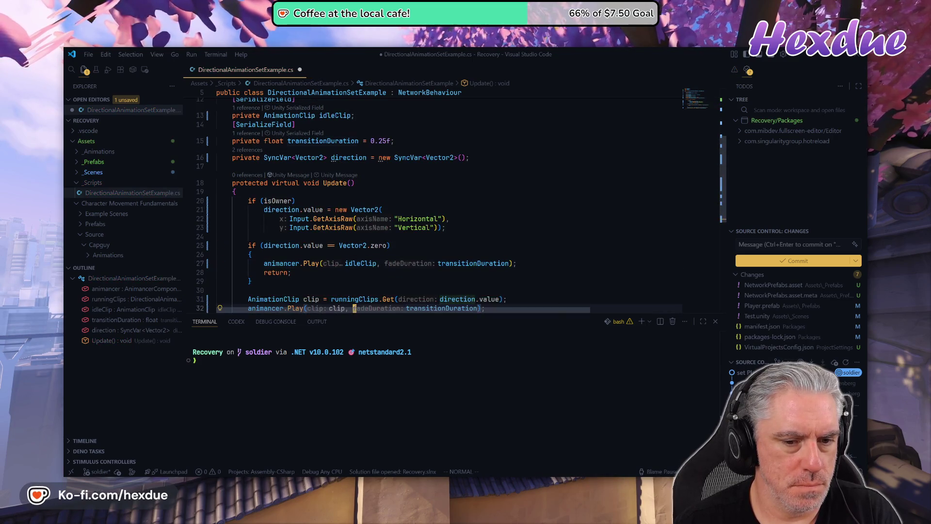
pyautogui.press('j')
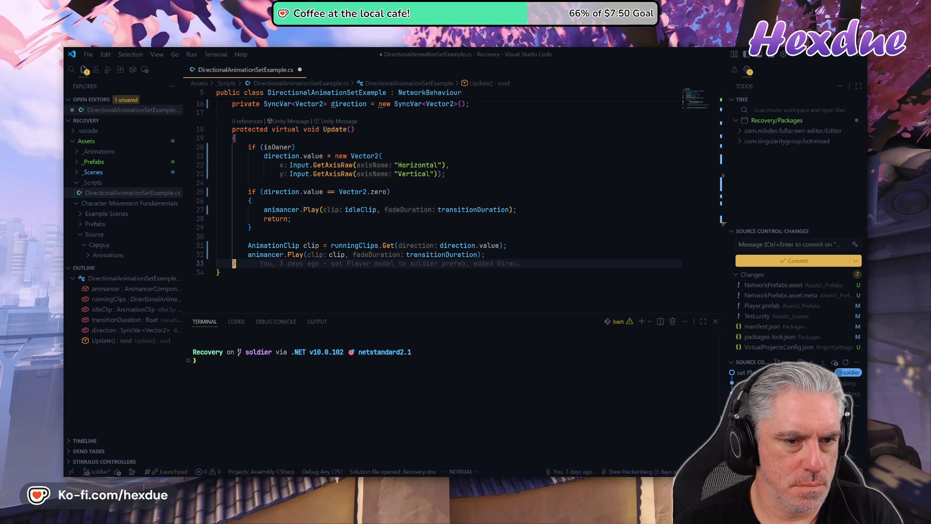
pyautogui.press('Return')
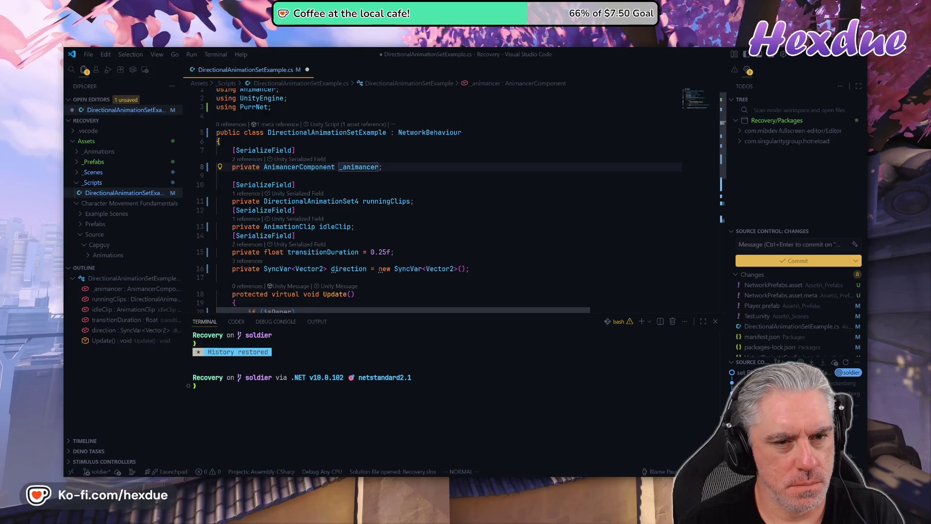
# Rename runningClips to _runningClips and idleClip to _idleClip.
pyautogui.press('j')
pyautogui.press('l')
pyautogui.press('l')
pyautogui.press('l')
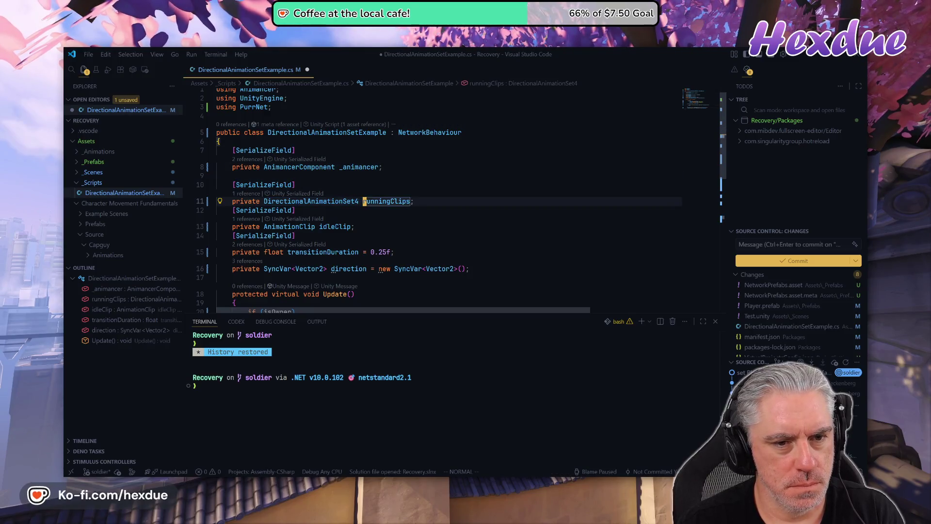
pyautogui.press('F2')
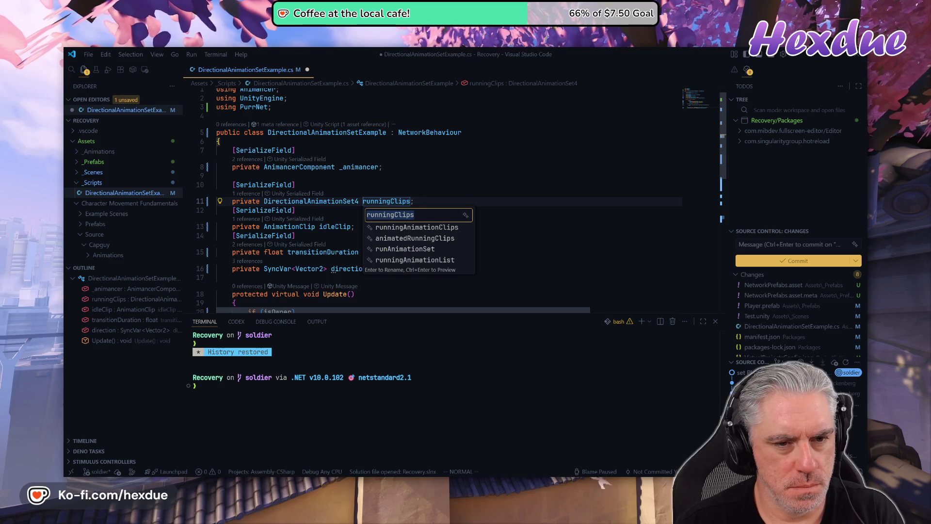
pyautogui.write('_')
pyautogui.press('Return')
pyautogui.click(320, 226)
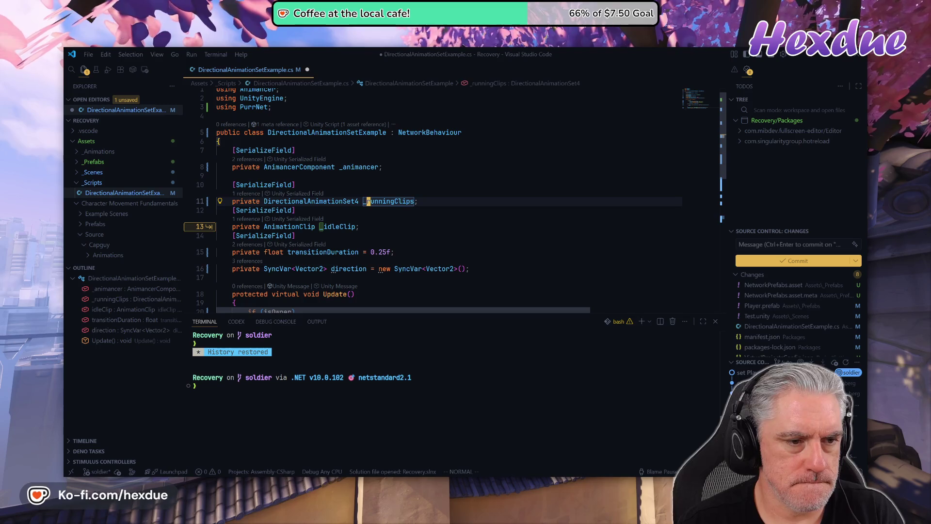
pyautogui.press('e')
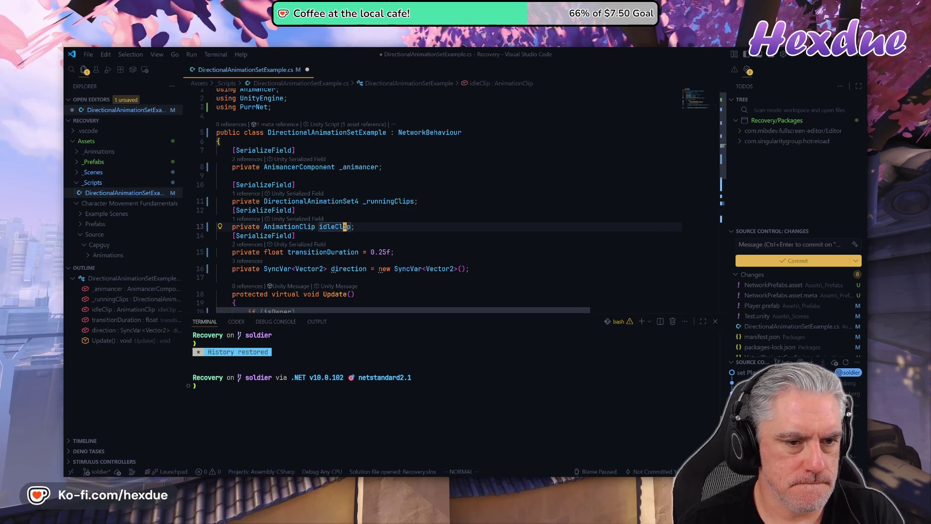
pyautogui.press('F2')
pyautogui.write('idleMotionClip')
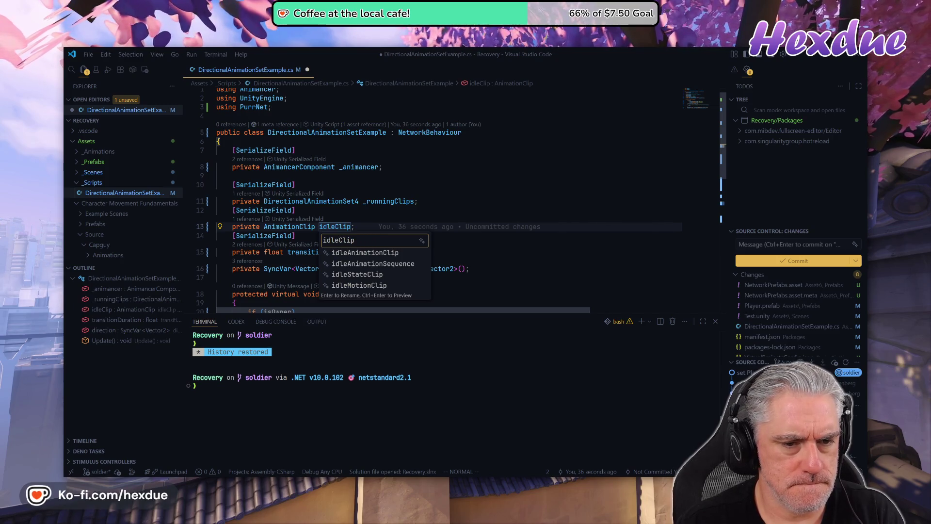
pyautogui.write('_')
pyautogui.press('Return')
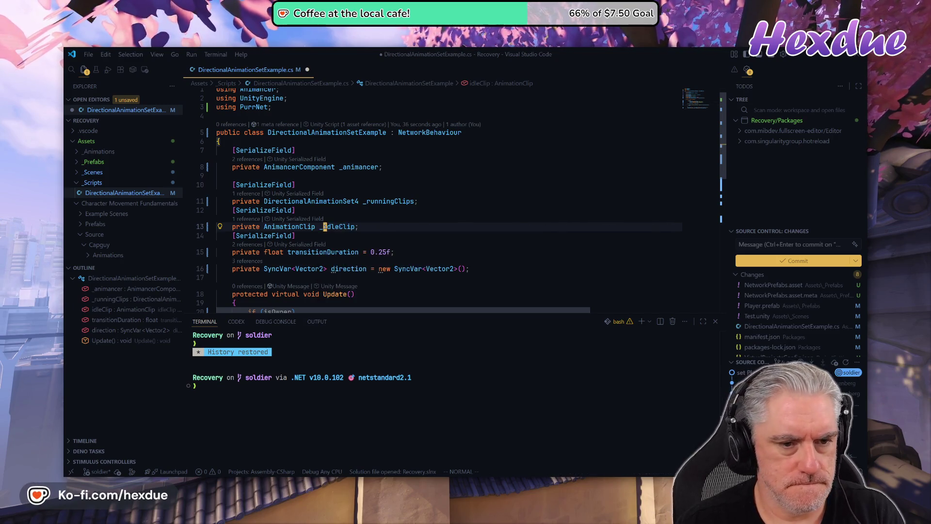
# Rename transitionDuration to _transitionDuration and direction to _direction.
pyautogui.press('j')
pyautogui.press('j')
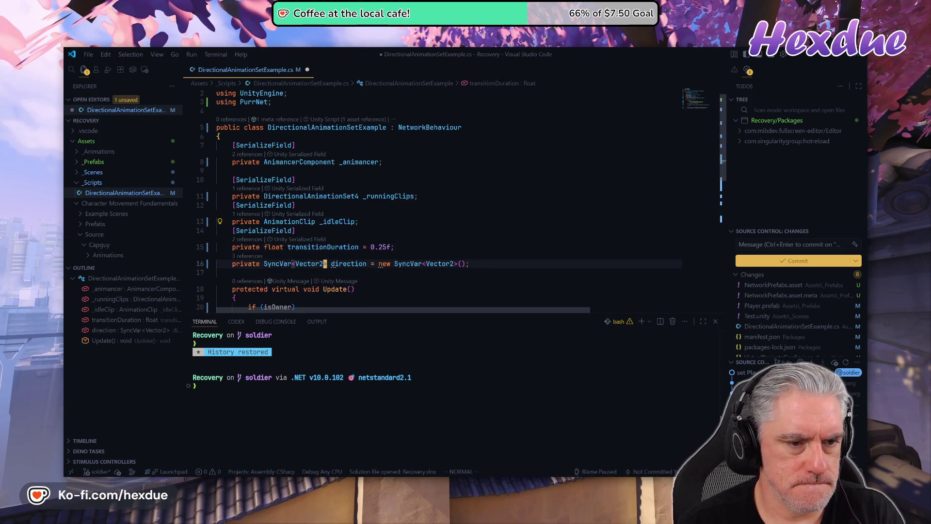
pyautogui.press('h')
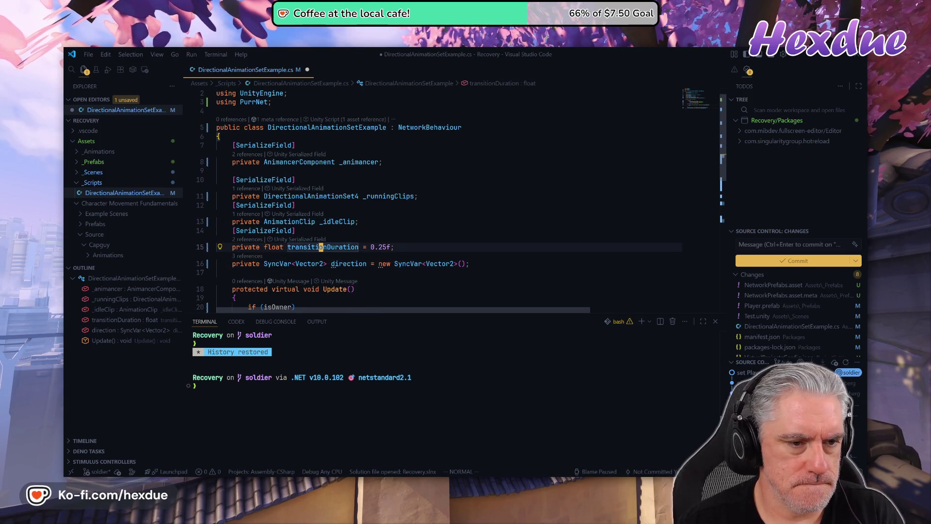
pyautogui.press('F2')
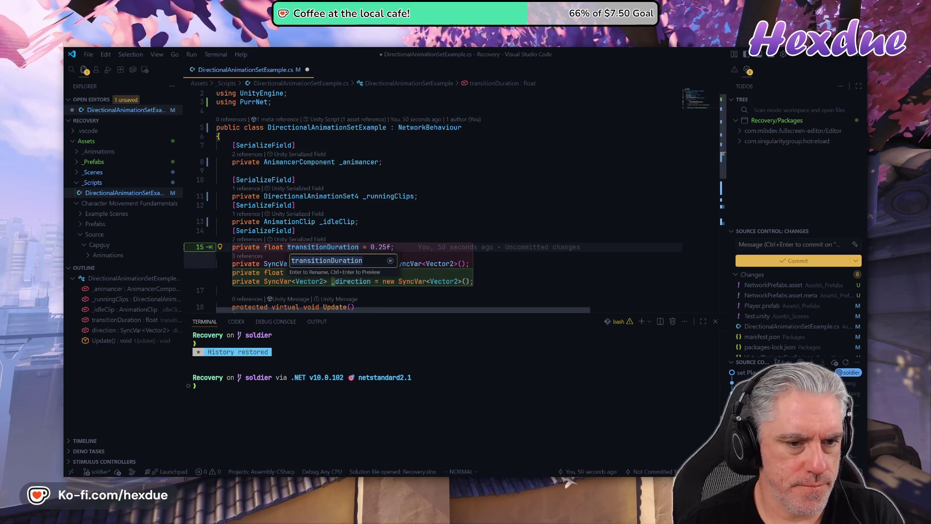
pyautogui.press('Home')
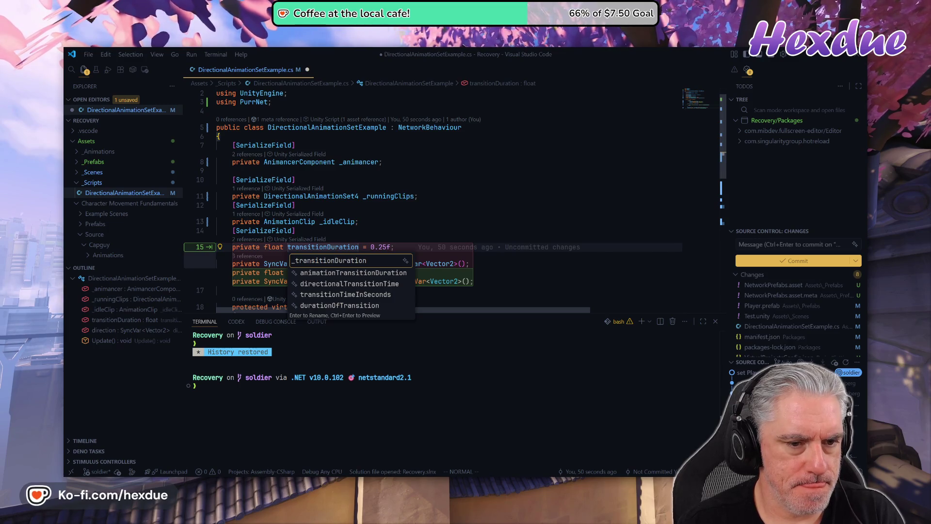
pyautogui.press('Return')
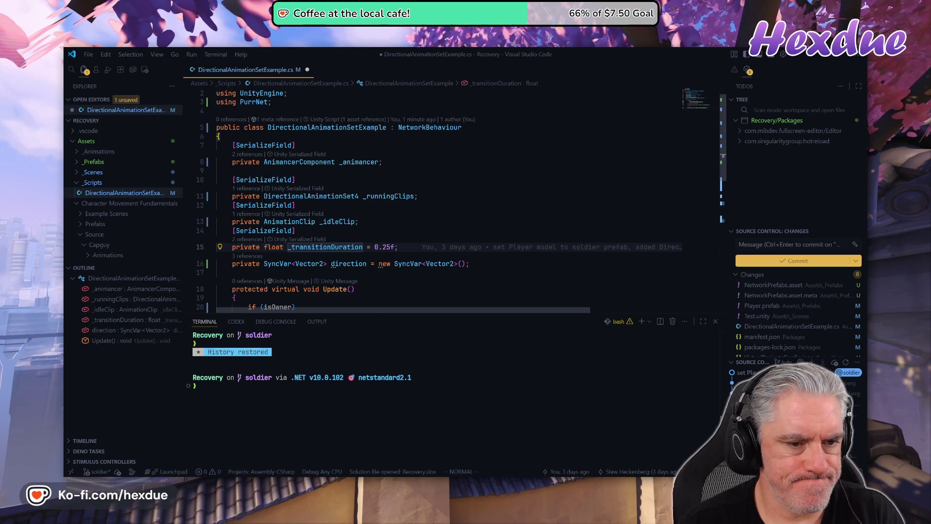
pyautogui.press('j')
pyautogui.press('w')
pyautogui.press('w')
pyautogui.press('w')
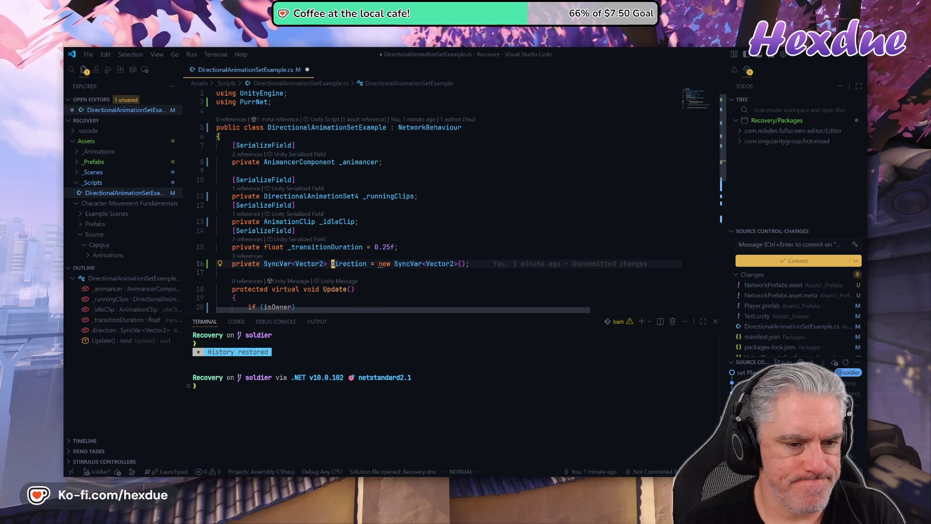
pyautogui.press('F2')
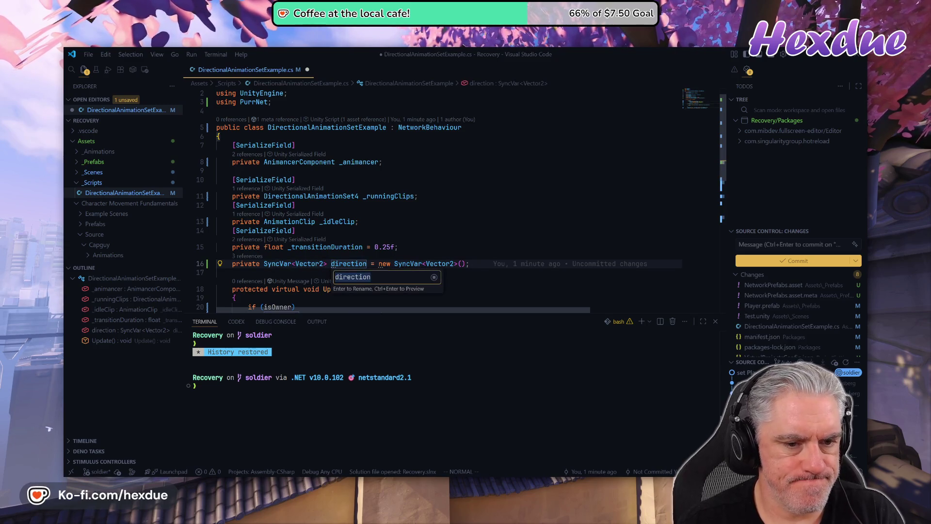
pyautogui.press('Home')
pyautogui.write('_')
pyautogui.press('Return')
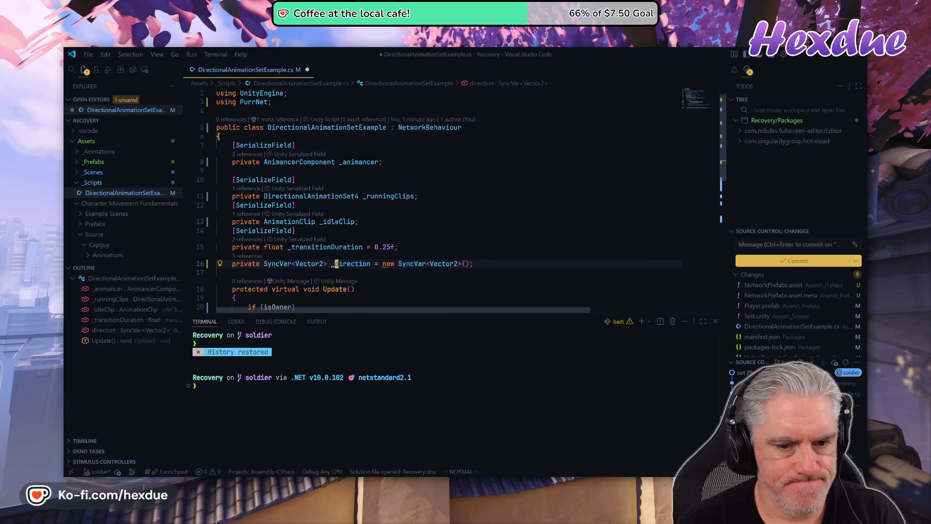
pyautogui.press('k')
pyautogui.press('k')
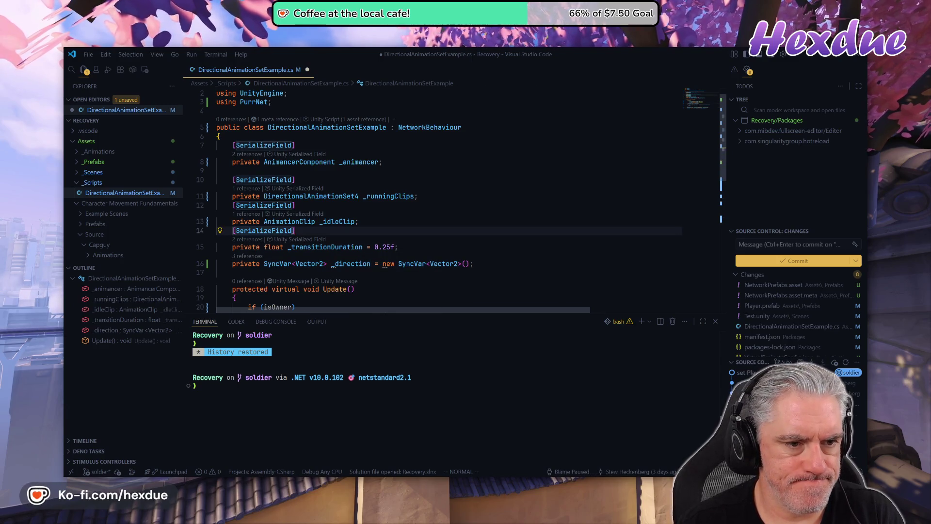
# Join the [SerializeField] attributes onto the _runningClips, _idleClip and _transitionDuration field lines.
pyautogui.press('k')
pyautogui.press('k')
pyautogui.press('k')
pyautogui.press('I')
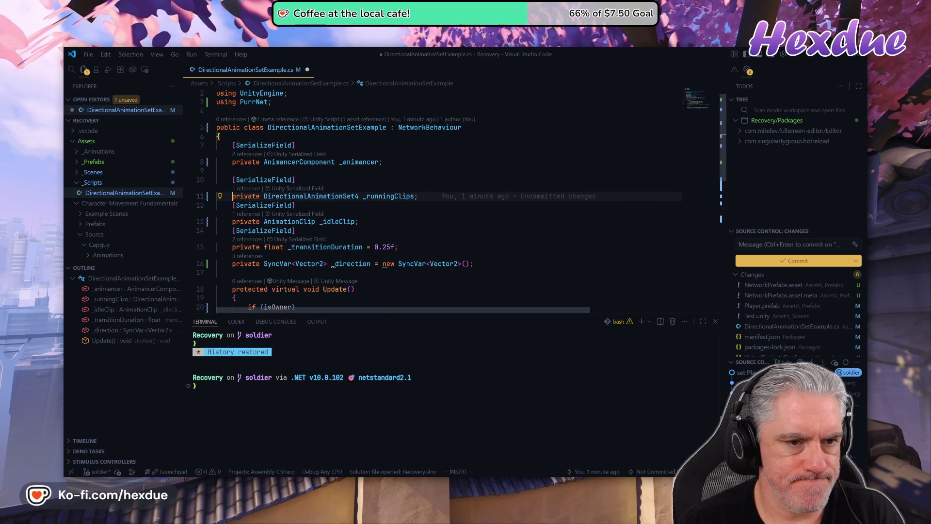
pyautogui.press('BackSpace')
pyautogui.press('Escape')
pyautogui.press('j')
pyautogui.press('j')
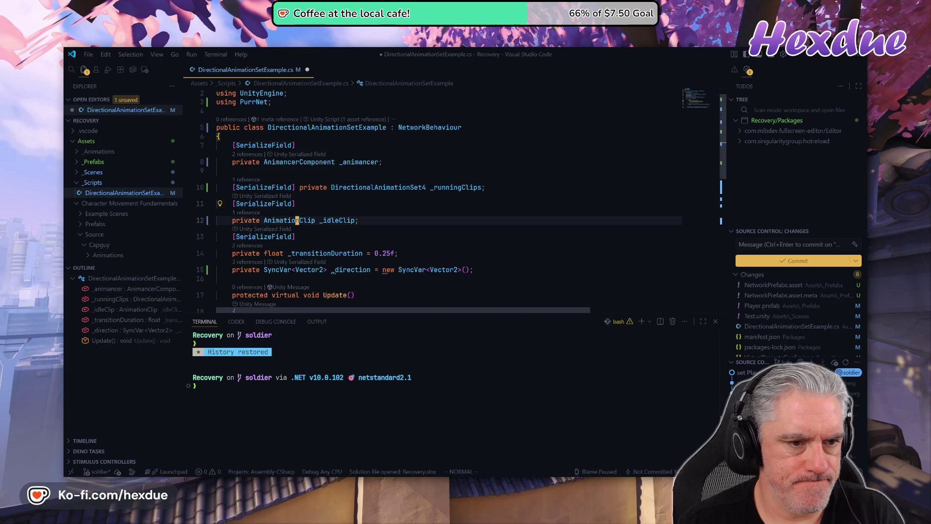
pyautogui.press('b')
pyautogui.press('b')
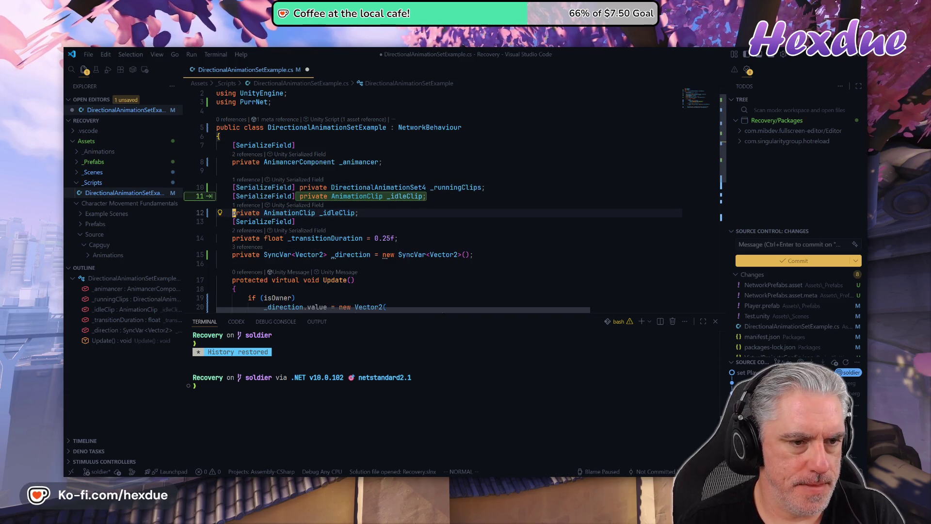
pyautogui.press('Tab')
pyautogui.press('j')
pyautogui.press('j')
pyautogui.press('b')
pyautogui.press('b')
pyautogui.press('b')
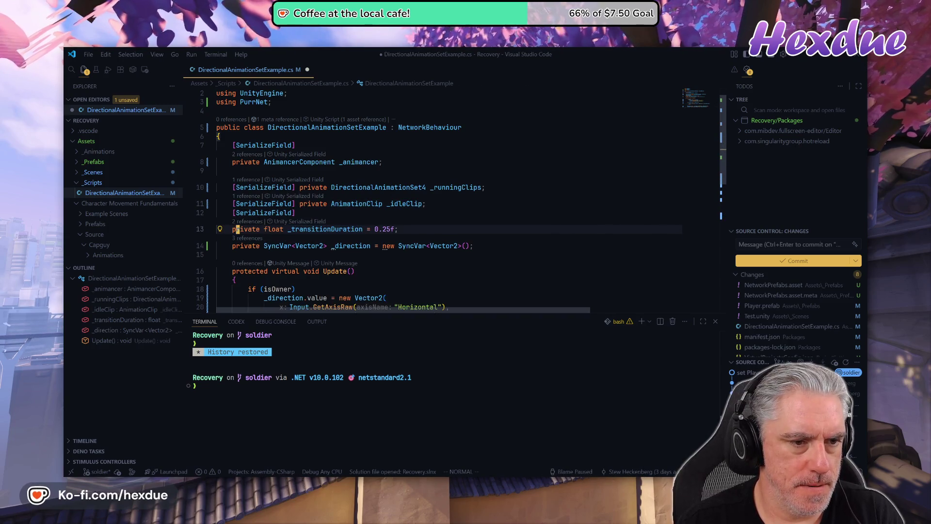
pyautogui.press('BackSpace')
pyautogui.press('BackSpace')
pyautogui.press('BackSpace')
pyautogui.press('Escape')
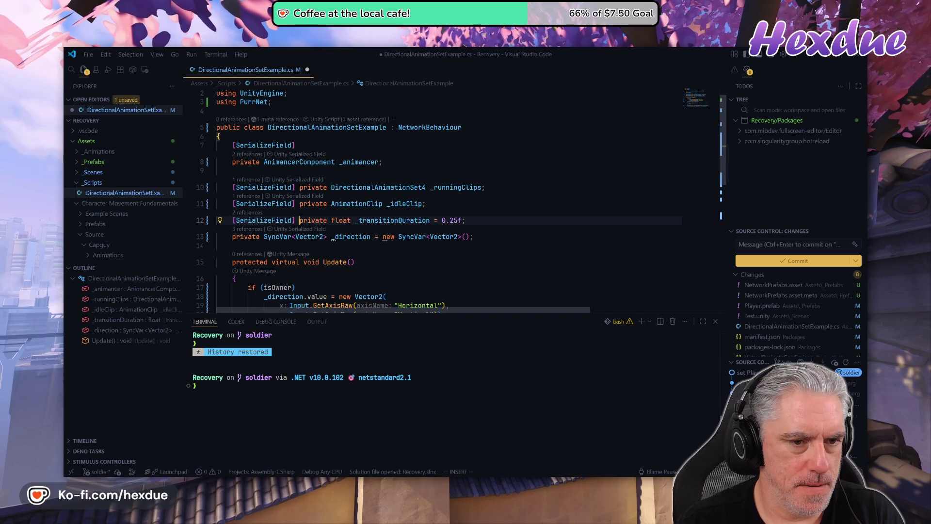
pyautogui.press('j')
pyautogui.press('b')
pyautogui.press('b')
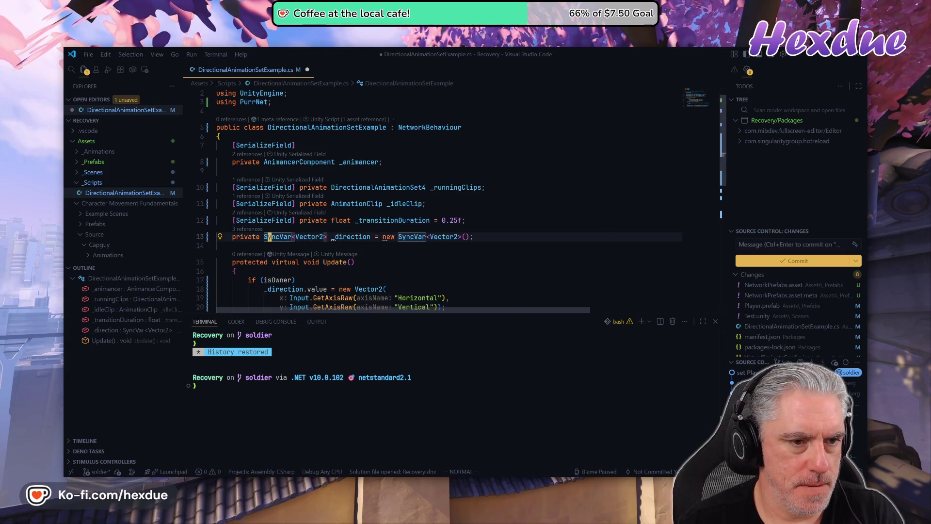
# Delete the blank line and the serialized _animancer field, then start a [RequireComponent] attribute line.
pyautogui.press('k')
pyautogui.press('k')
pyautogui.press('k')
pyautogui.press('k')
pyautogui.press('j')
pyautogui.press('j')
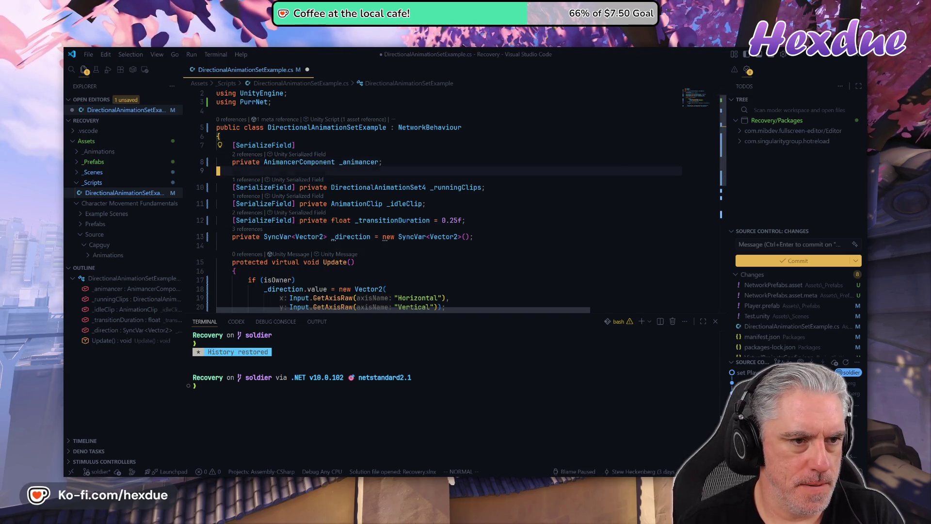
pyautogui.press('d')
pyautogui.press('d')
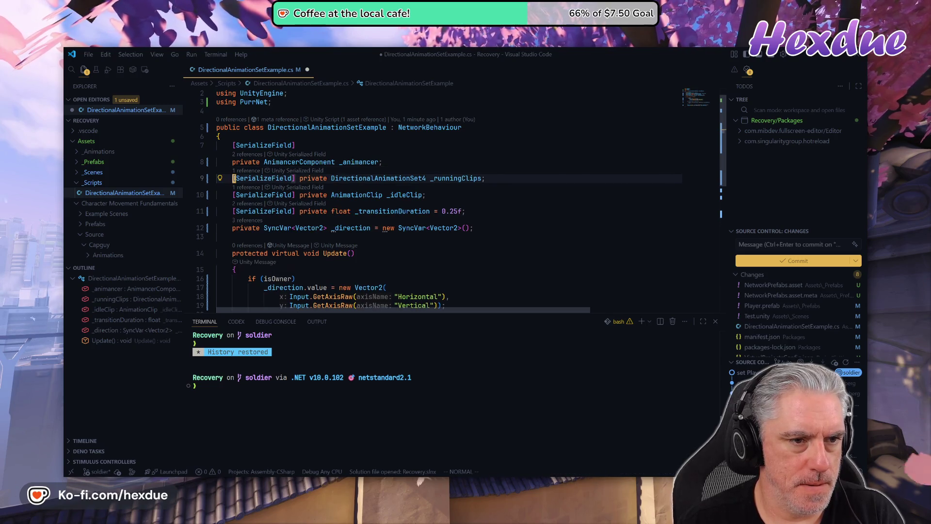
pyautogui.press('k')
pyautogui.press('k')
pyautogui.hotkey('shift', 'j')
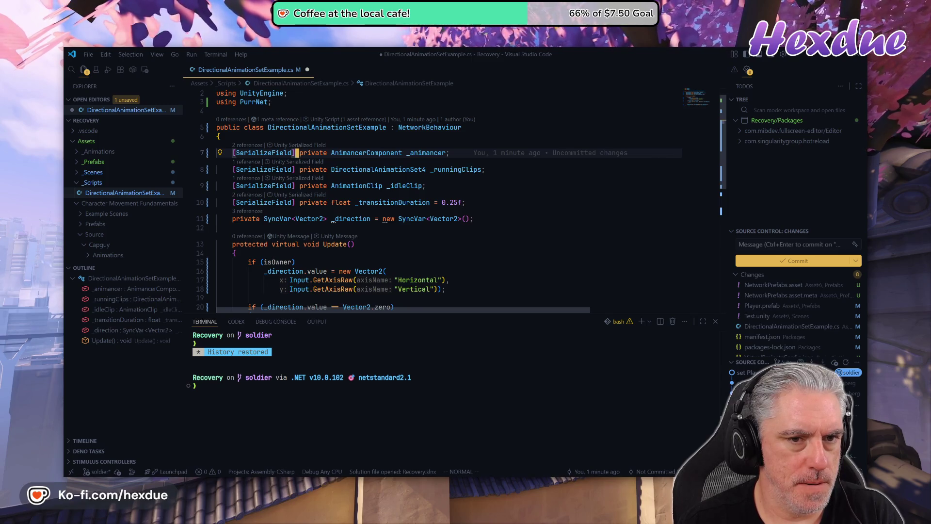
pyautogui.press('u')
pyautogui.press('u')
pyautogui.press('u')
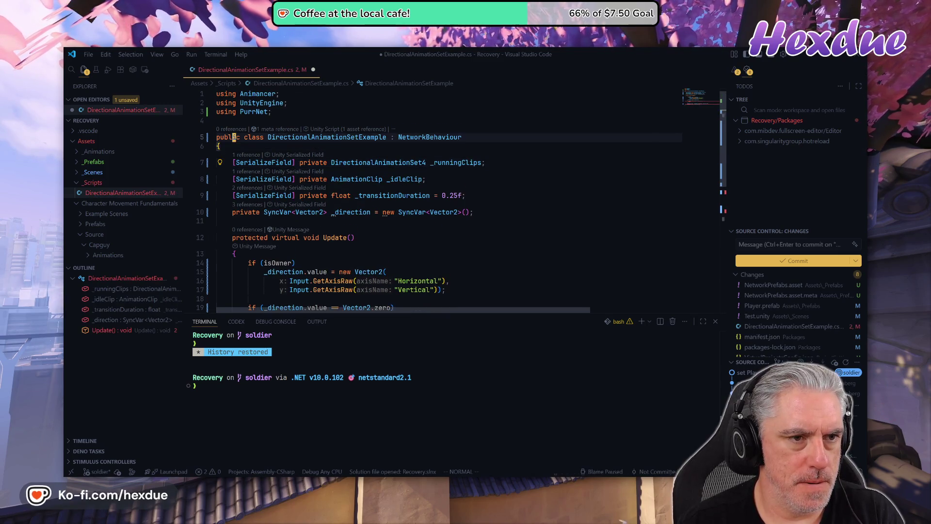
pyautogui.write('o')
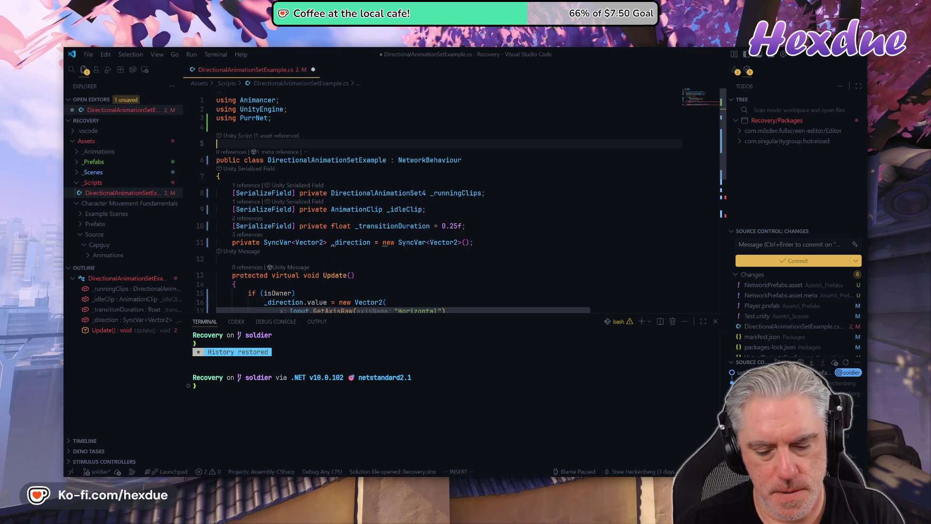
pyautogui.write('[Req')
# Add [RequireComponent(typeof(AnimancerComponent))] and an Awake that fetches _animancer via GetComponent, then save.
pyautogui.press('Return')
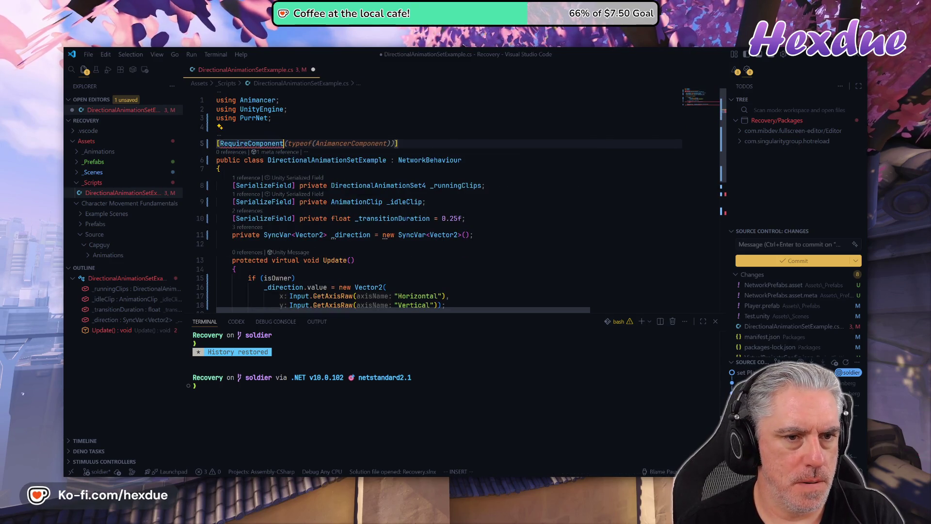
pyautogui.press('Escape')
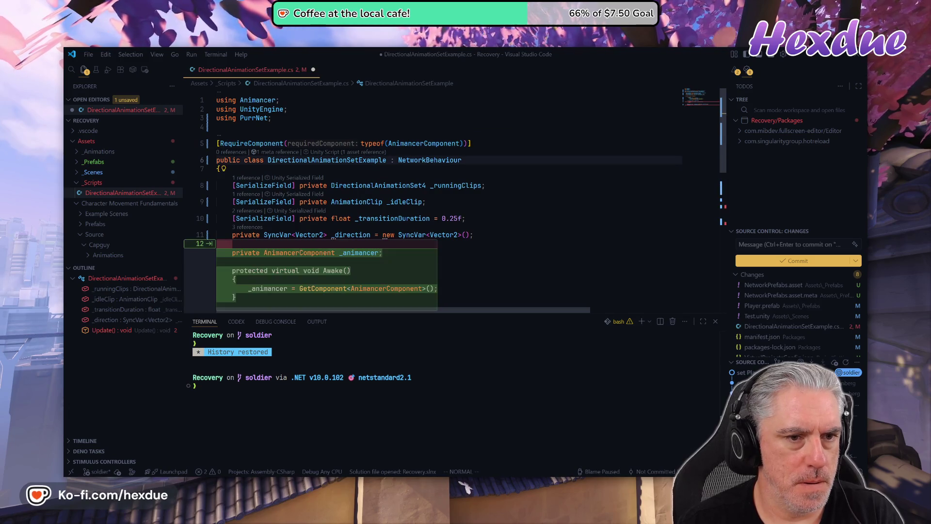
pyautogui.press('Tab')
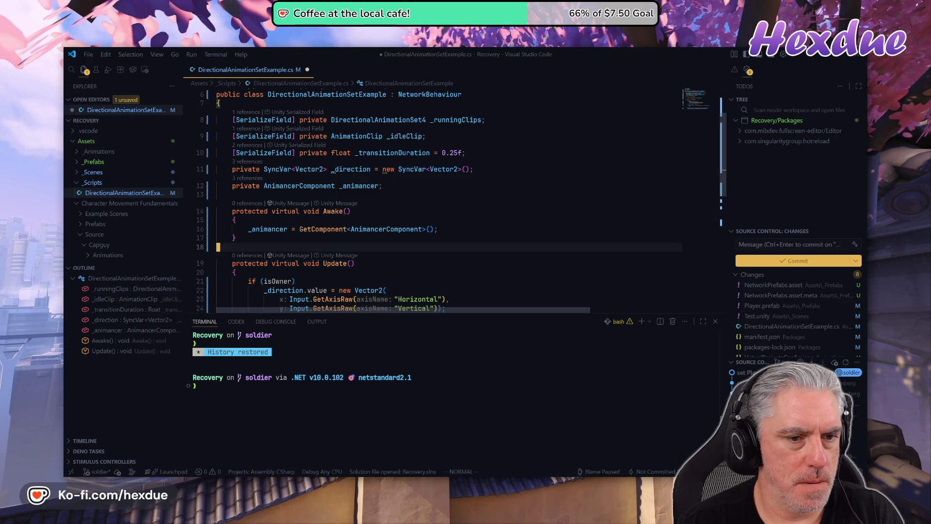
pyautogui.press('j')
pyautogui.press('j')
pyautogui.press('j')
pyautogui.press('j')
pyautogui.press('j')
pyautogui.press('j')
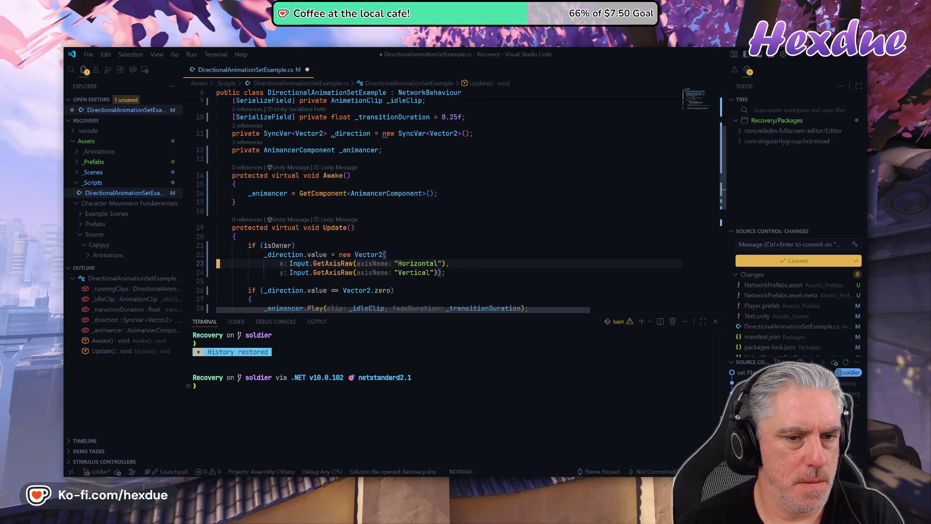
pyautogui.press('k')
pyautogui.press('k')
pyautogui.press('k')
pyautogui.press('k')
pyautogui.press('j')
pyautogui.press('j')
pyautogui.press('j')
pyautogui.press('j')
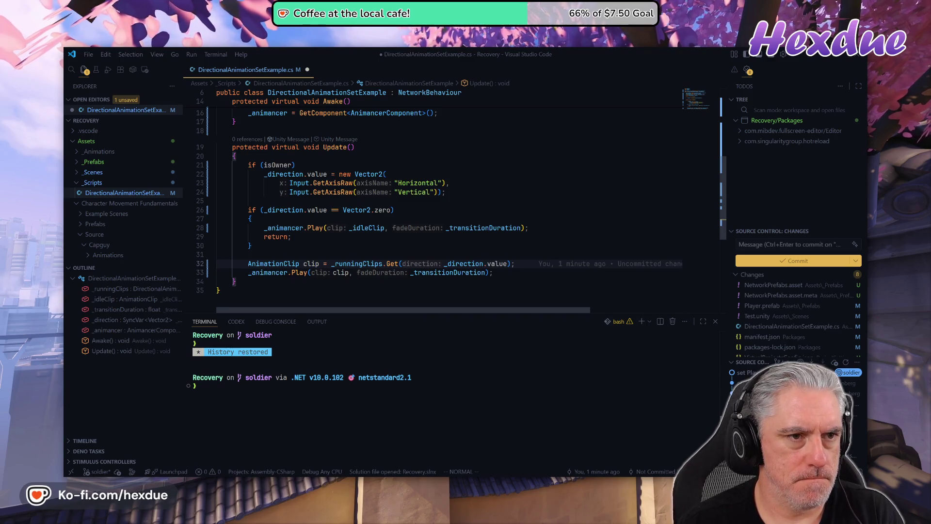
pyautogui.write(':w')
pyautogui.press('Return')
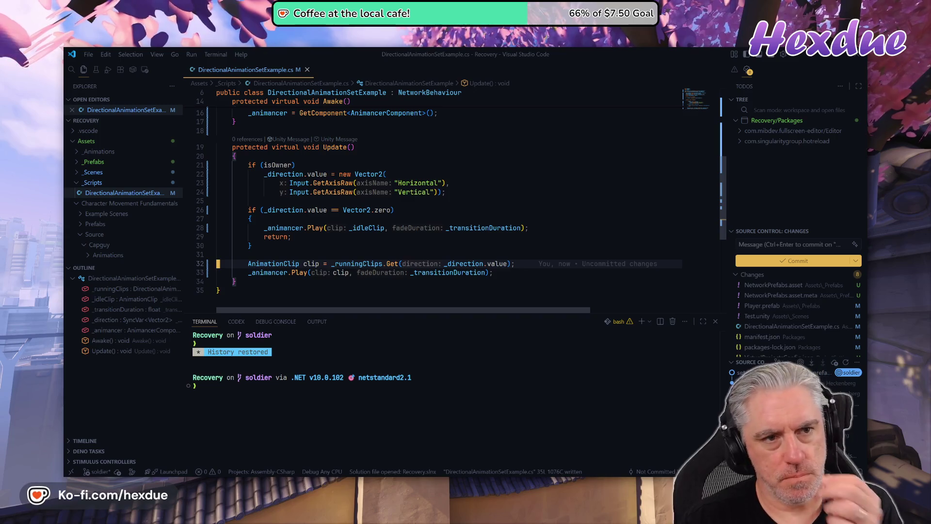
pyautogui.scroll(5, 436, 194)
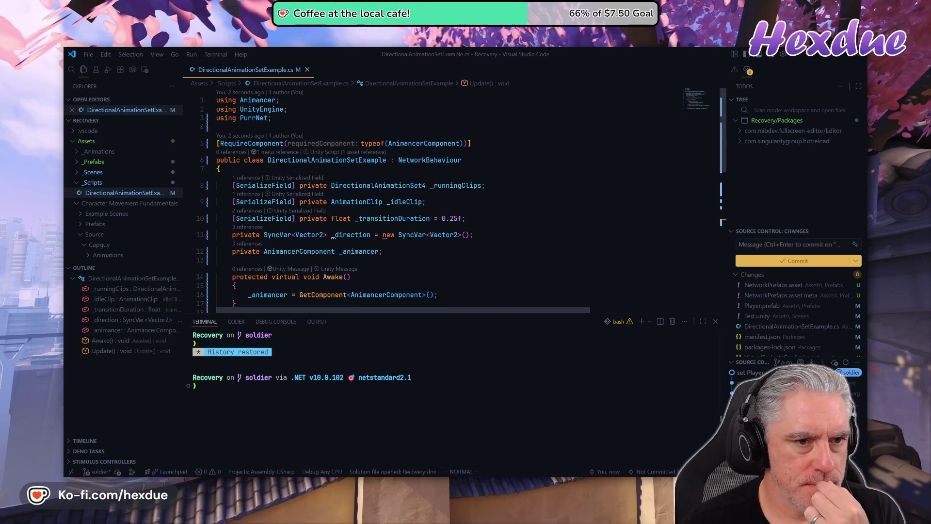
pyautogui.click(301, 161)
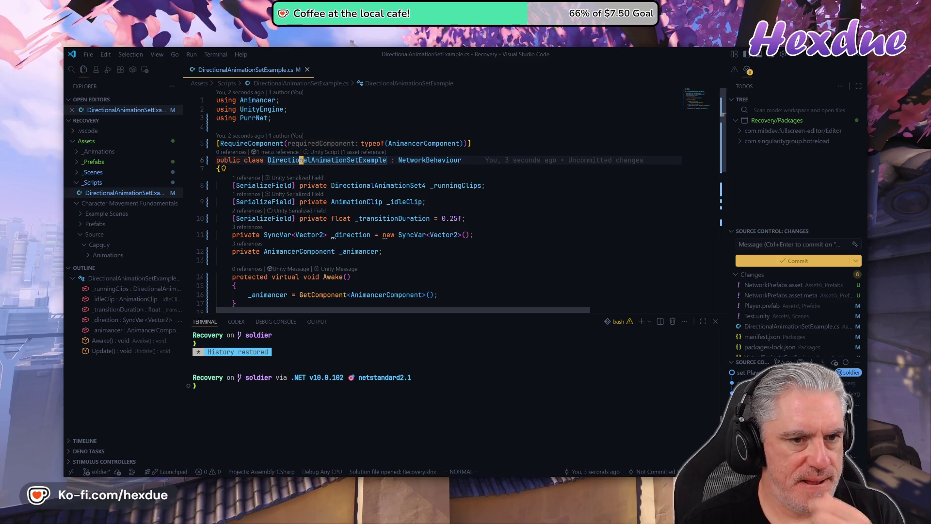
# Change the class name from DirectionalAnimationSetExample to NetworkDirectionalAnimation and save.
pyautogui.click(360, 160)
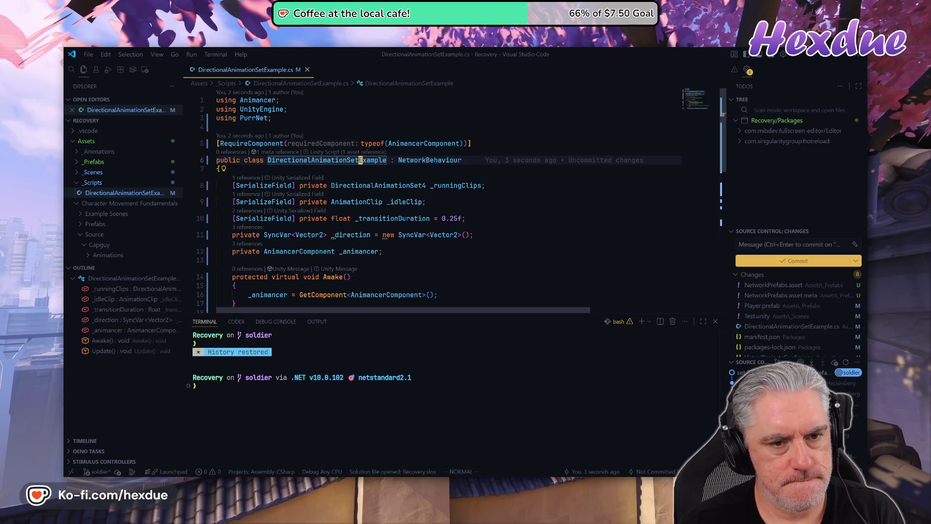
pyautogui.press('BackSpace')
pyautogui.press('BackSpace')
pyautogui.press('BackSpace')
pyautogui.press('Escape')
pyautogui.click(317, 160)
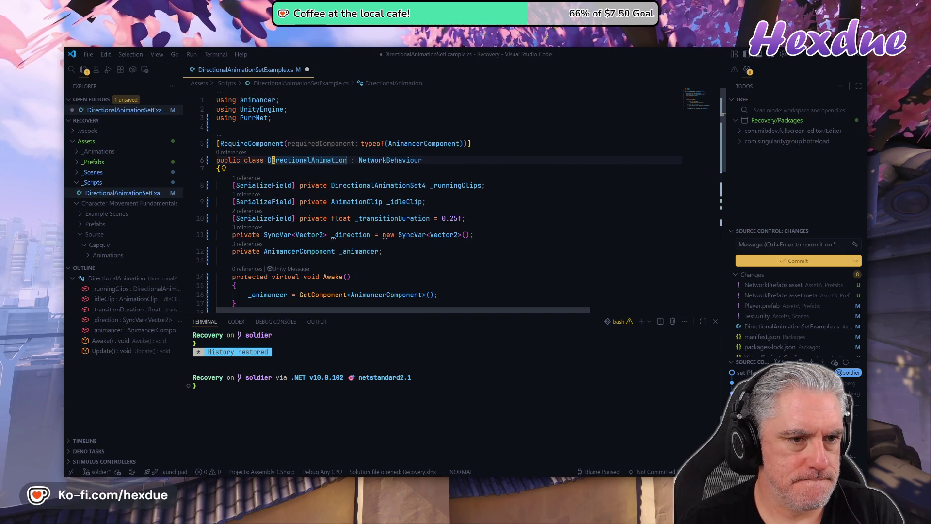
pyautogui.write('ion : Network')
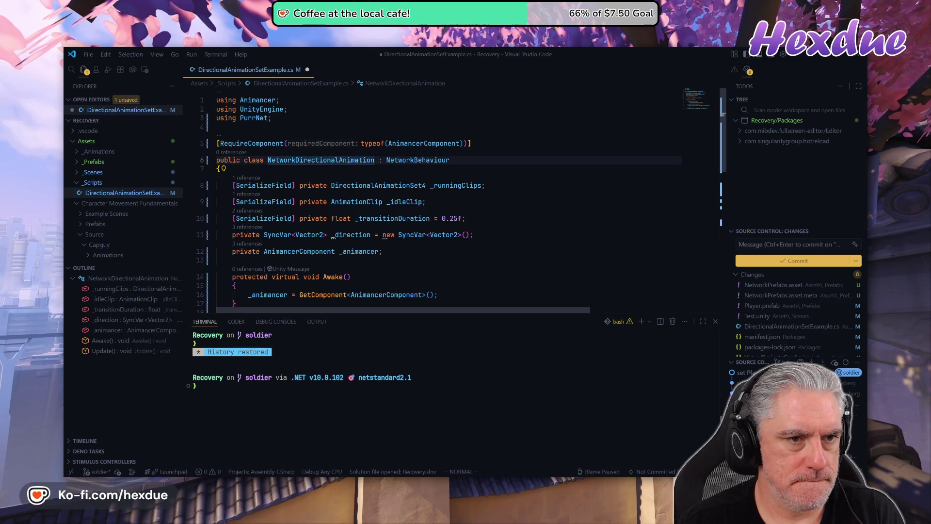
pyautogui.press('Tab')
pyautogui.write(':w')
pyautogui.press('Return')
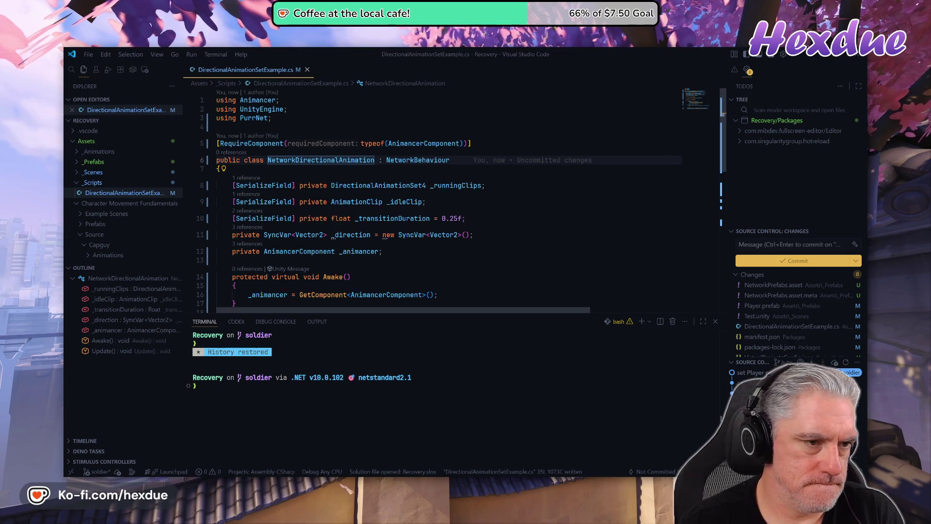
# Rename the script file to NetworkDirectionalAnimation.cs in the Explorer and return to Unity.
pyautogui.rightClick(149, 196)
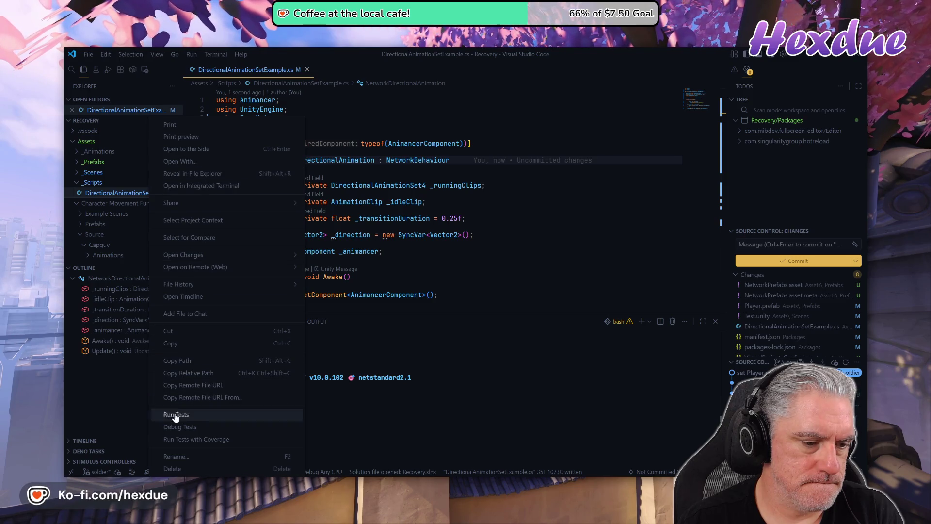
pyautogui.click(187, 457)
pyautogui.click(107, 193)
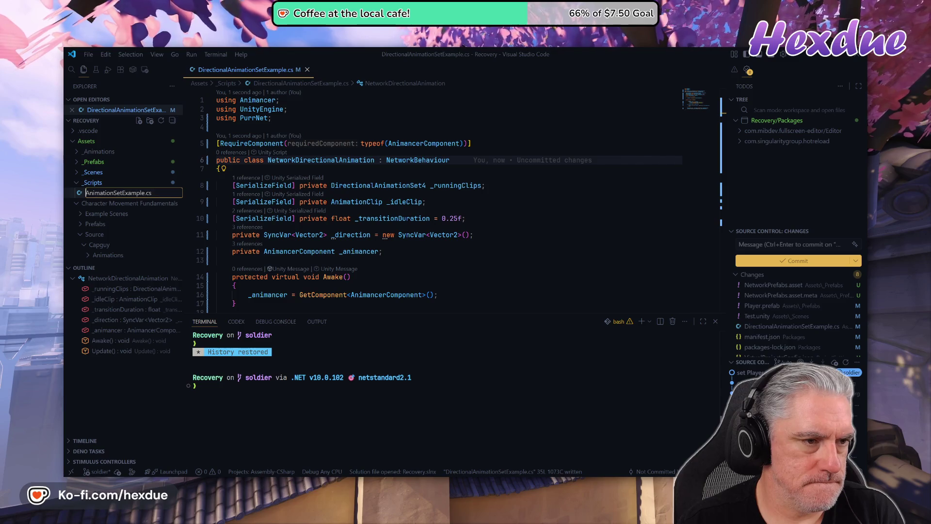
pyautogui.write('Ntw')
pyautogui.press('BackSpace')
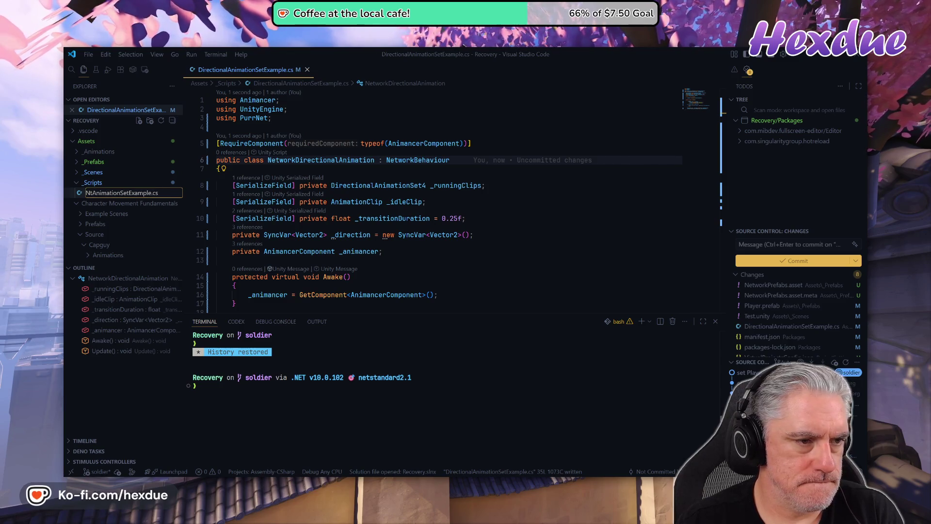
pyautogui.write('etwork')
pyautogui.click(112, 192)
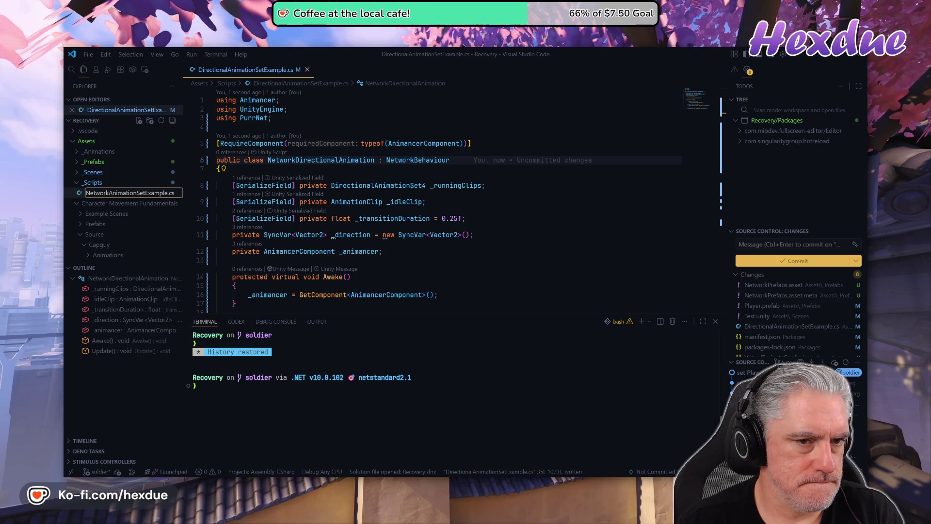
pyautogui.press('BackSpace')
pyautogui.press('BackSpace')
pyautogui.press('BackSpace')
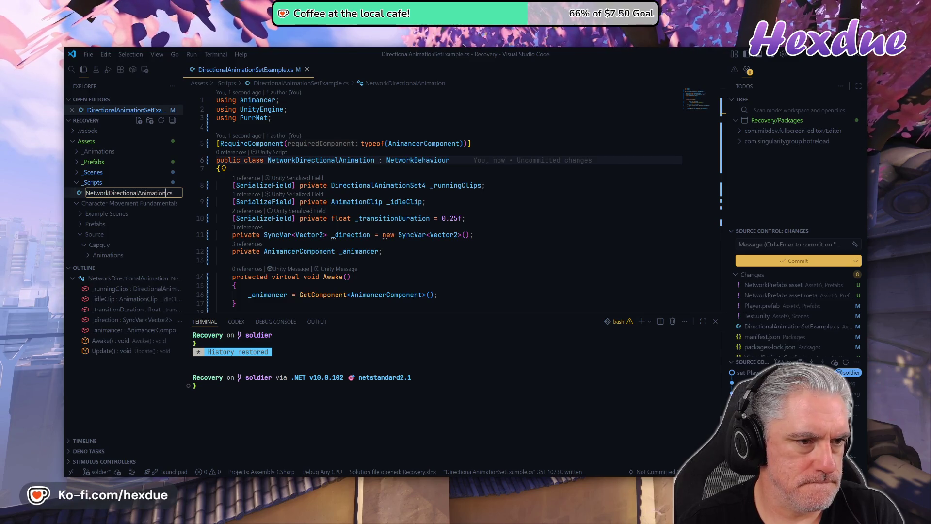
pyautogui.press('Return')
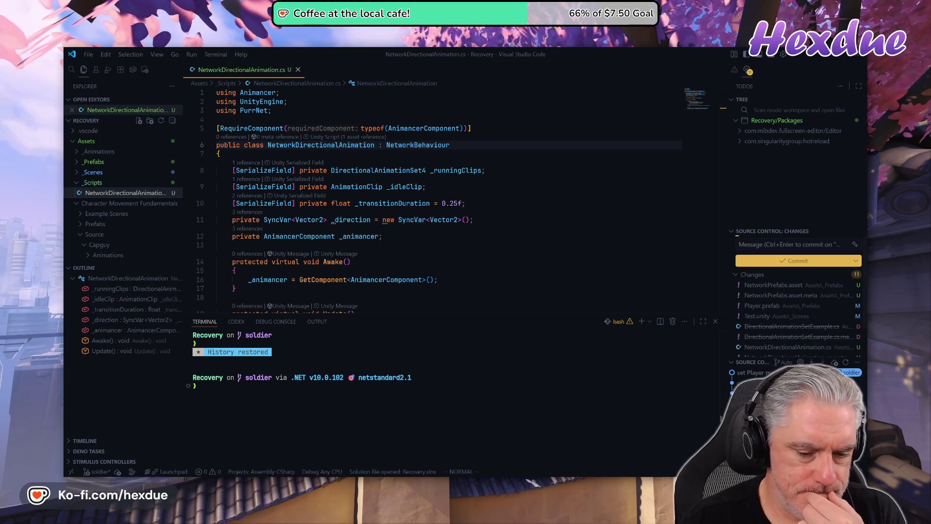
pyautogui.hotkey('alt', 'Tab')
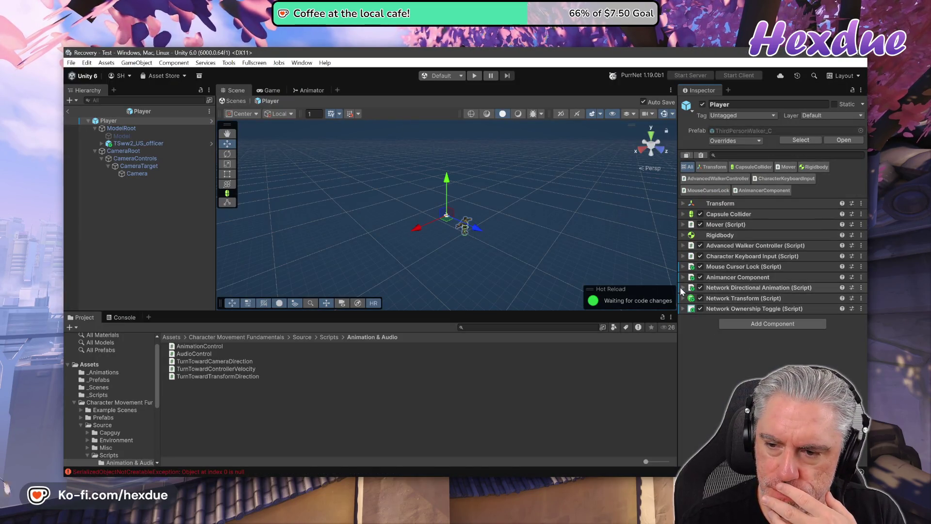
# Try removing the Player's Animancer Component, dismiss the refusal warning, and expand Network Directional Animation.
pyautogui.click(861, 278)
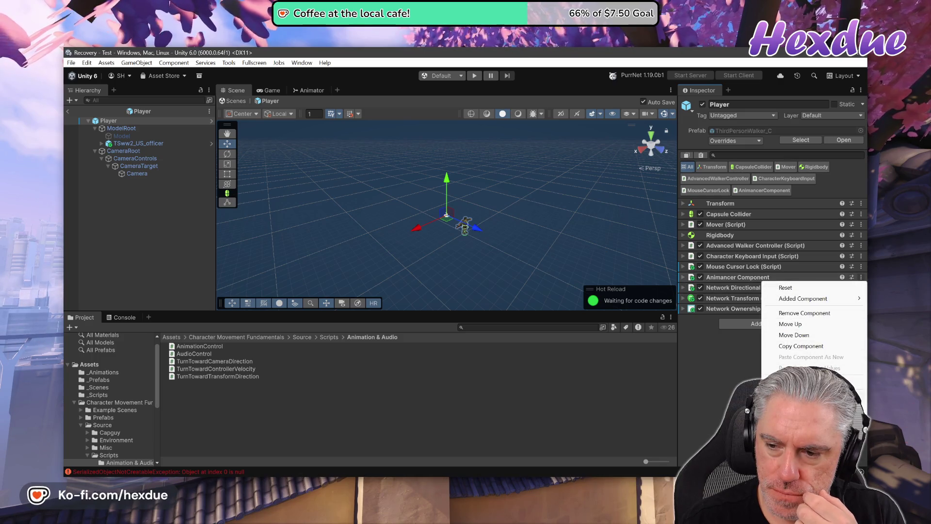
pyautogui.click(797, 315)
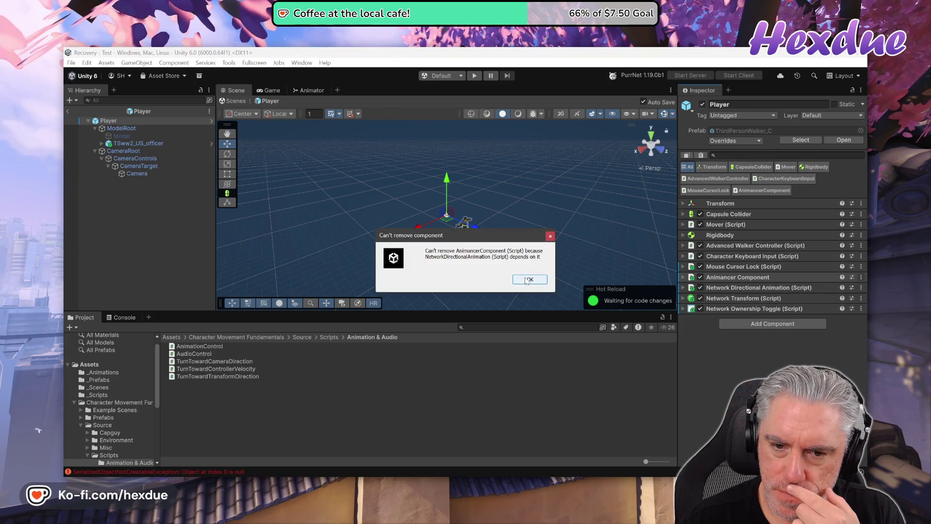
pyautogui.click(529, 280)
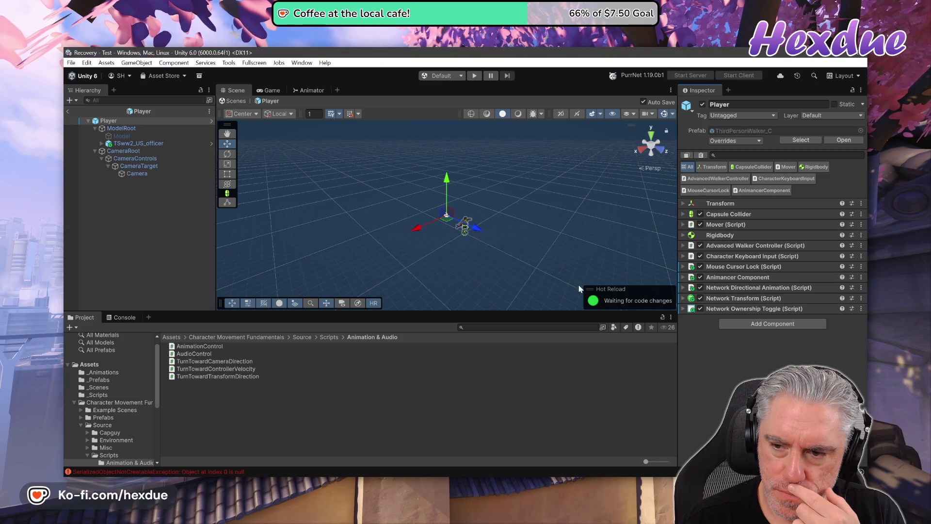
pyautogui.click(684, 288)
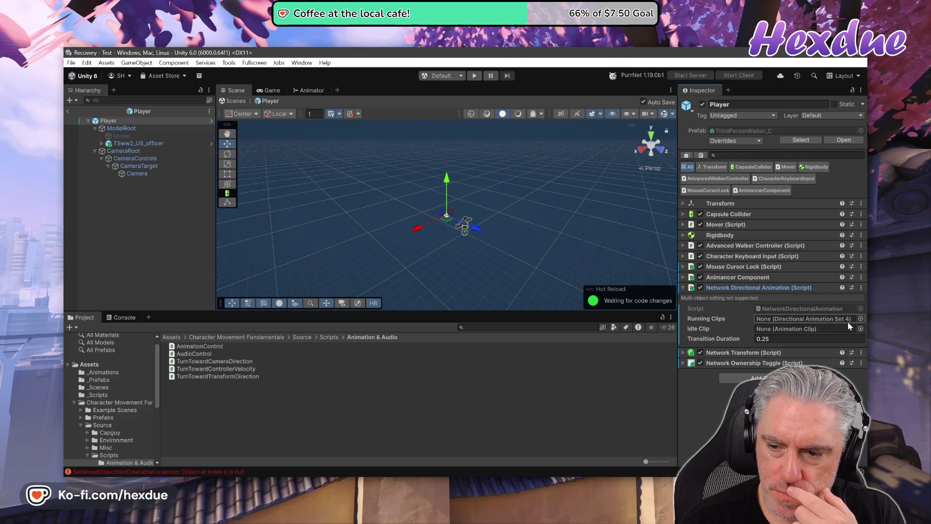
# Assign infantry_combat_run as Running Clips and infantry_combat_idle as the Idle Clip.
pyautogui.click(106, 374)
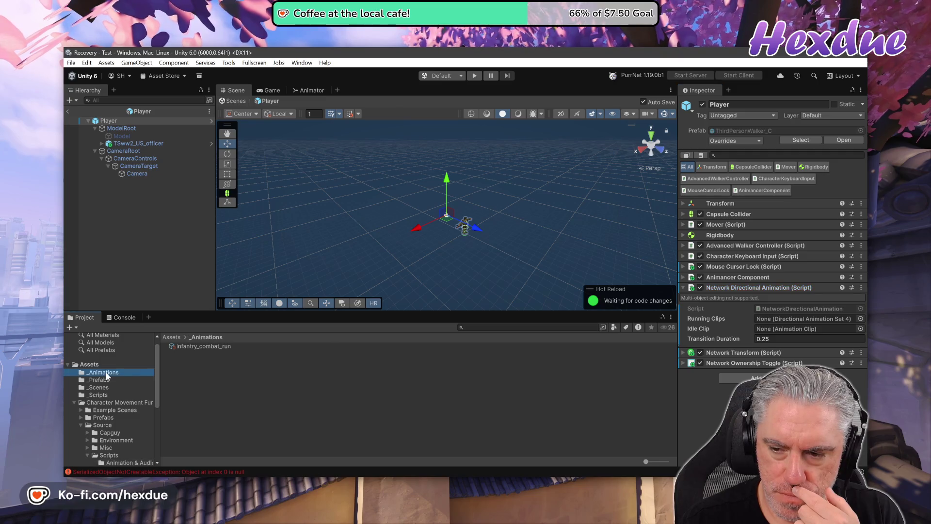
pyautogui.moveTo(203, 345); pyautogui.dragTo(806, 319)
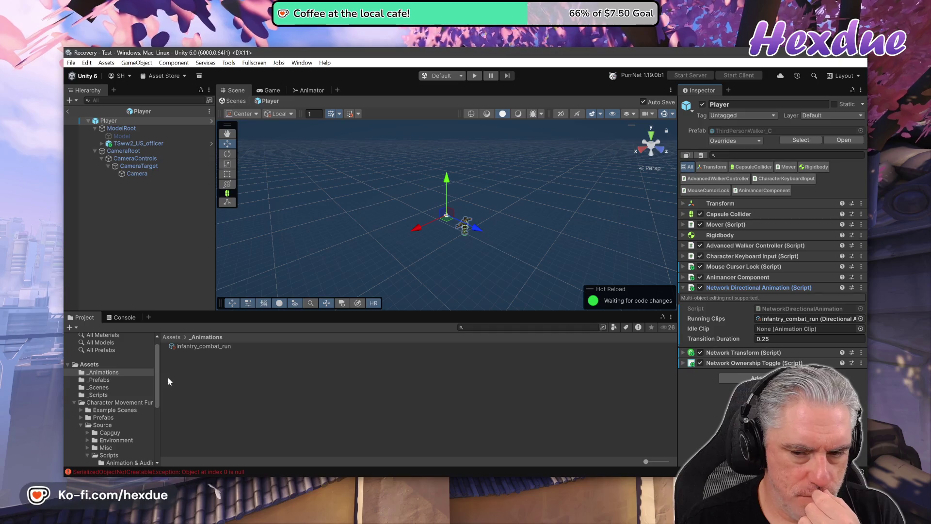
pyautogui.click(861, 329)
pyautogui.write('id')
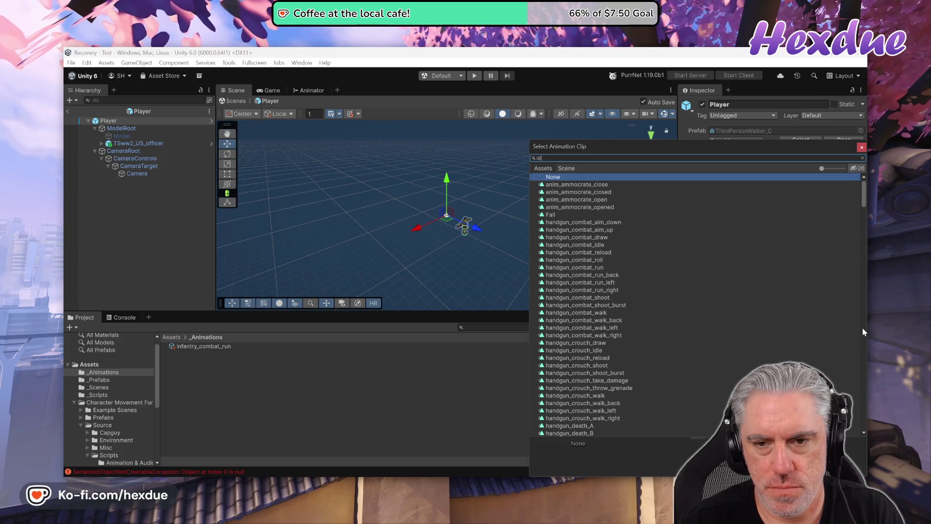
pyautogui.write('le combat')
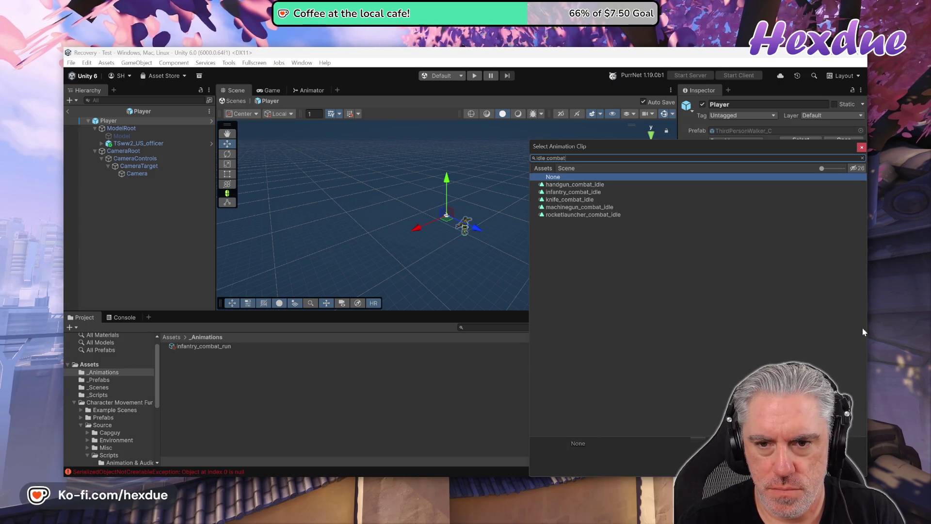
pyautogui.doubleClick(561, 192)
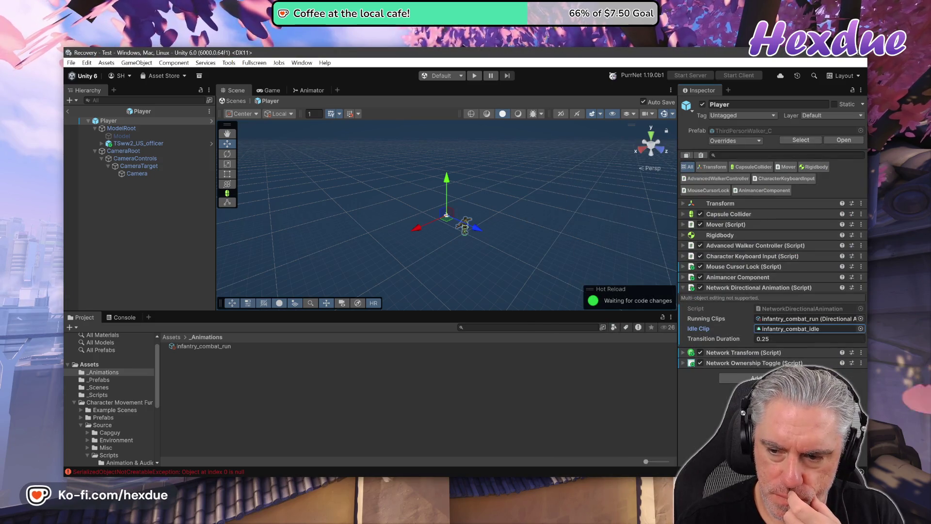
# Expand the Network Transform and Network Ownership Toggle settings, then enter play mode.
pyautogui.click(684, 355)
pyautogui.scroll(-3, 721, 387)
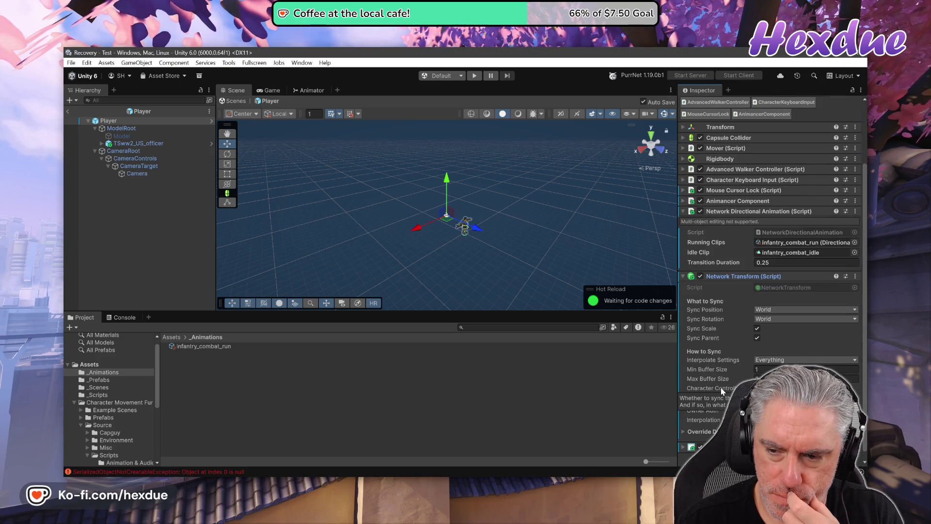
pyautogui.scroll(-1, 841, 358)
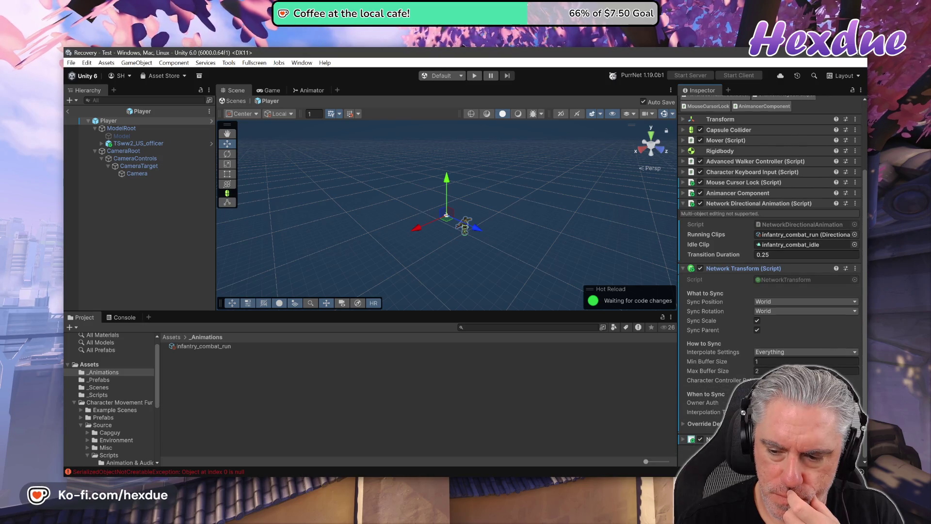
pyautogui.click(683, 440)
pyautogui.scroll(-4, 717, 363)
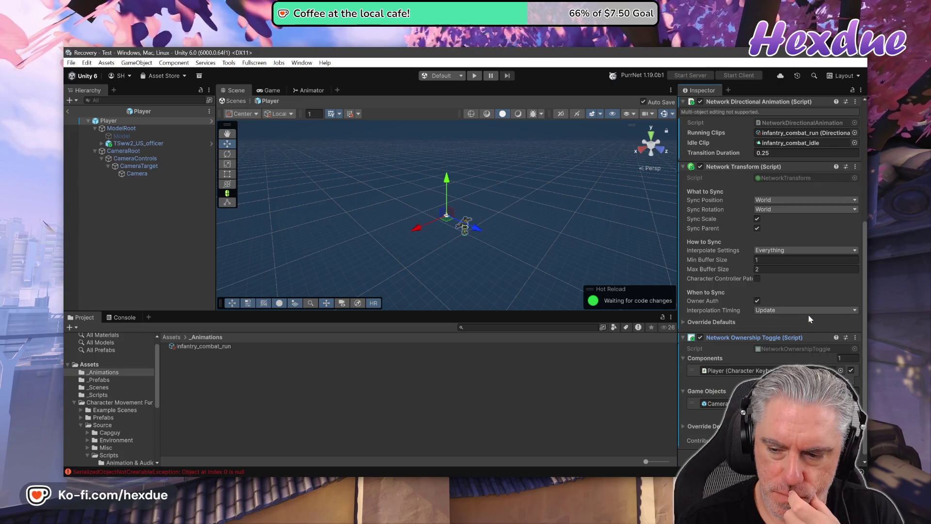
pyautogui.click(474, 76)
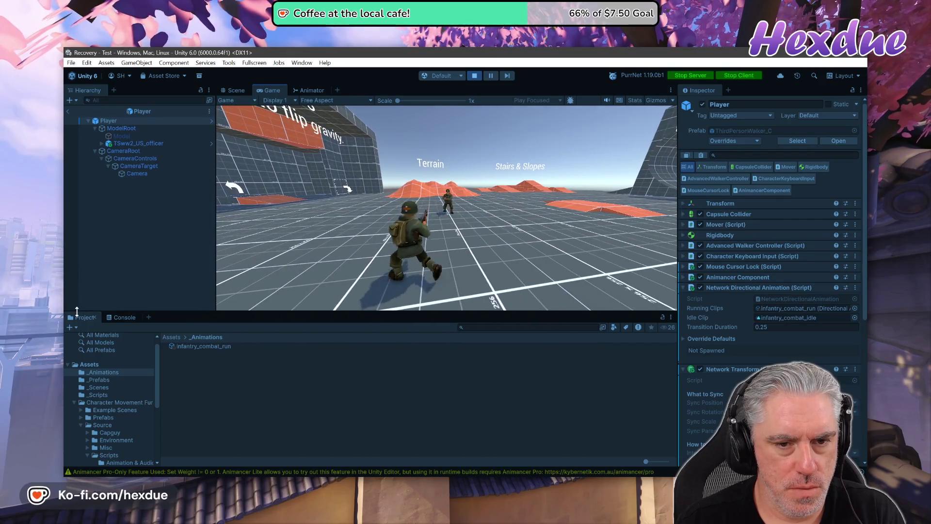
# Walk the Player 2 character around with W from the second client window.
pyautogui.hotkey('alt', 'Tab')
pyautogui.press('Tab')
pyautogui.press('Tab')
pyautogui.press('w')
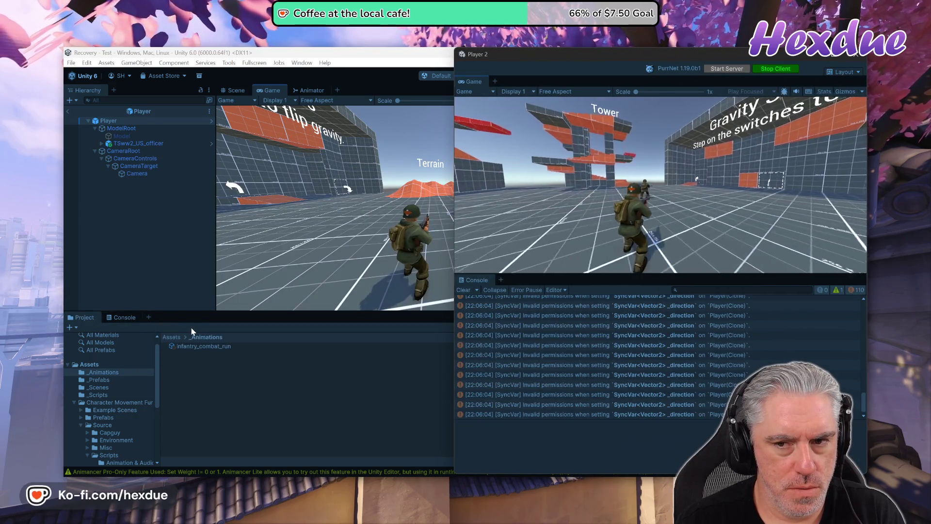
pyautogui.press('w')
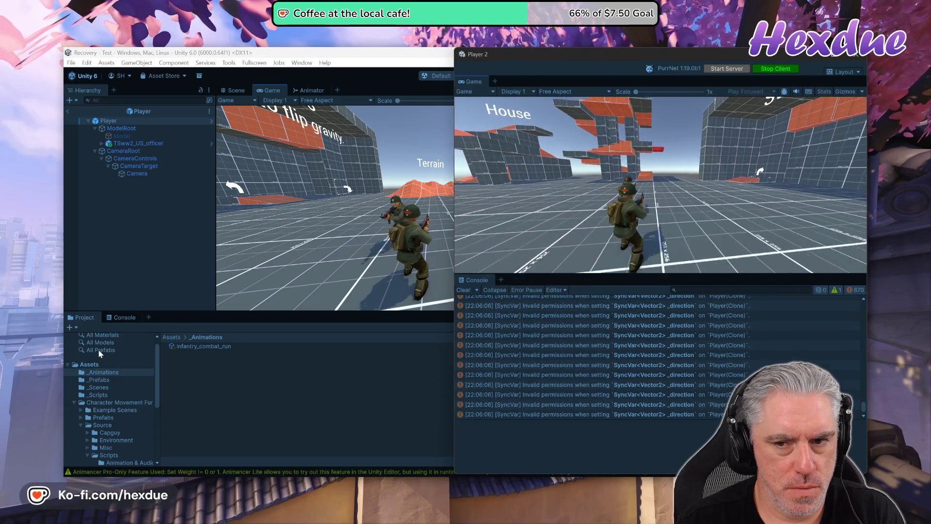
pyautogui.press('w')
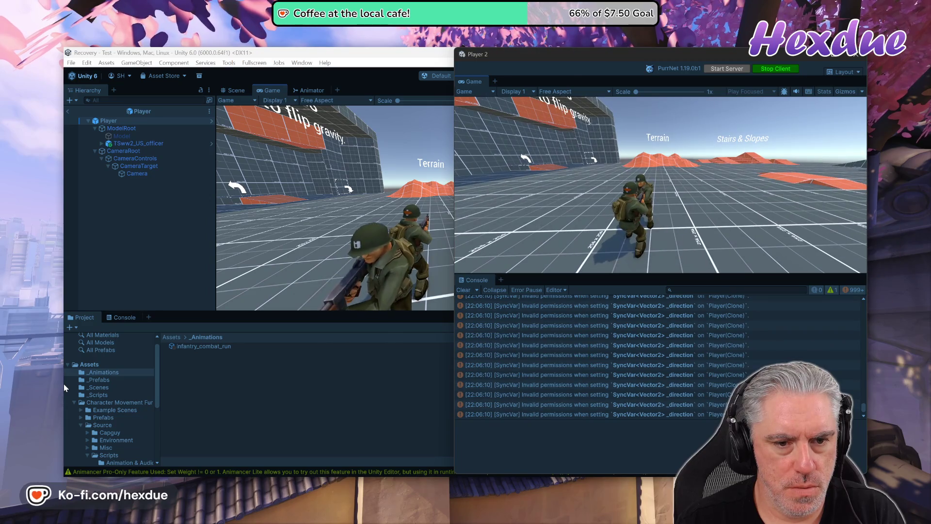
pyautogui.press('w')
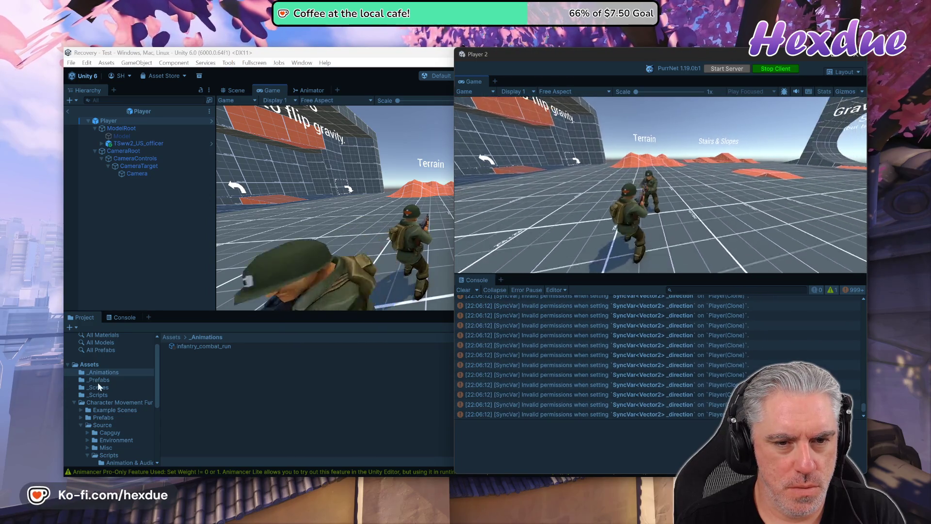
pyautogui.press('w')
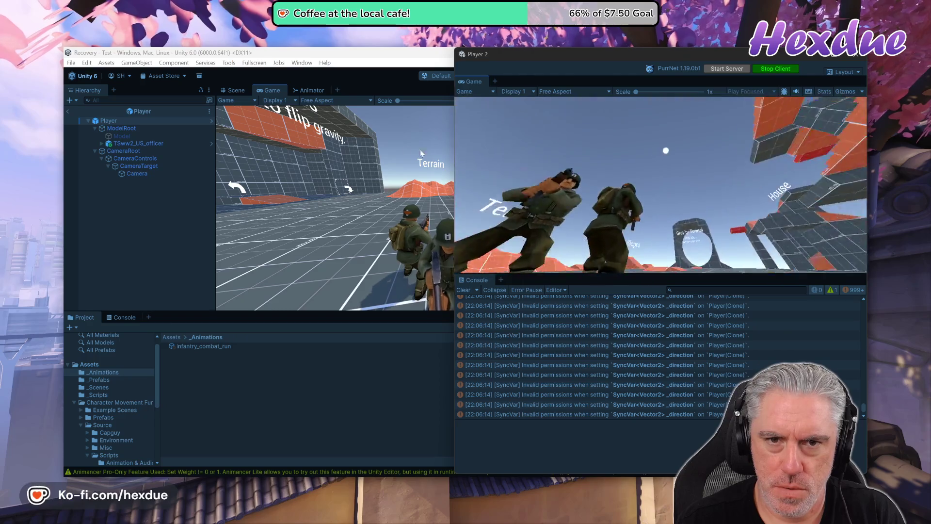
pyautogui.moveTo(572, 333)
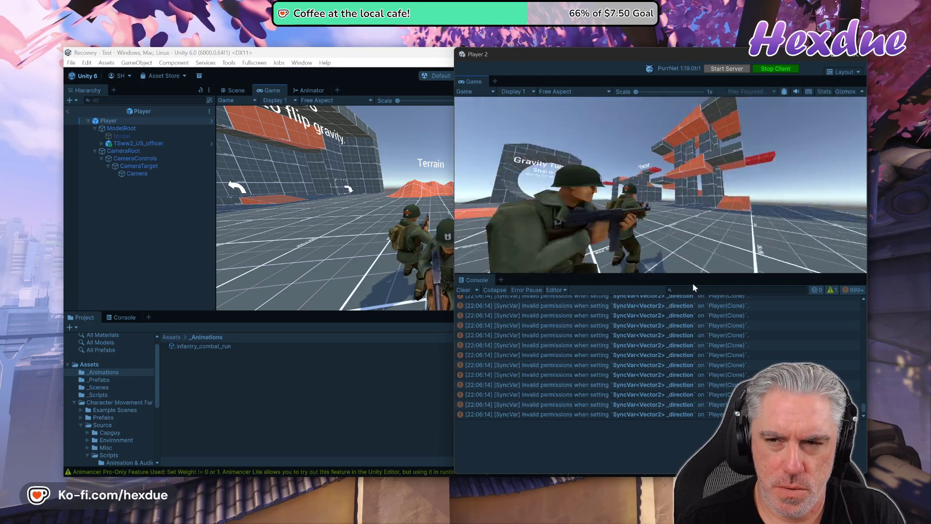
pyautogui.moveTo(613, 340)
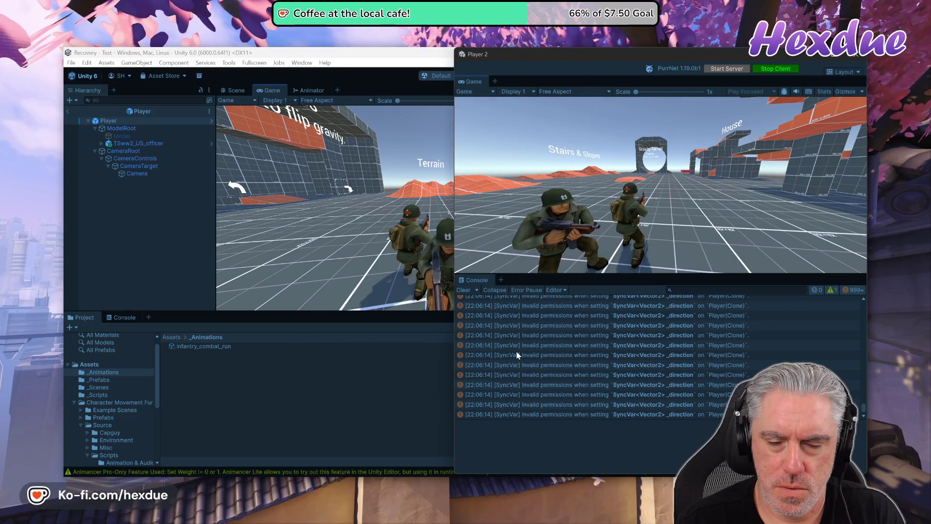
# Stop play mode and open a SyncVar _direction permission error from the Console.
pyautogui.click(382, 91)
pyautogui.click(475, 75)
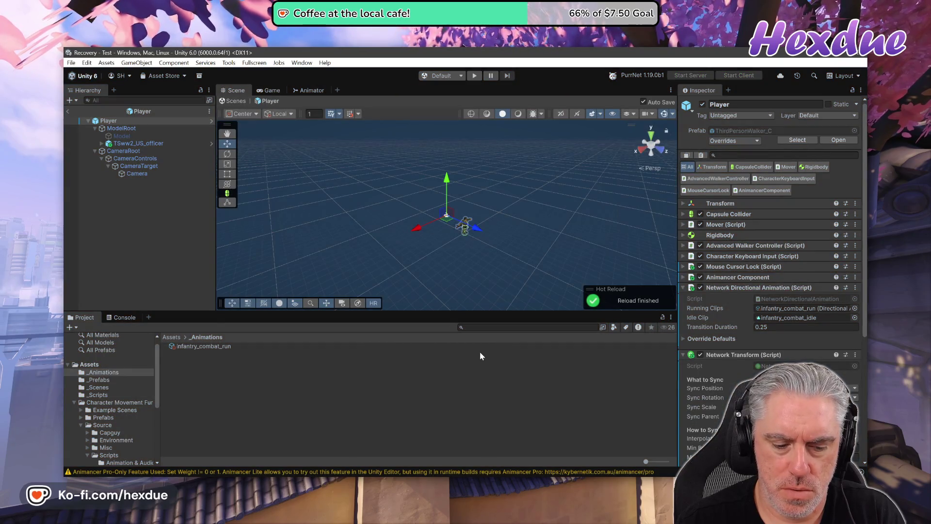
pyautogui.hotkey('alt', 'Tab')
pyautogui.click(568, 328)
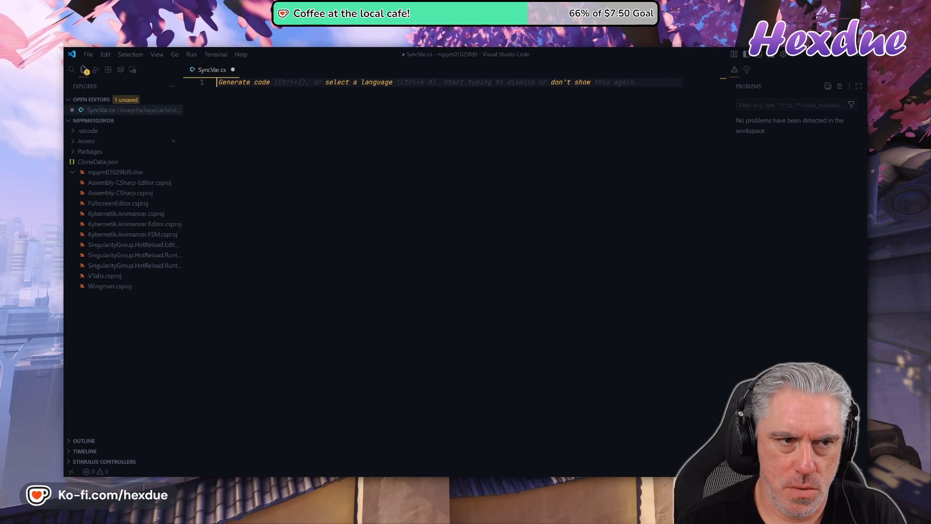
# Close VS Code discarding SyncVar.cs changes, then clear Unity's Console log.
pyautogui.click(857, 54)
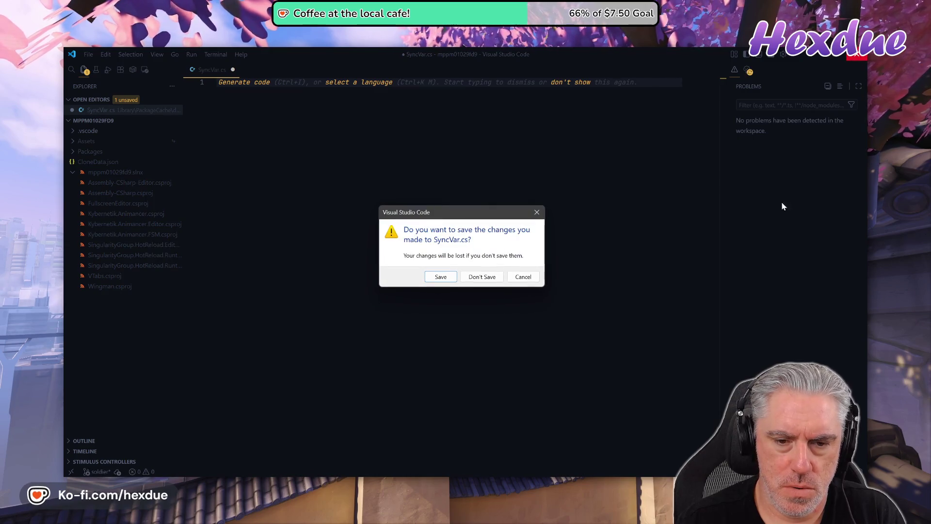
pyautogui.click(486, 279)
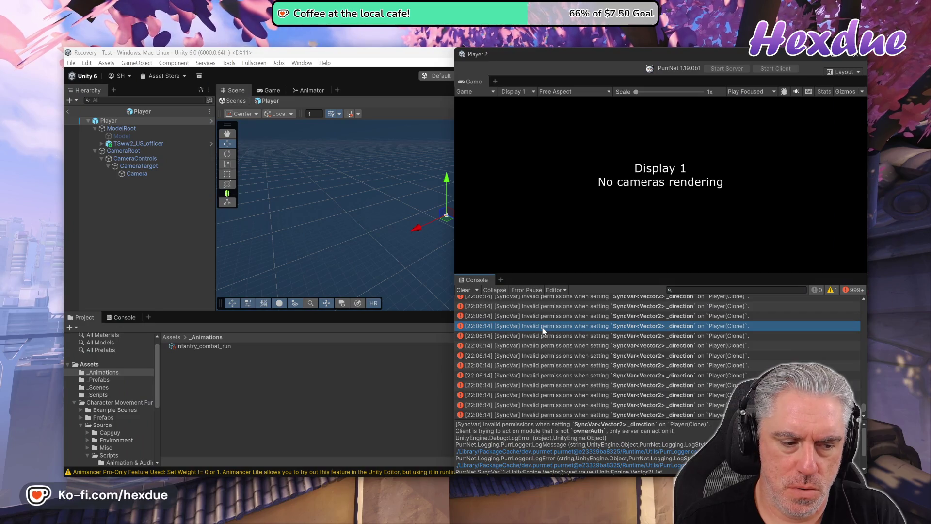
pyautogui.click(125, 318)
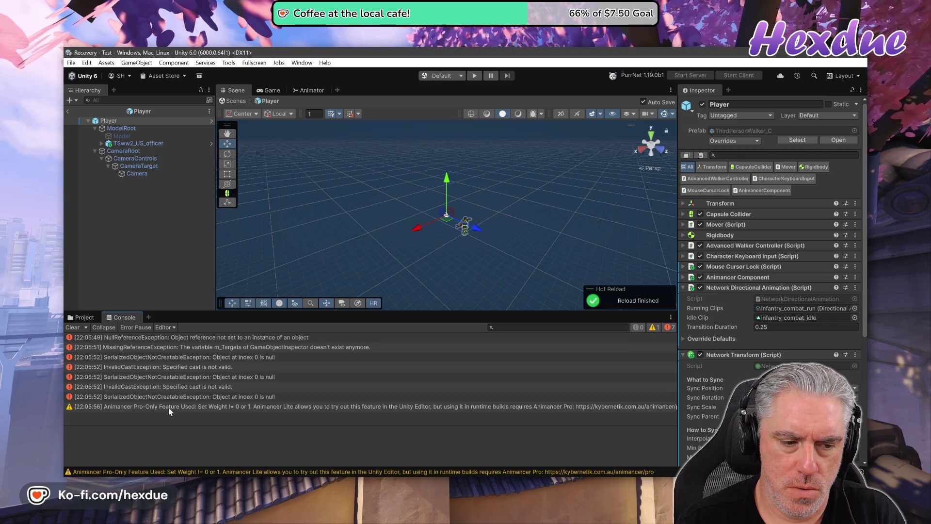
pyautogui.click(83, 329)
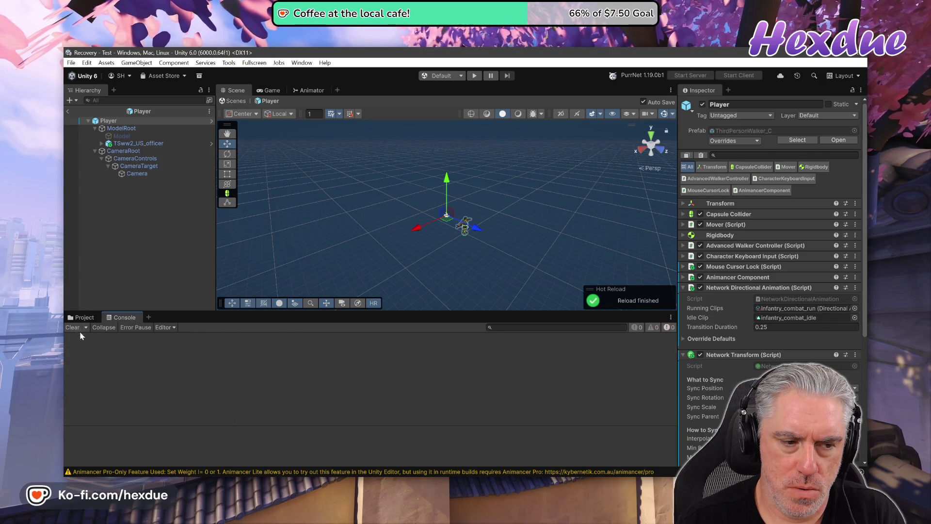
pyautogui.press('super+Tab')
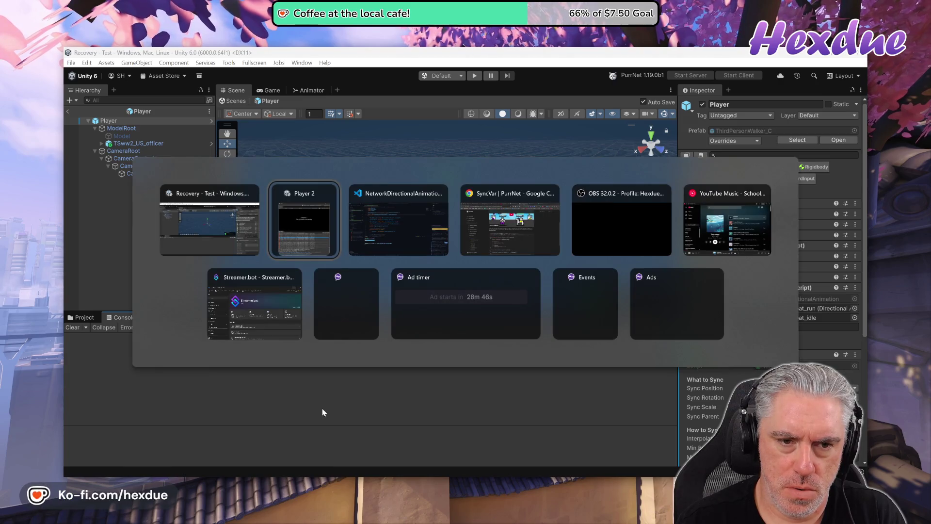
# Compare the PurrNet SyncVar ownerAuth example with Player 2's errors, then return to NetworkDirectionalAnimation.cs.
pyautogui.press('Tab')
pyautogui.press('Tab')
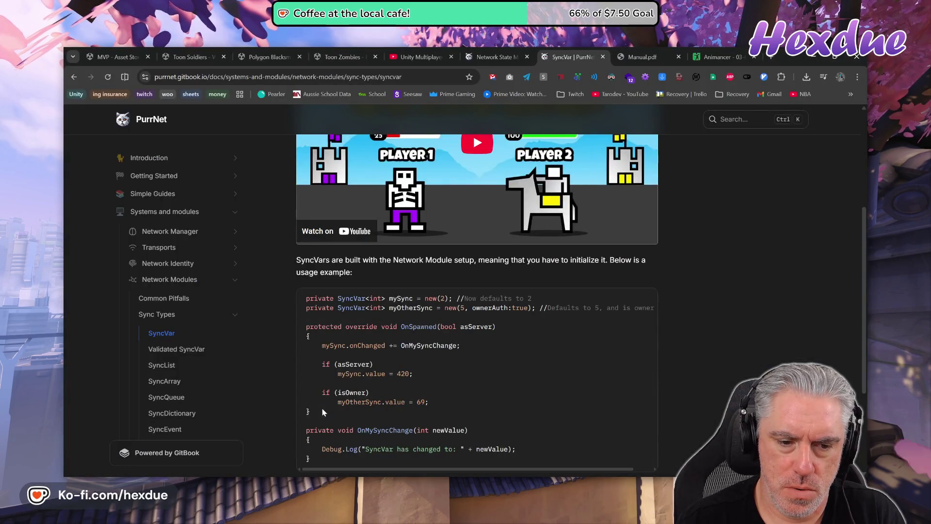
pyautogui.moveTo(431, 486)
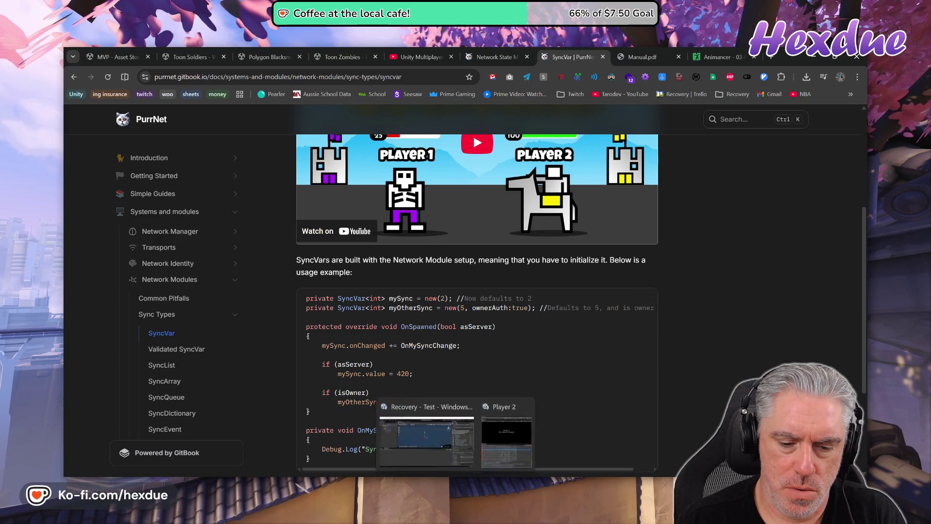
pyautogui.click(507, 439)
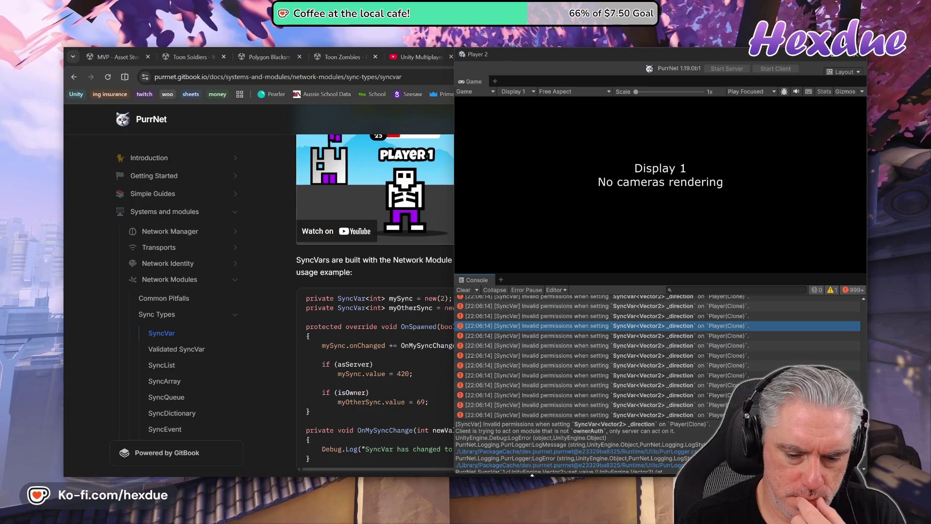
pyautogui.hotkey('alt', 'Tab')
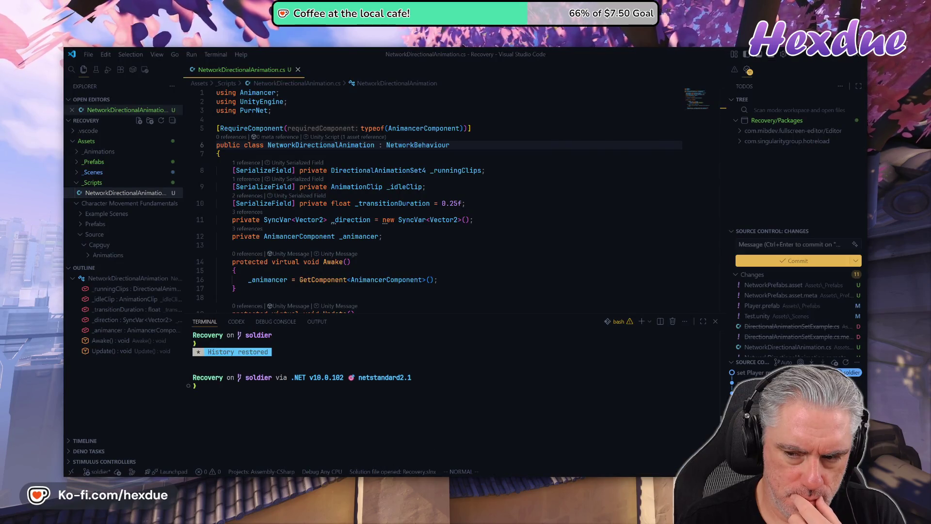
# Bring VS Code back and place the cursor on _direction in Update's zero-direction check on line 26.
pyautogui.hotkey('alt', 'Tab')
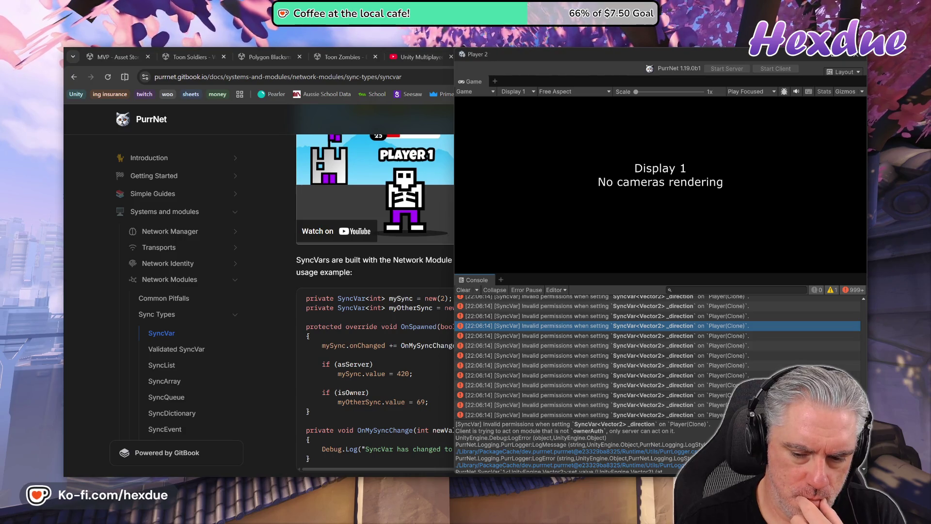
pyautogui.moveTo(477, 485)
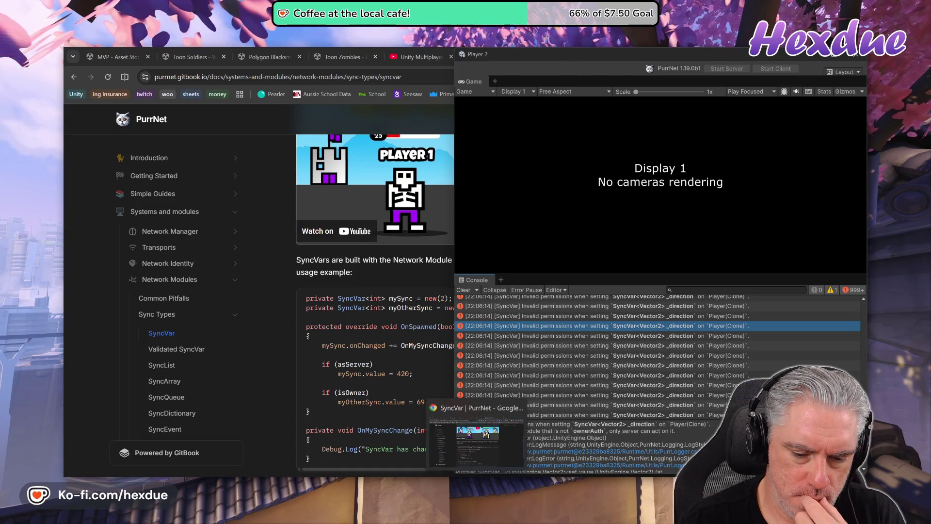
pyautogui.moveTo(435, 485)
pyautogui.click(435, 437)
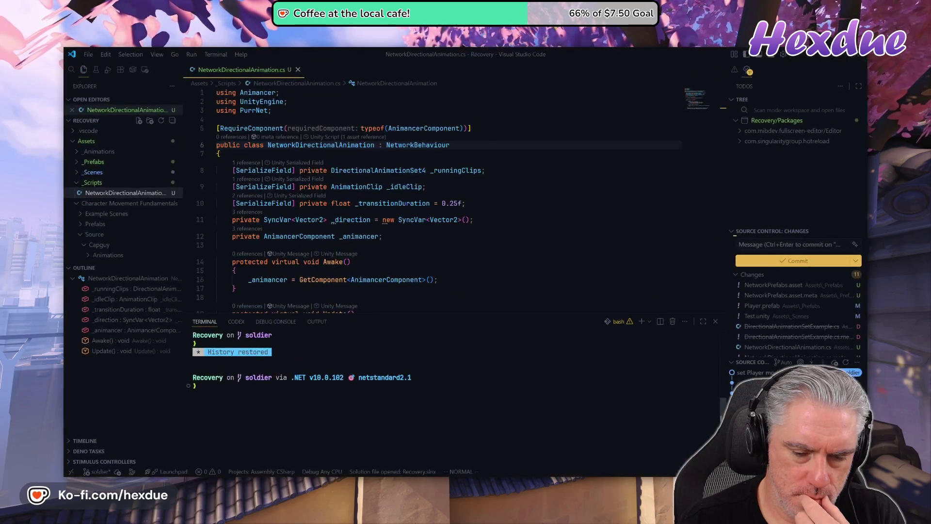
pyautogui.moveTo(309, 220)
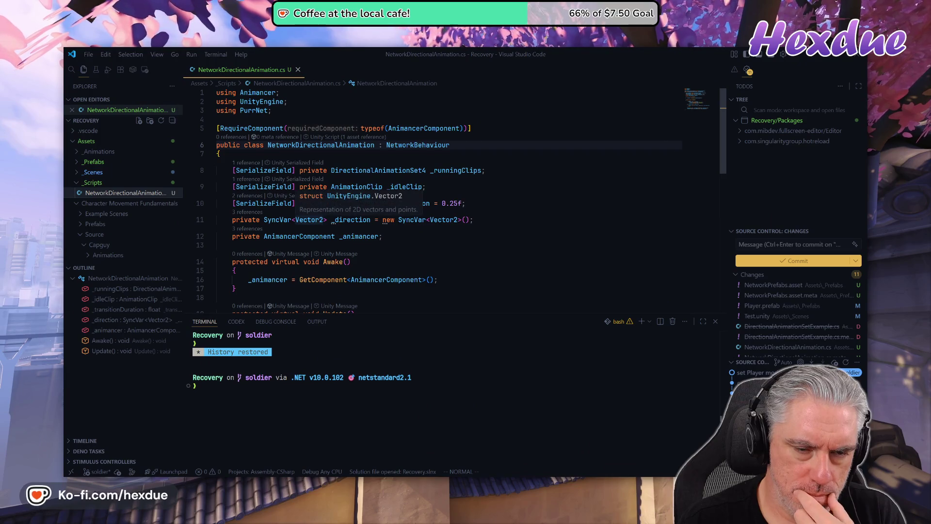
pyautogui.scroll(-6, 311, 225)
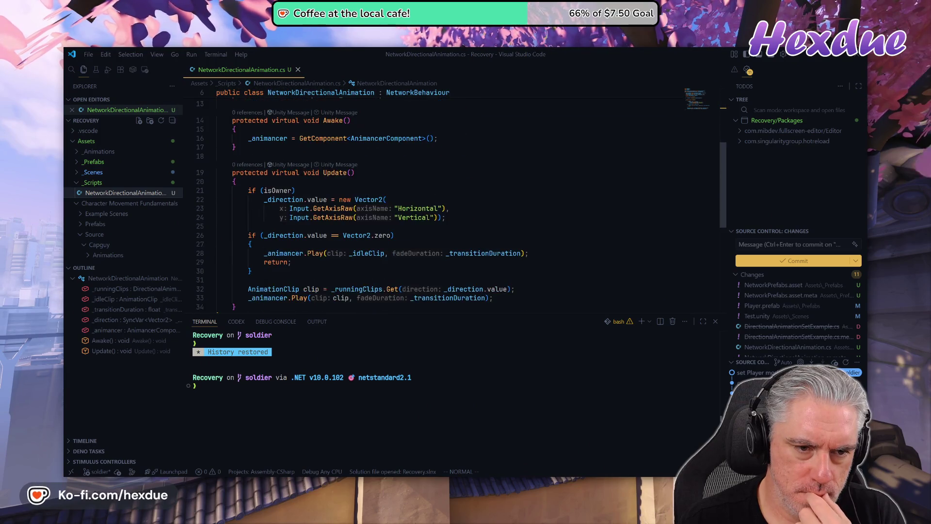
pyautogui.scroll(1, 312, 232)
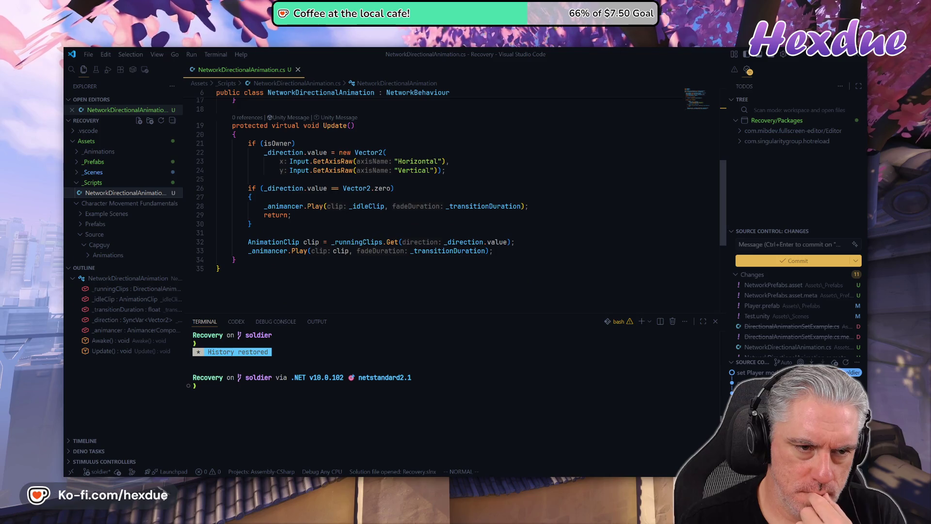
pyautogui.click(265, 188)
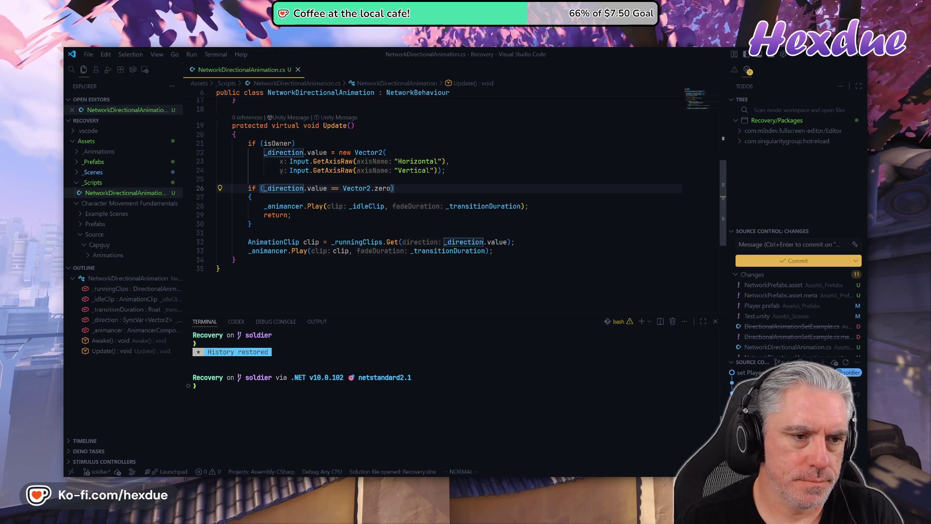
# Extract lines 26–33 of Update into a new bool method, NewMethod, and clear the selection.
pyautogui.hotkey('shift', 'v')
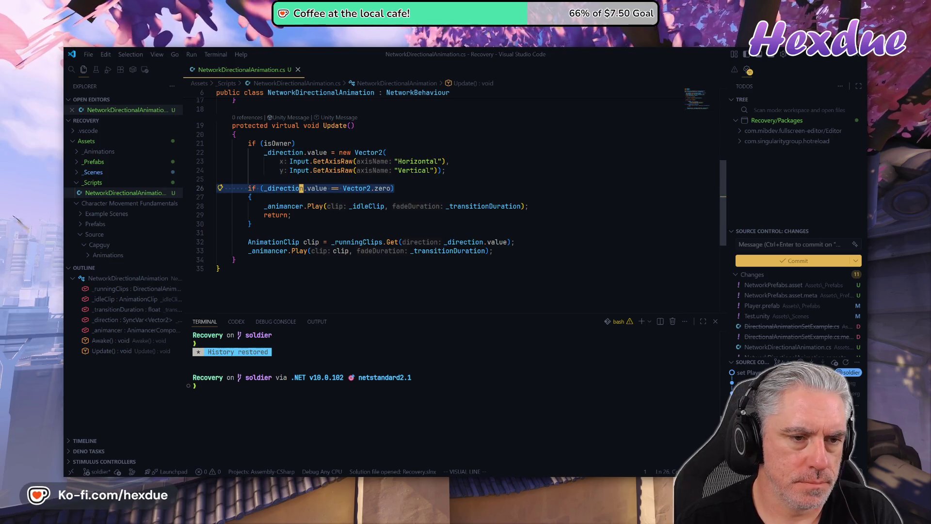
pyautogui.press('j')
pyautogui.press('j')
pyautogui.press('j')
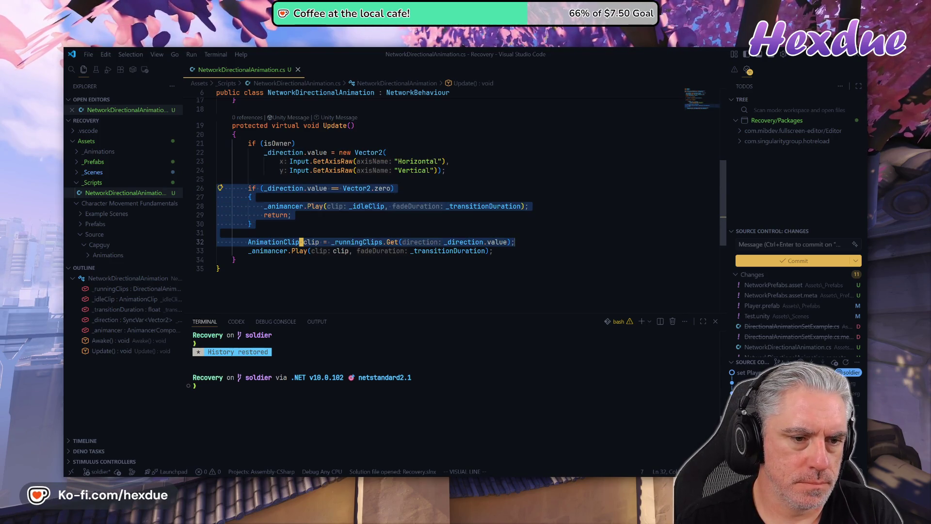
pyautogui.press('j')
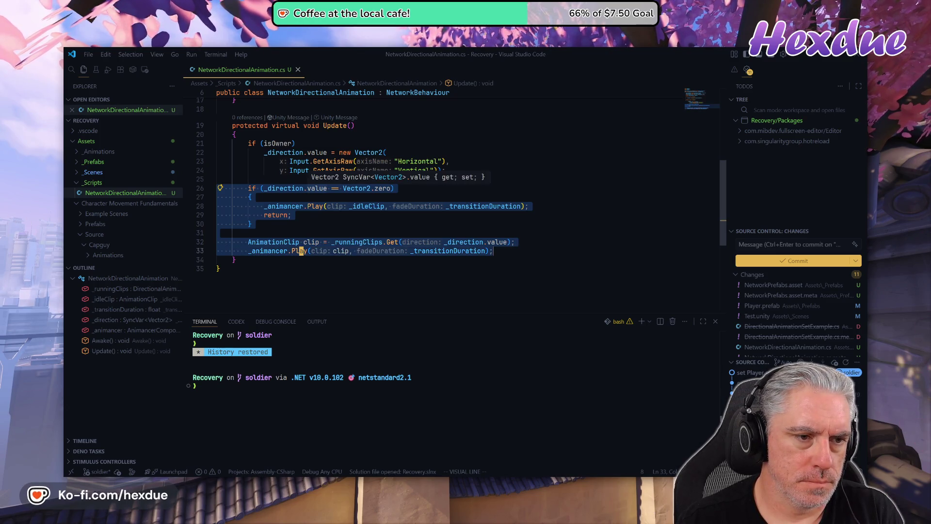
pyautogui.click(220, 189)
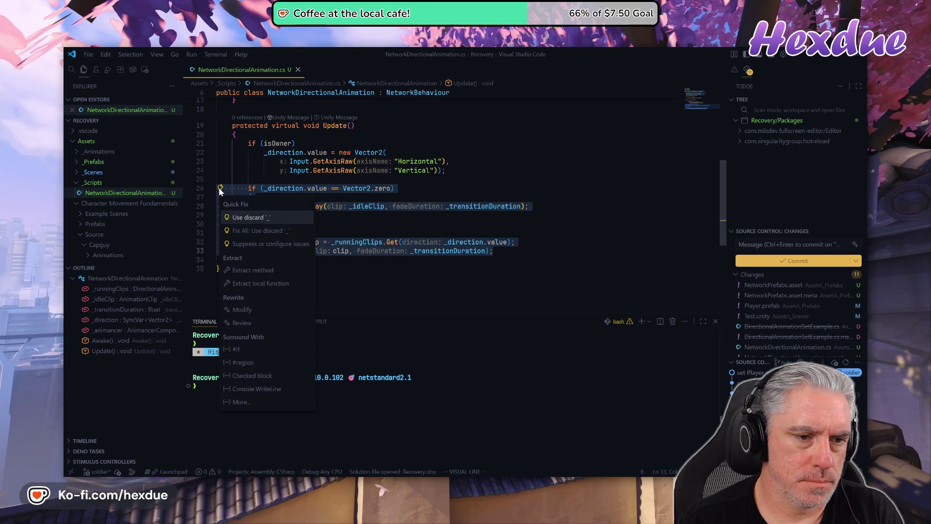
pyautogui.click(265, 271)
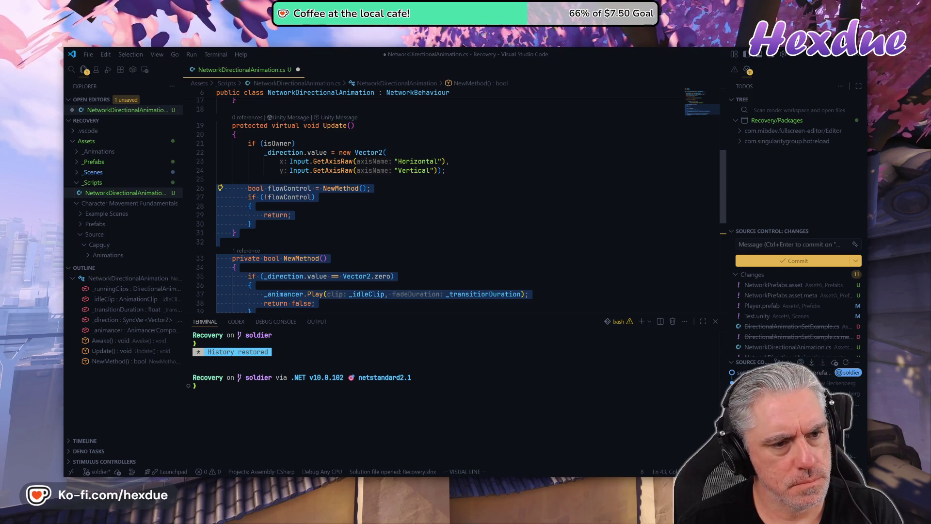
pyautogui.press('k')
pyautogui.press('k')
pyautogui.press('k')
pyautogui.press('Escape')
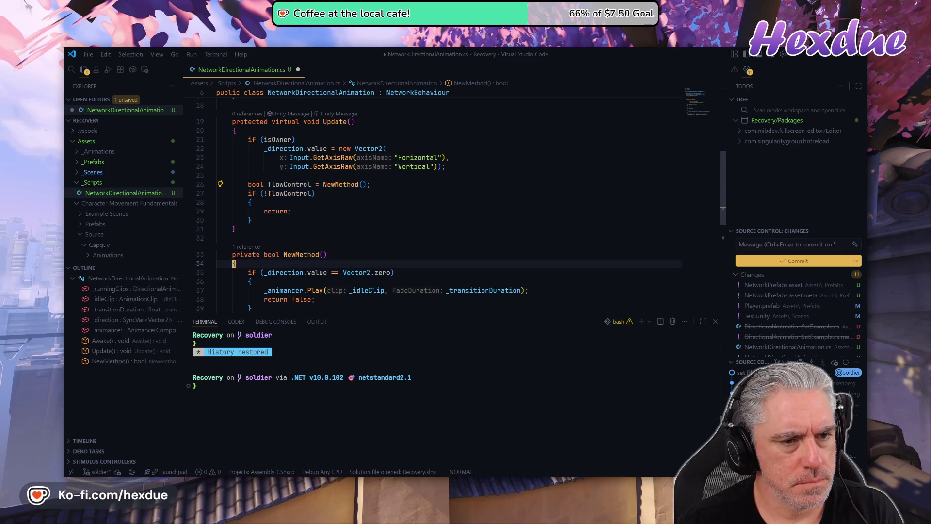
# Rename the extracted NewMethod to PlayAnimation.
pyautogui.press('z')
pyautogui.press('z')
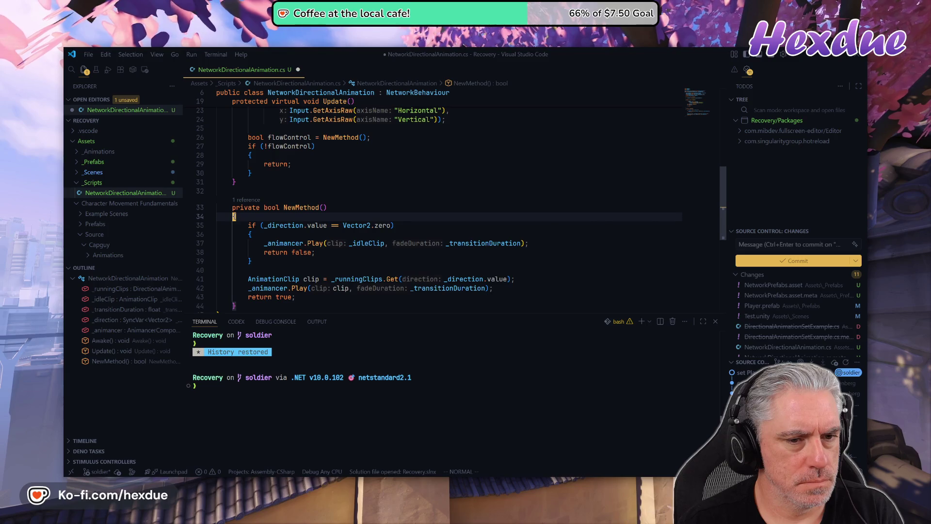
pyautogui.scroll(-2, 436, 204)
pyautogui.scroll(2, 436, 204)
pyautogui.click(286, 207)
pyautogui.write('ciw')
pyautogui.write('PlayAnimation')
pyautogui.press('Escape')
# Delete the flowControl call and its if-block (lines 26–30) from Update.
pyautogui.press('k')
pyautogui.press('k')
pyautogui.press('k')
pyautogui.press('V')
pyautogui.press('j')
pyautogui.press('j')
pyautogui.press('j')
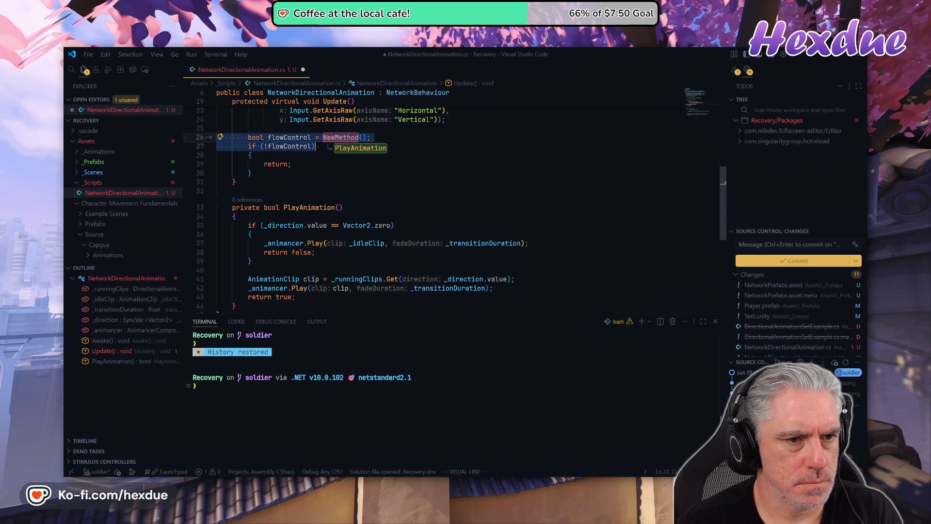
pyautogui.press('c')
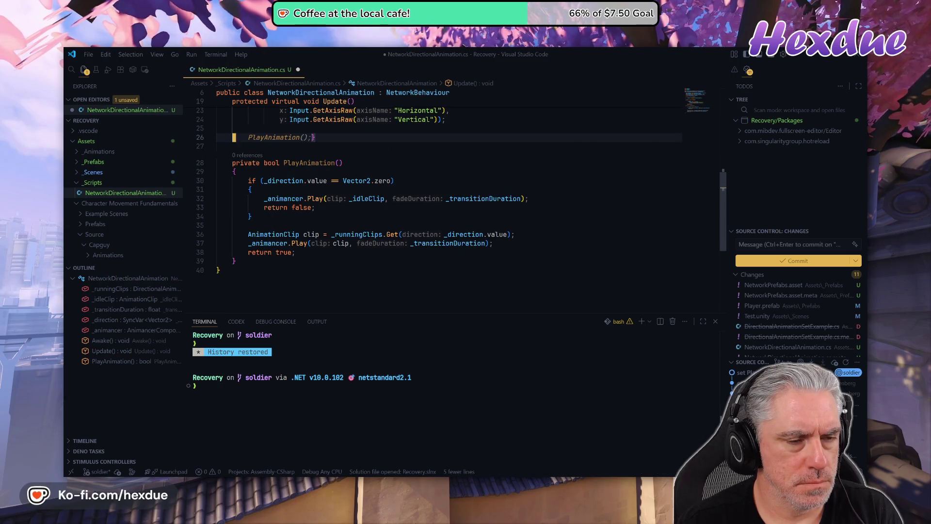
pyautogui.press('Escape')
pyautogui.press('k')
pyautogui.press('k')
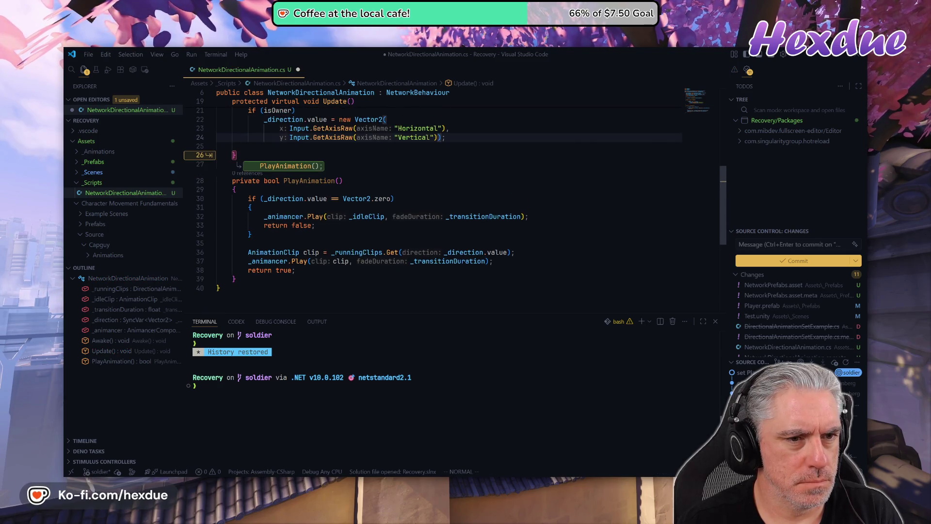
pyautogui.press('Escape')
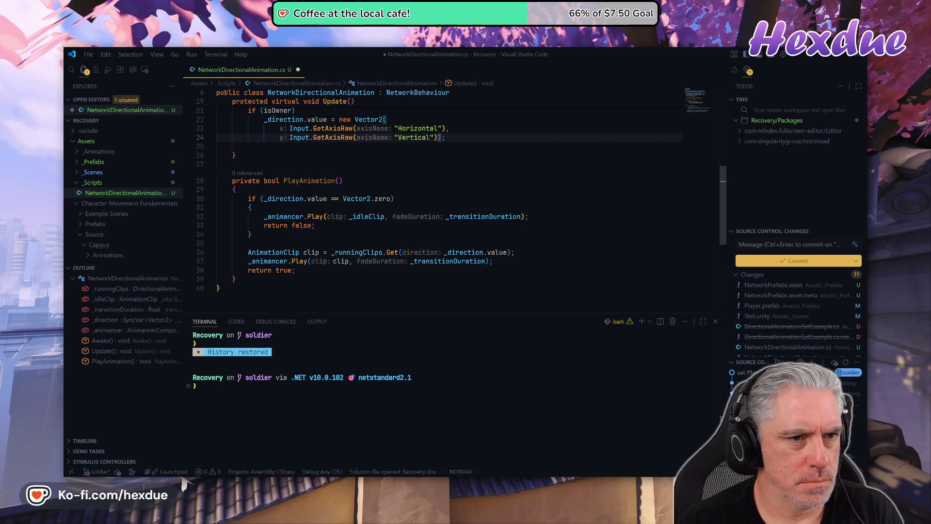
# Add unindented blank lines below line 24 for new code, then return to the SyncVar docs.
pyautogui.press('o')
pyautogui.press('Return')
pyautogui.press('BackSpace')
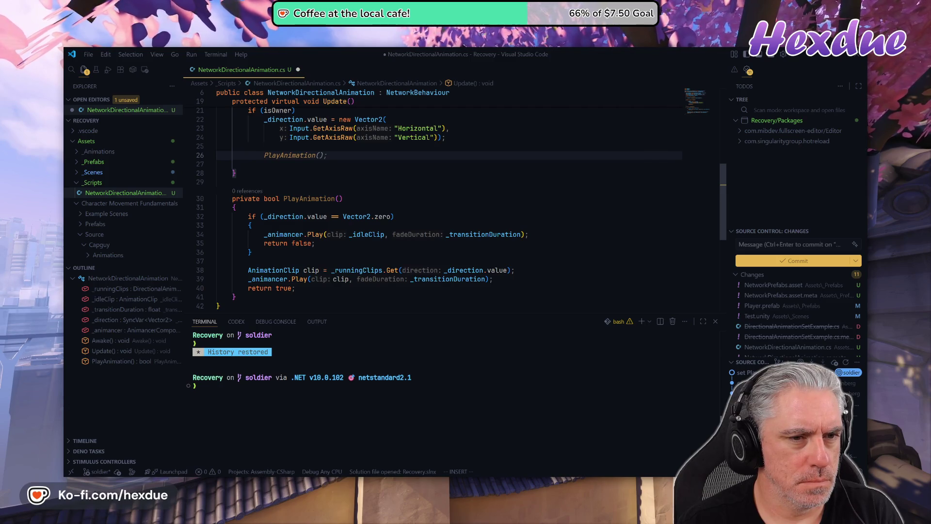
pyautogui.press('Escape')
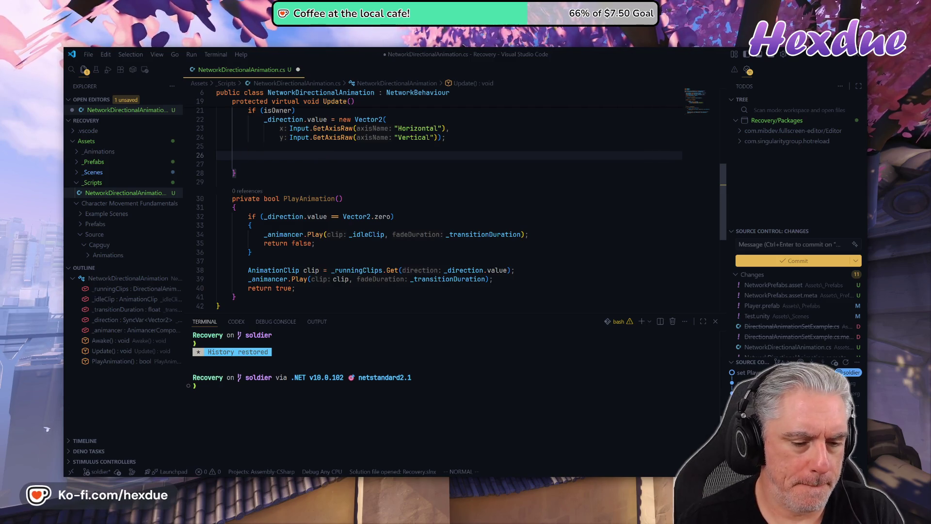
pyautogui.hotkey('alt', 'Tab')
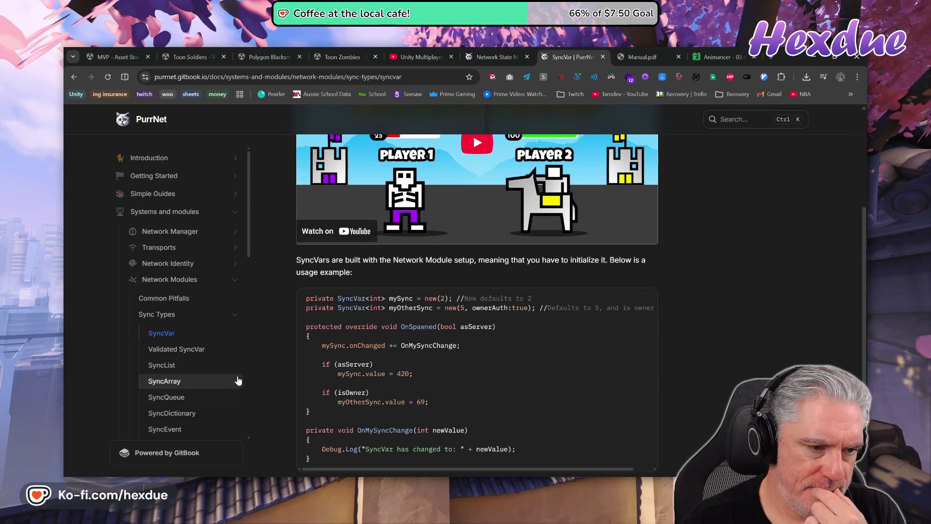
# Read the Remote Procedure Calls page: ServerRPC, ObserversRPC and TargetRPC parameters and the RPC Info section.
pyautogui.scroll(-4, 215, 363)
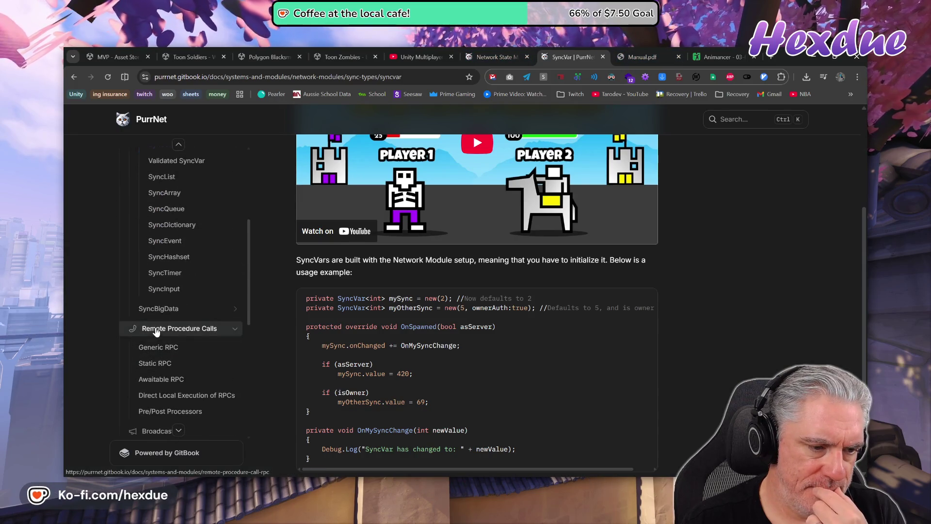
pyautogui.click(152, 329)
pyautogui.scroll(-10, 494, 342)
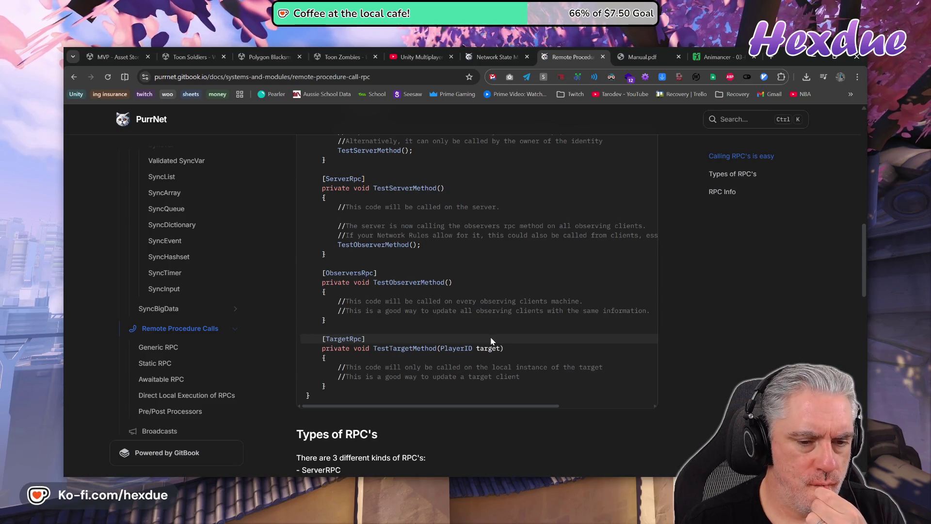
pyautogui.scroll(-9, 453, 272)
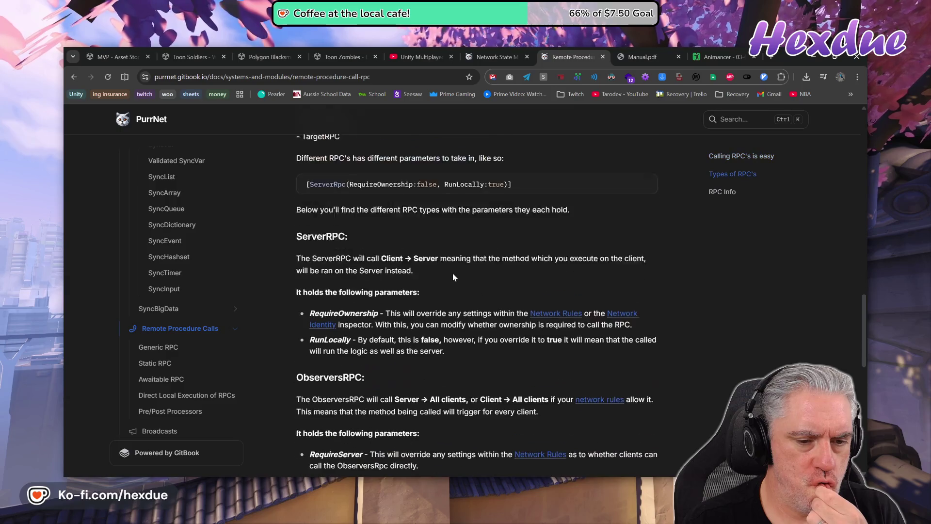
pyautogui.scroll(-8, 452, 286)
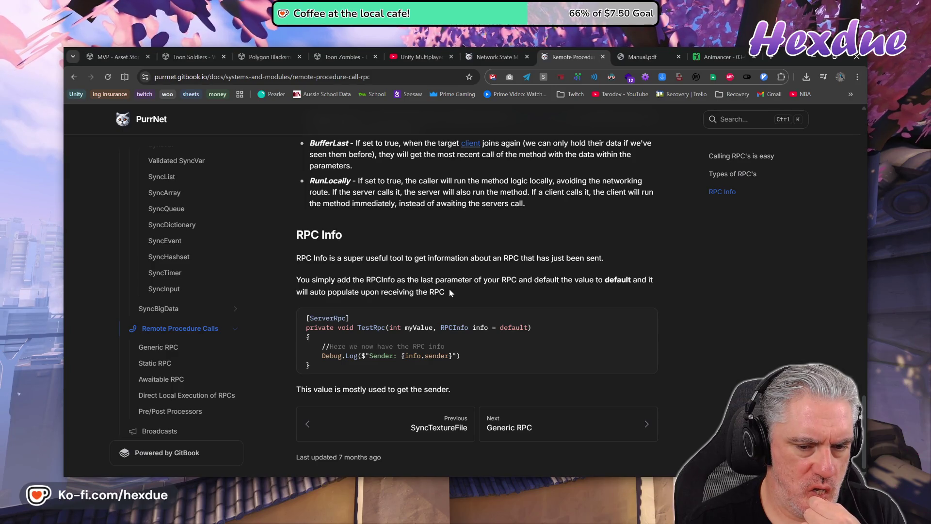
pyautogui.scroll(8, 449, 289)
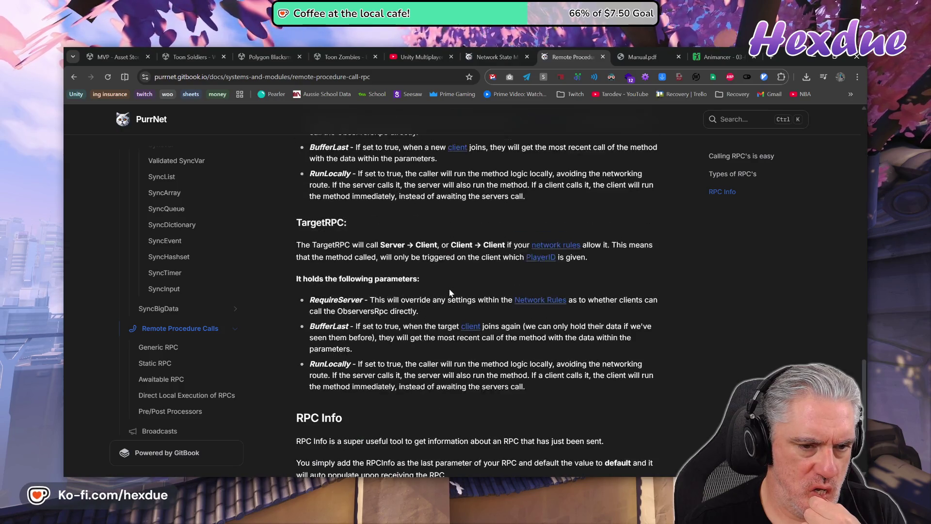
pyautogui.scroll(4, 446, 288)
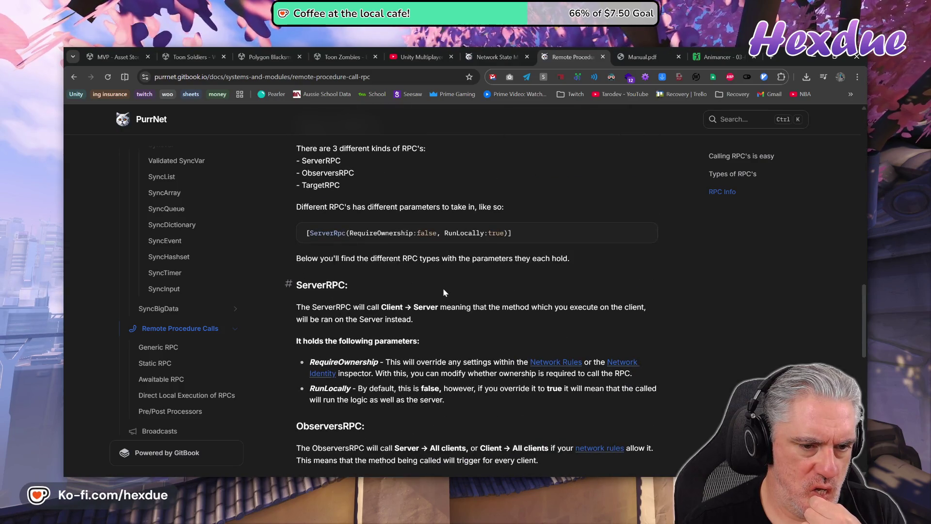
pyautogui.scroll(-4, 443, 291)
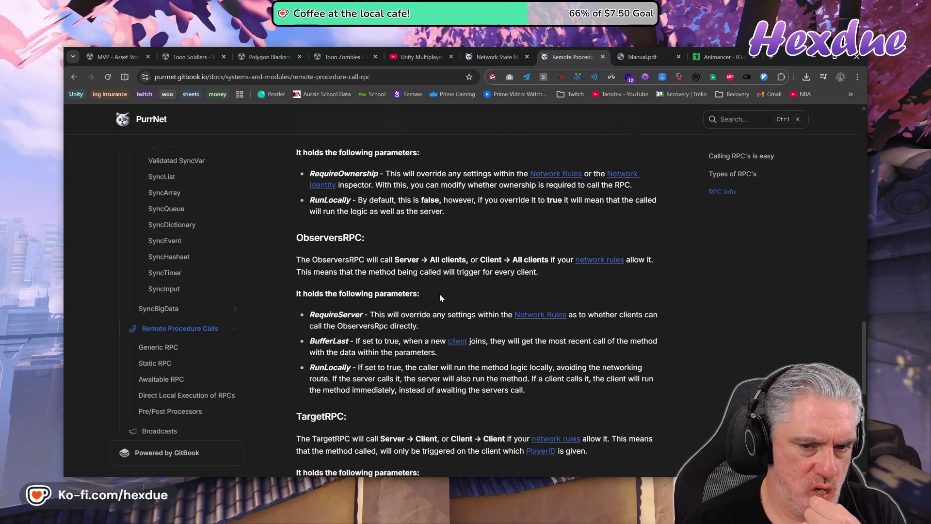
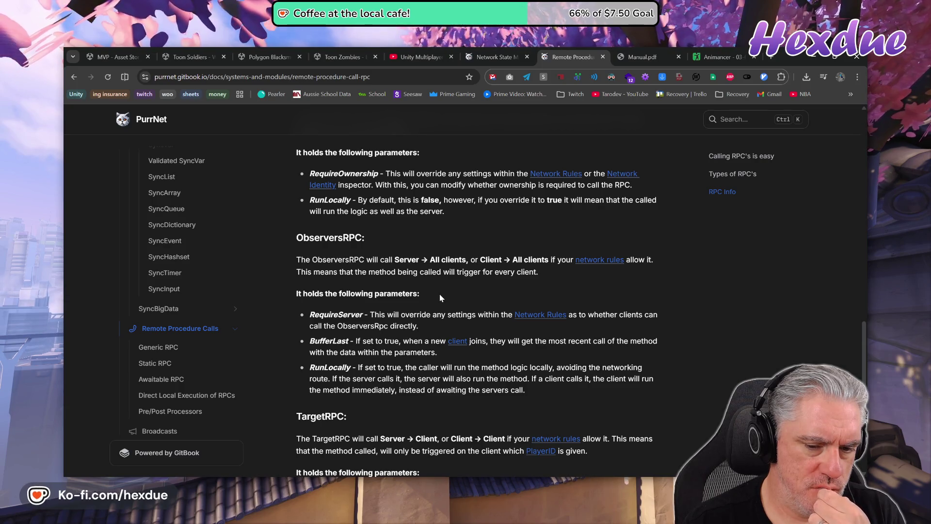
# Review PurrNet's Types of RPC's and example code, then return to NetworkDirectionalAnimation.cs.
pyautogui.scroll(7, 439, 294)
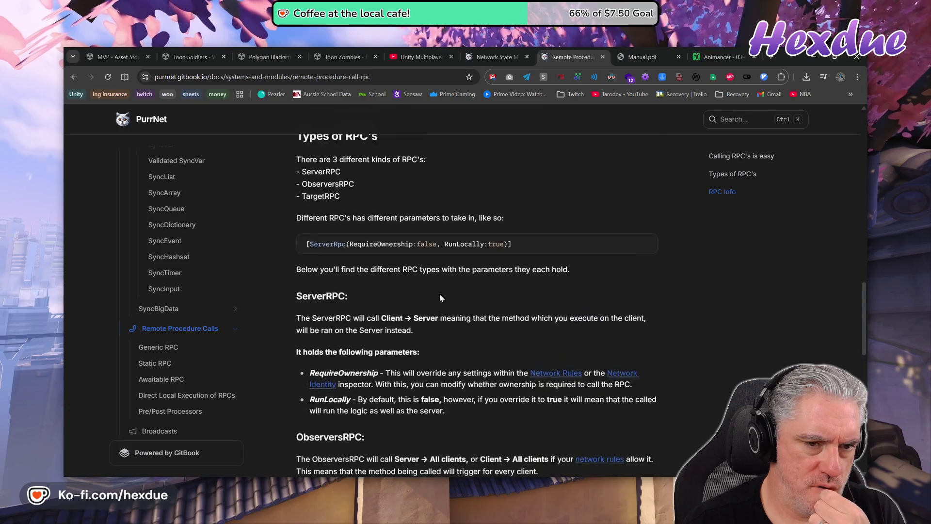
pyautogui.scroll(4, 441, 297)
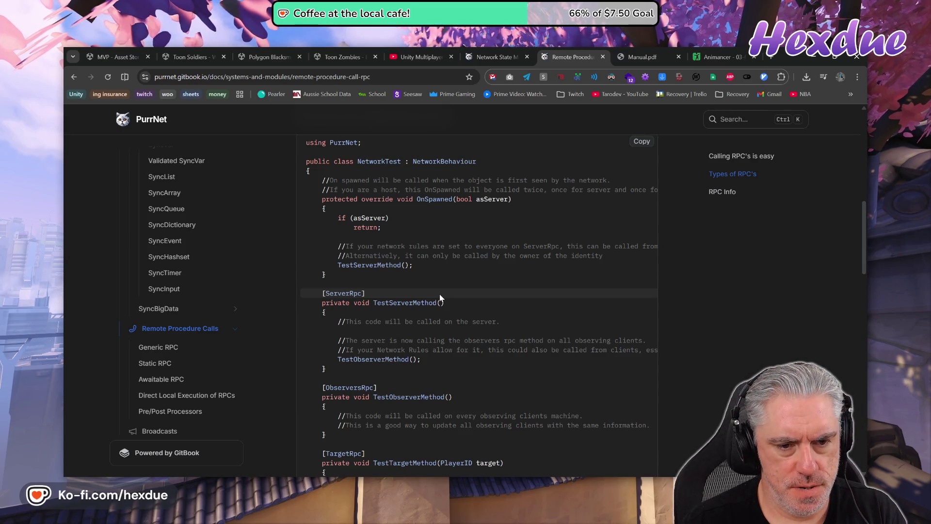
pyautogui.hotkey('alt', 'Tab')
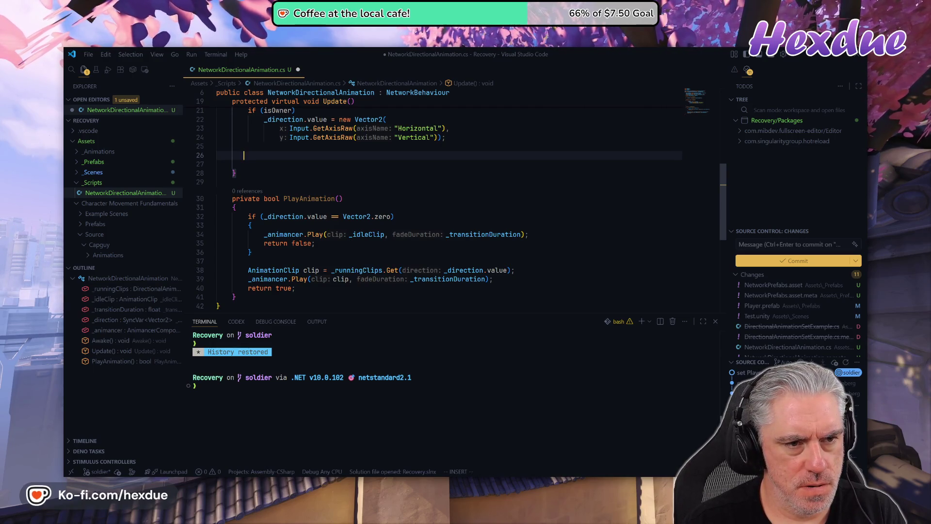
# Call PlayAnimation(); from Update and remove the blank line after it.
pyautogui.press('Return')
pyautogui.write('PlayAnimation();')
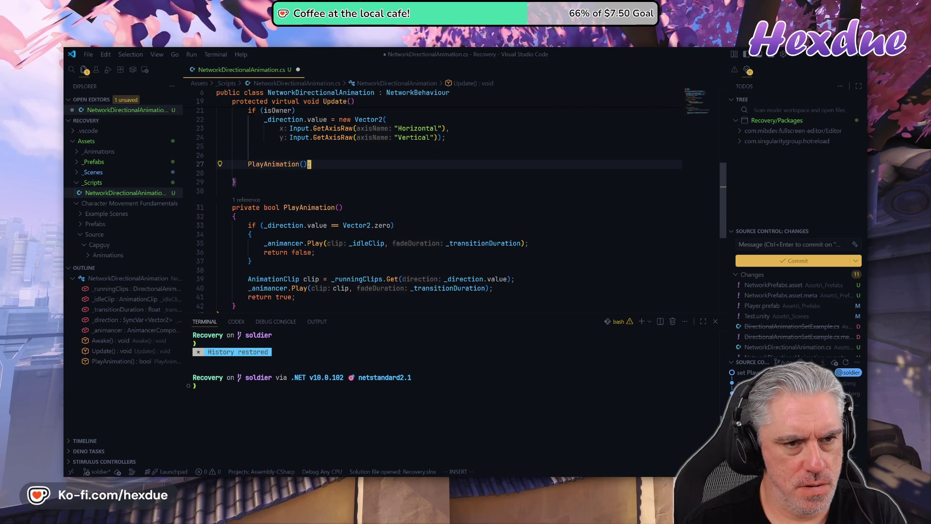
pyautogui.press('j')
pyautogui.press('j')
pyautogui.press('j')
pyautogui.press('k')
pyautogui.press('k')
pyautogui.press('d')
pyautogui.press('d')
pyautogui.press('j')
pyautogui.press('j')
pyautogui.press('k')
# Start an [ObserversRpc, …] attribute above PlayAnimation and revisit the docs' RPC example.
pyautogui.write('o')
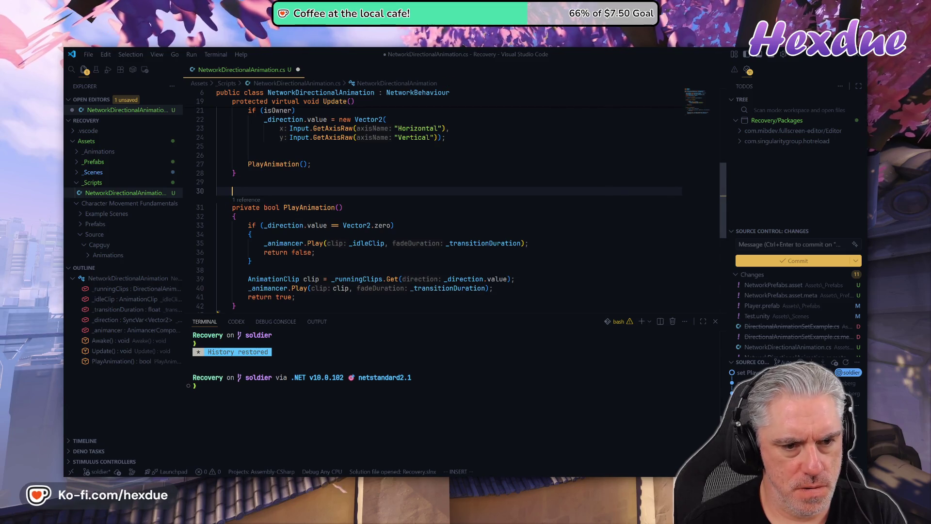
pyautogui.write('[ObserversRpc')
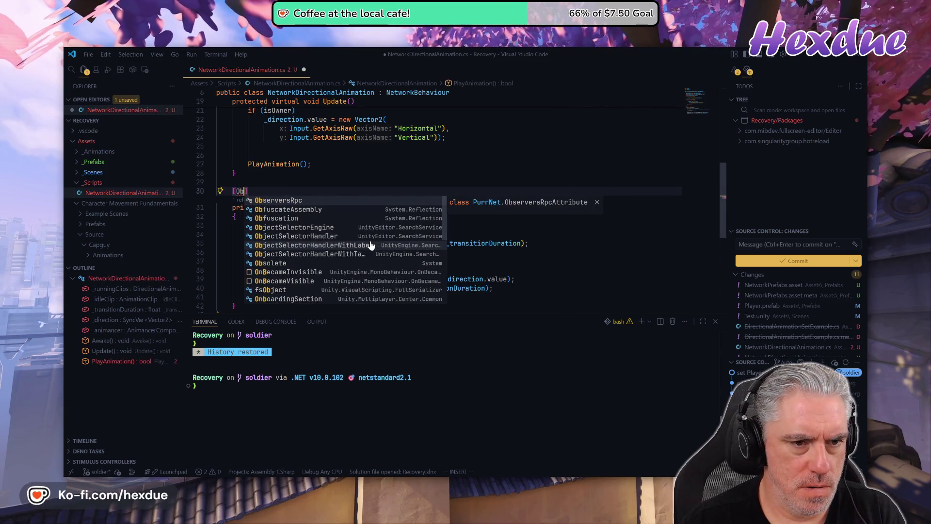
pyautogui.press('Tab')
pyautogui.write(', ')
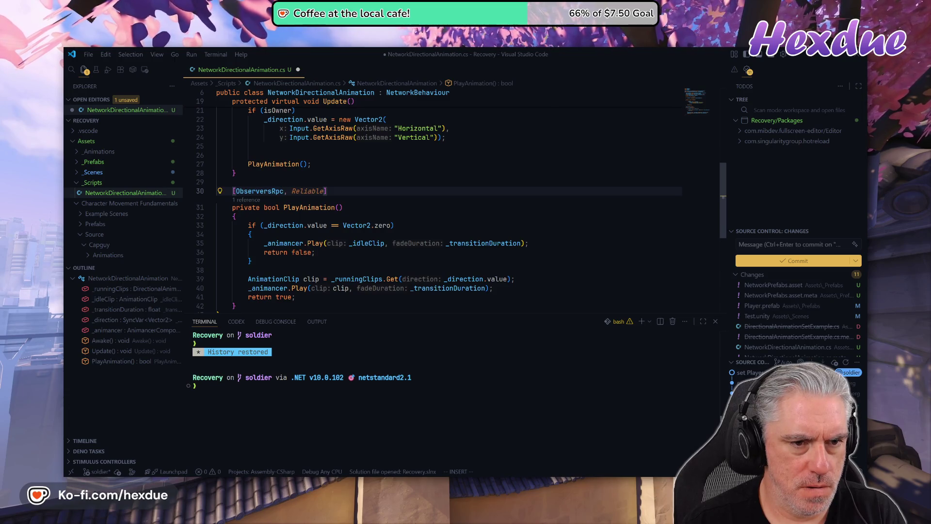
pyautogui.write('play')
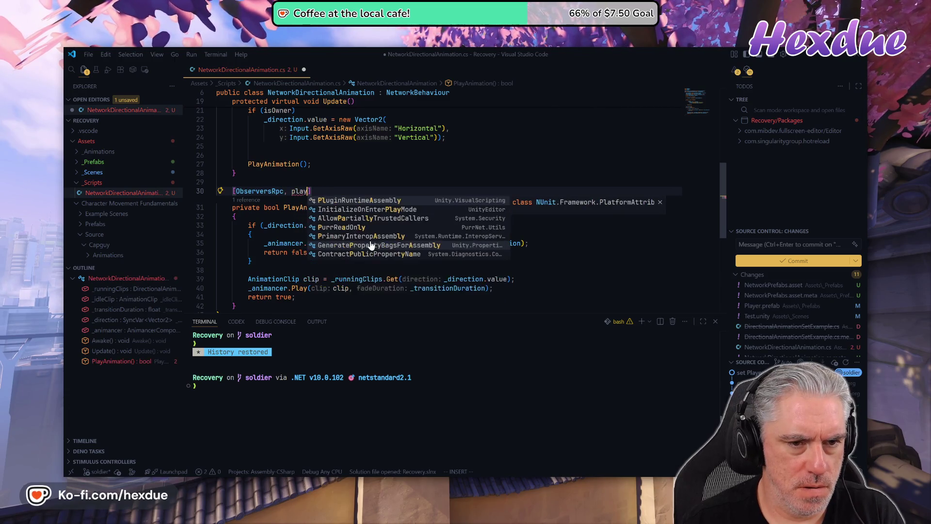
pyautogui.write('lo')
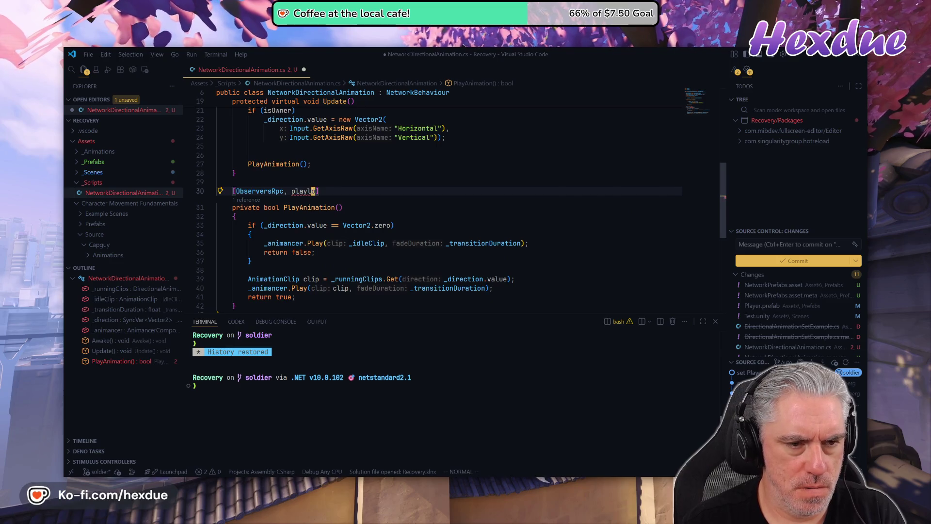
pyautogui.hotkey('alt', 'Tab')
pyautogui.scroll(1, 408, 240)
pyautogui.scroll(3, 409, 244)
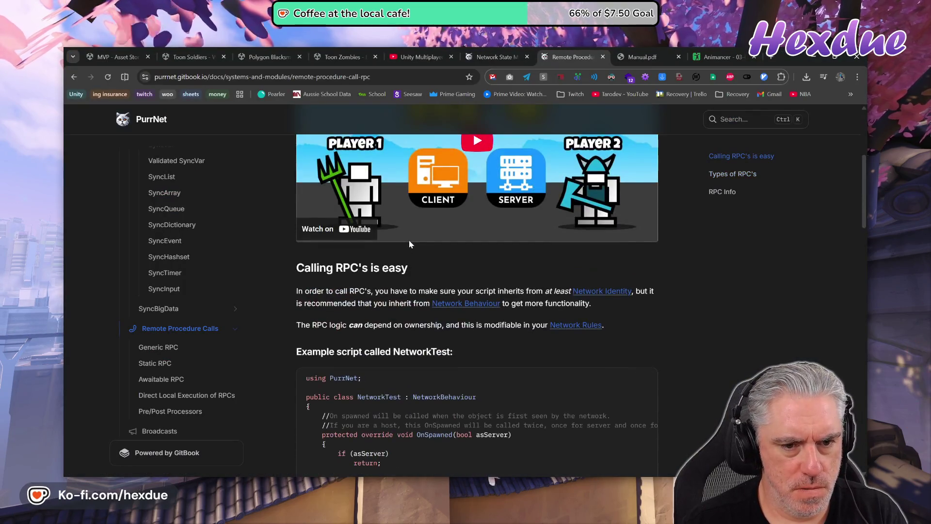
# Read the LocalMode and Use Cases sections of the Direct Local Execution of RPCs page, then go back to the script.
pyautogui.scroll(-3, 410, 245)
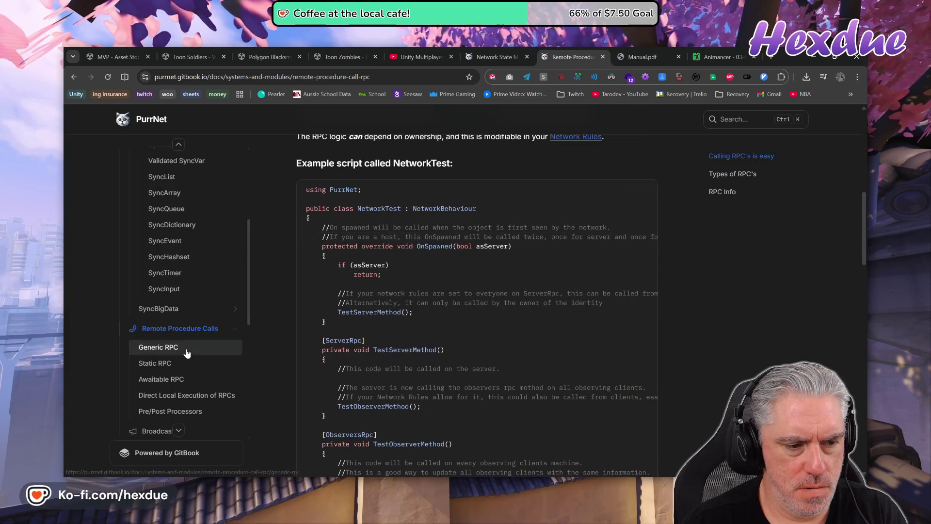
pyautogui.scroll(-2, 184, 368)
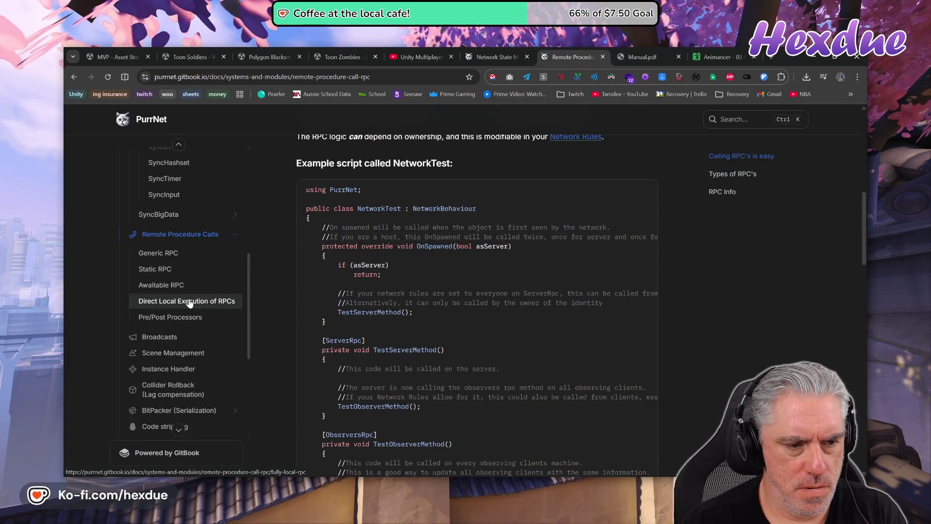
pyautogui.click(189, 301)
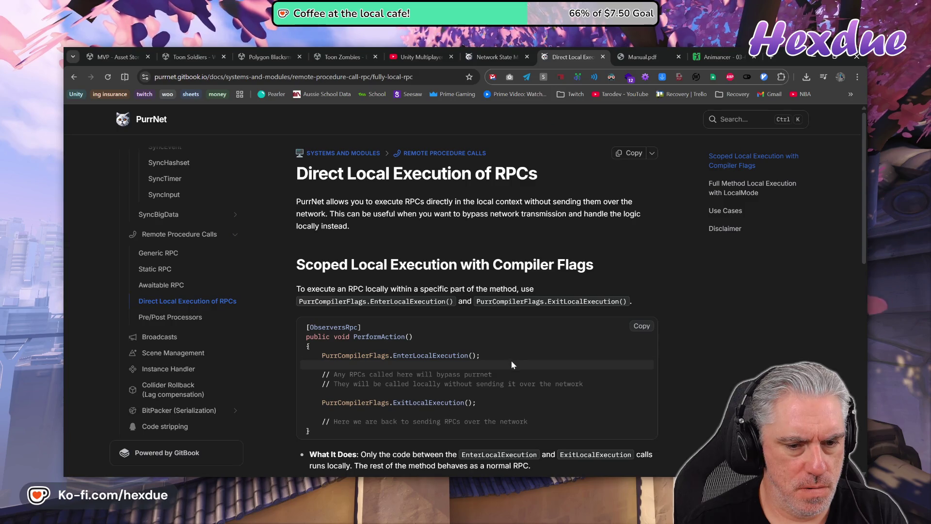
pyautogui.scroll(-3, 511, 360)
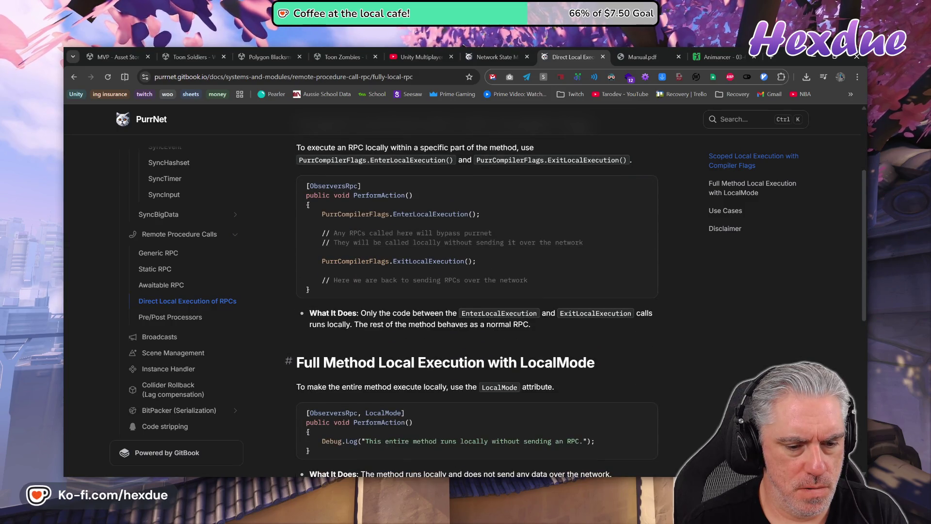
pyautogui.scroll(-1, 480, 381)
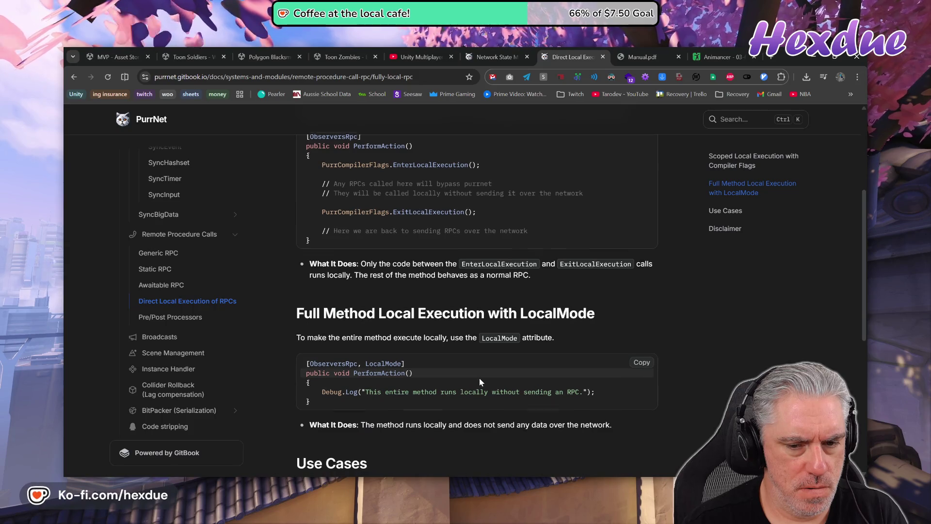
pyautogui.scroll(-2, 480, 381)
pyautogui.scroll(-3, 480, 381)
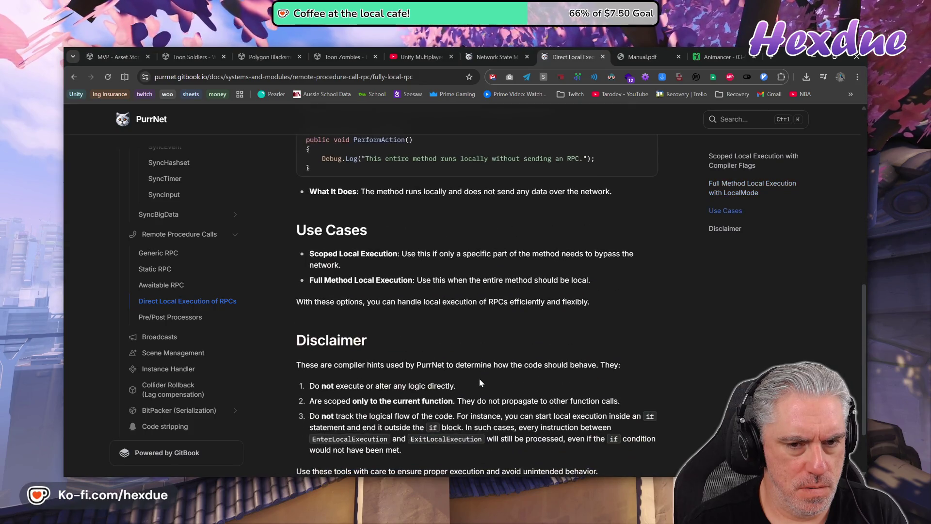
pyautogui.scroll(3, 480, 381)
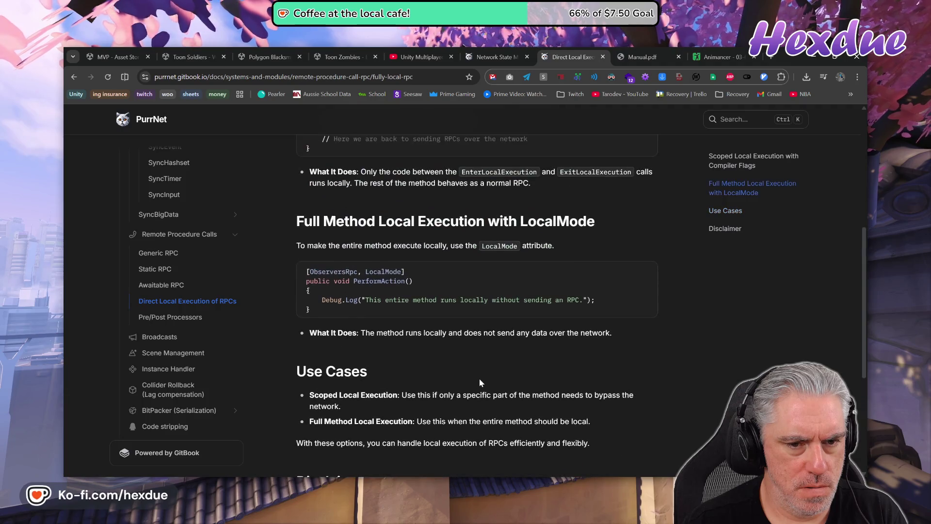
pyautogui.scroll(-3, 480, 382)
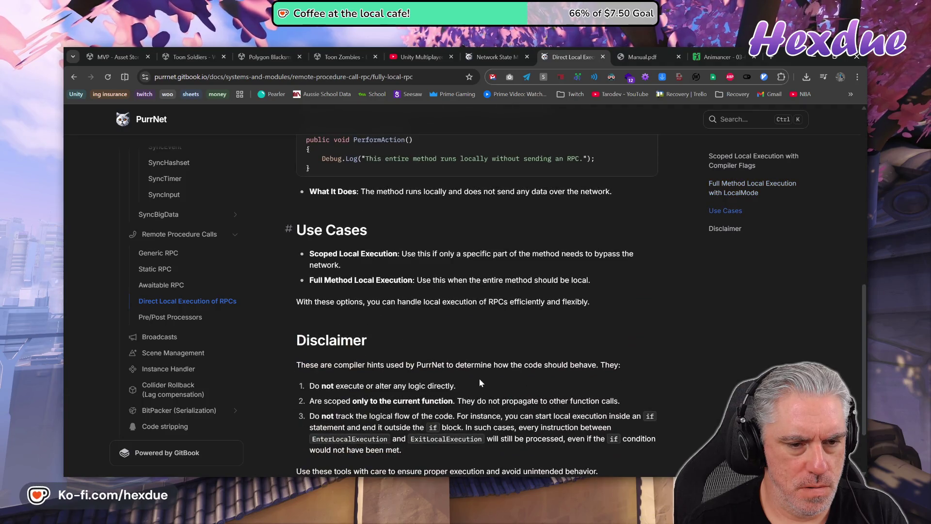
pyautogui.scroll(3, 479, 379)
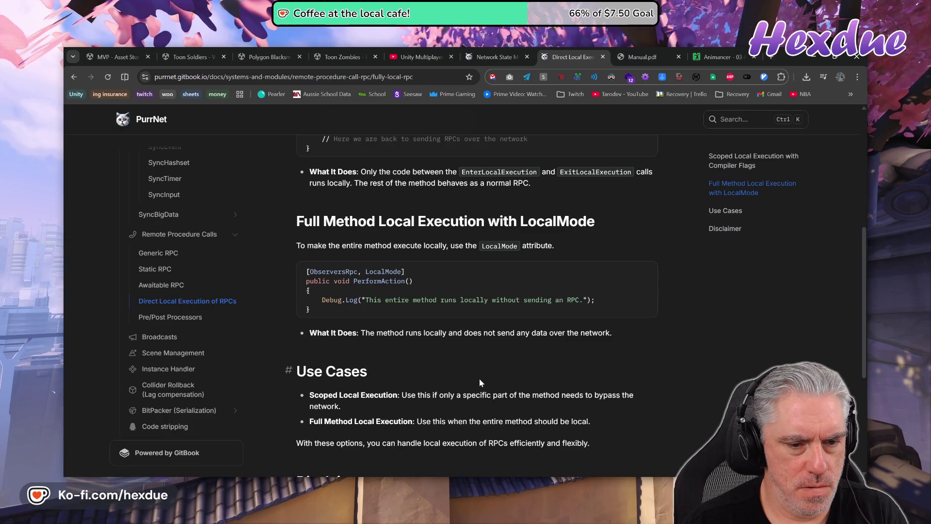
pyautogui.scroll(-4, 479, 379)
pyautogui.hotkey('alt', 'Tab')
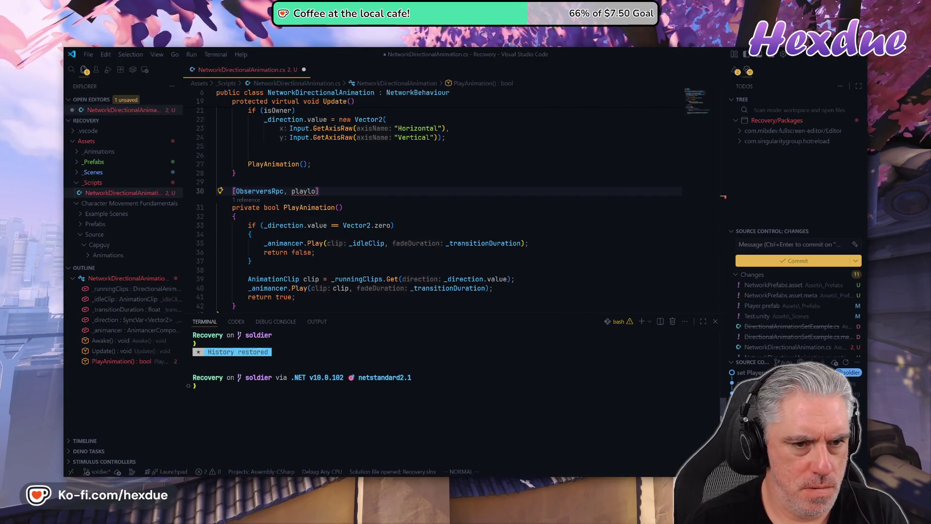
# Complete the attribute as [ObserversRpc, LocalMode], save the script, and bring up Unity.
pyautogui.press('BackSpace')
pyautogui.press('BackSpace')
pyautogui.press('BackSpace')
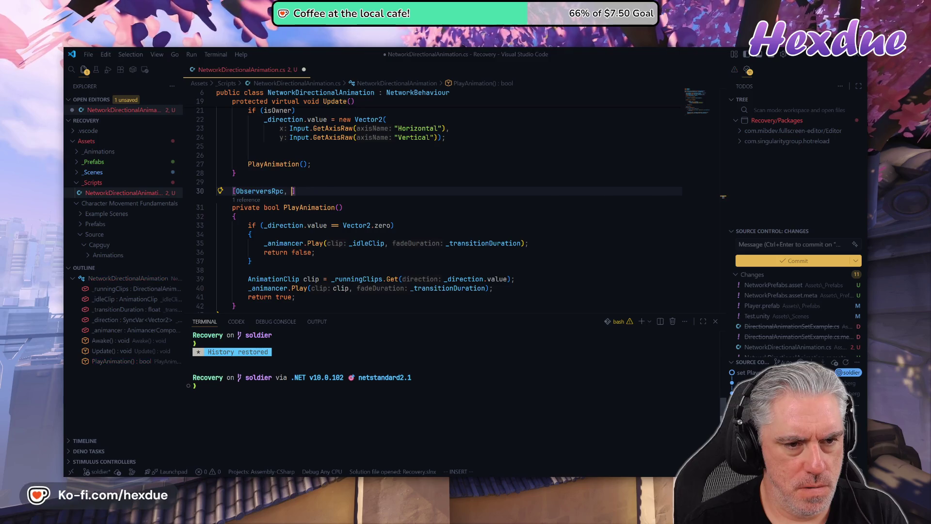
pyautogui.write('Local')
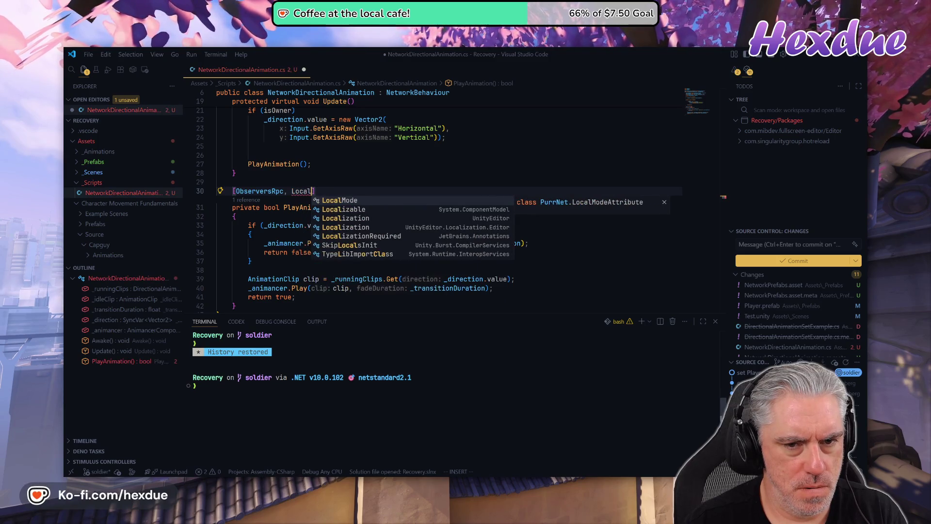
pyautogui.press('Tab')
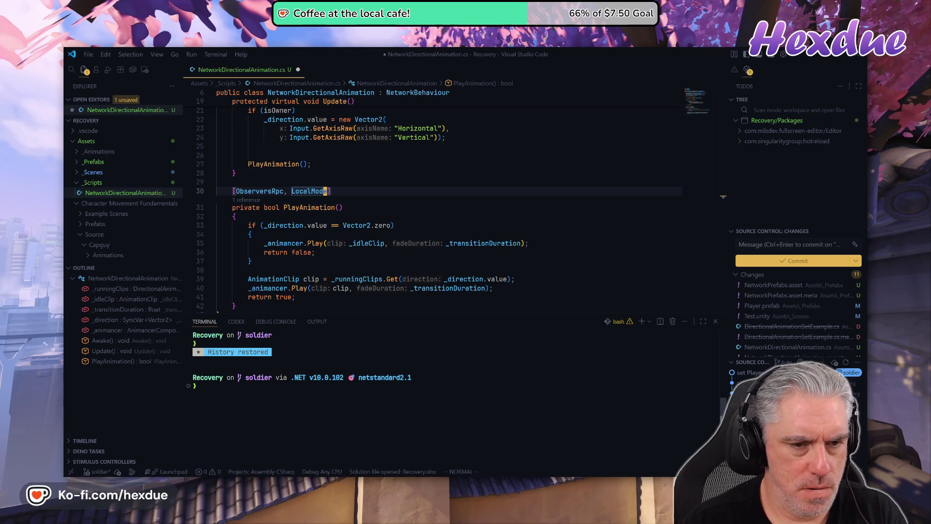
pyautogui.press('Escape')
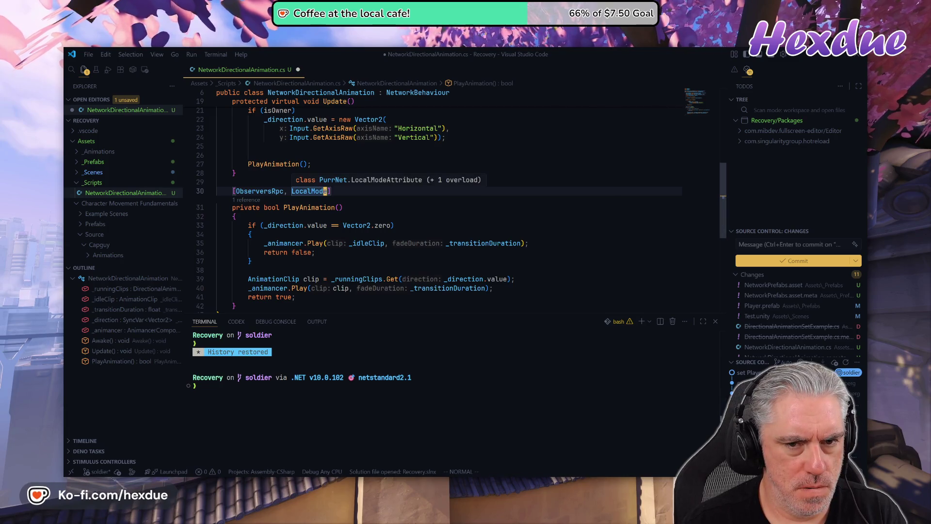
pyautogui.write(':')
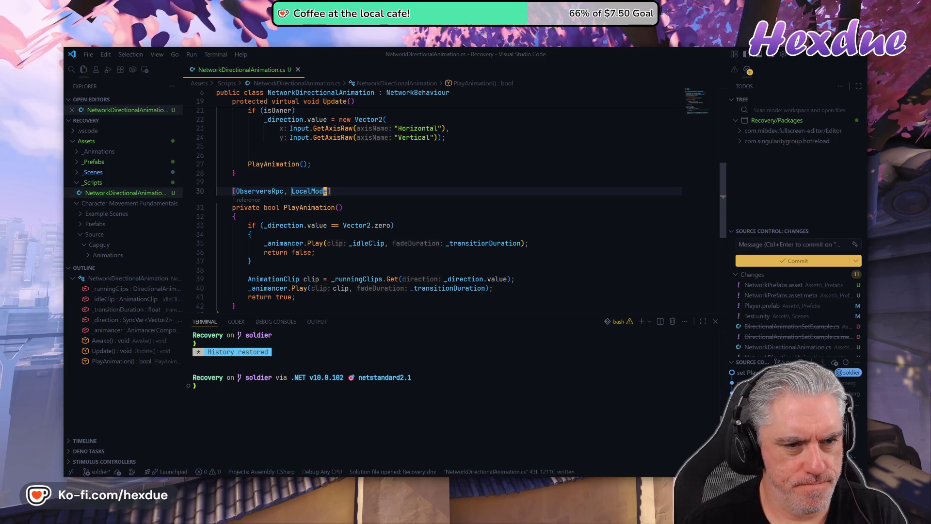
pyautogui.write('w')
pyautogui.press('Return')
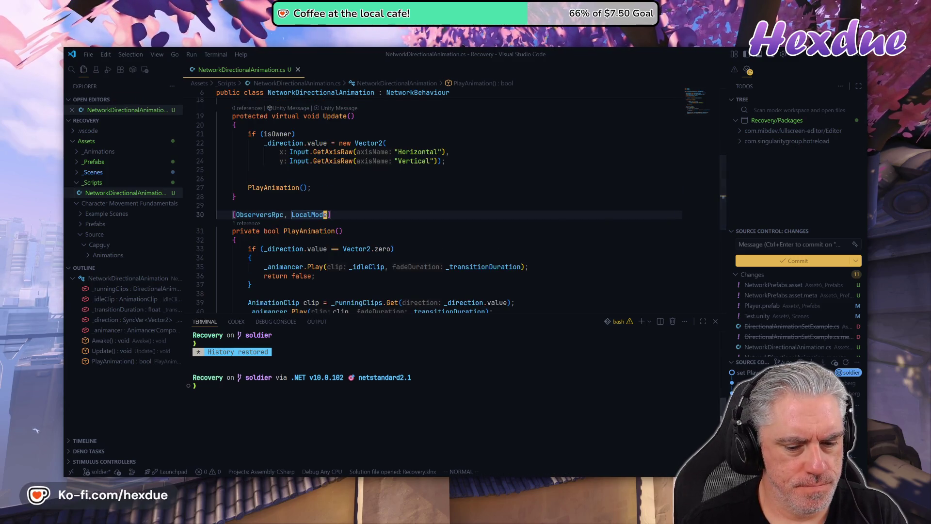
pyautogui.moveTo(449, 475)
pyautogui.click(445, 450)
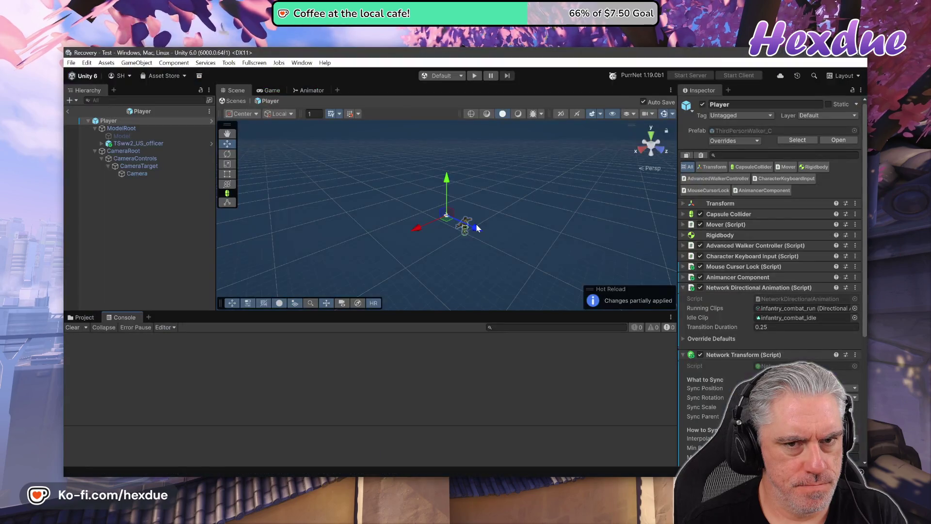
# Play-test by walking Player 2's soldier forward with W, then stop Play mode and return to the script.
pyautogui.click(475, 76)
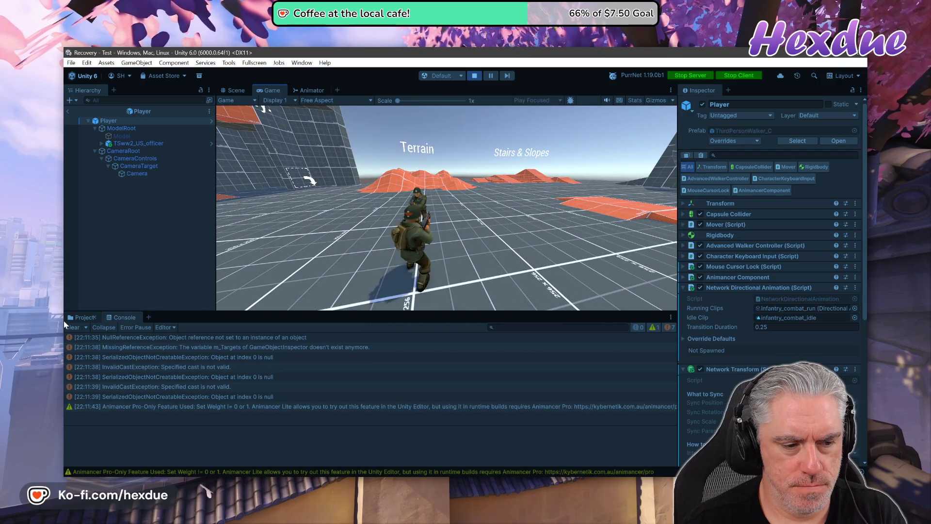
pyautogui.hotkey('alt', 'Tab')
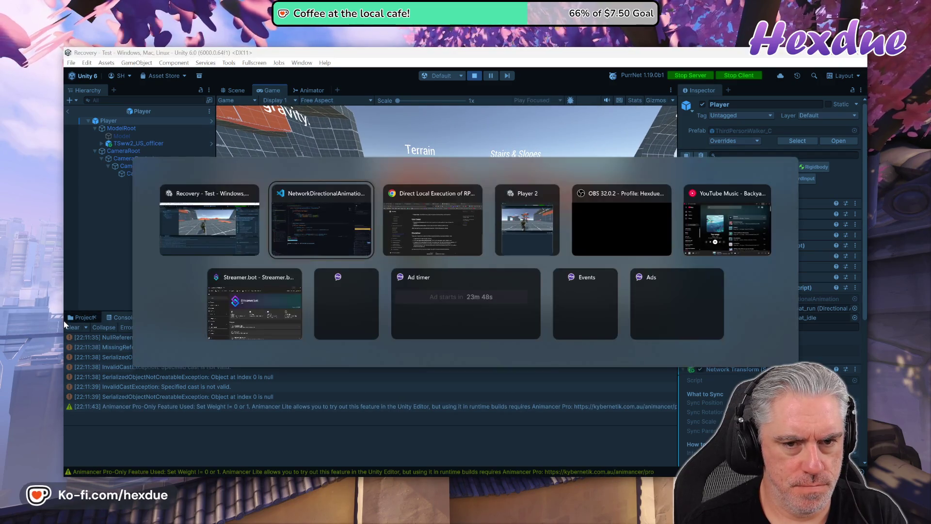
pyautogui.hotkey('alt', 'Tab')
pyautogui.hotkey('alt', 'Tab')
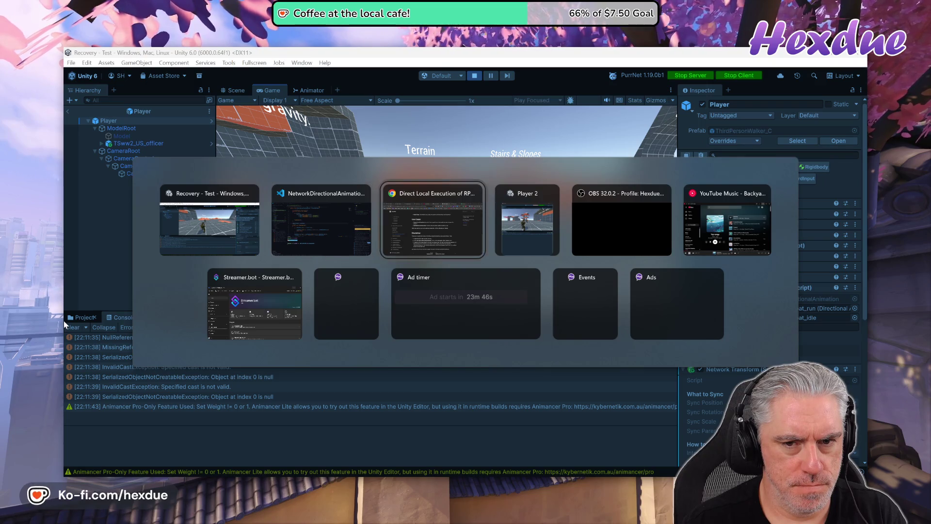
pyautogui.press('w')
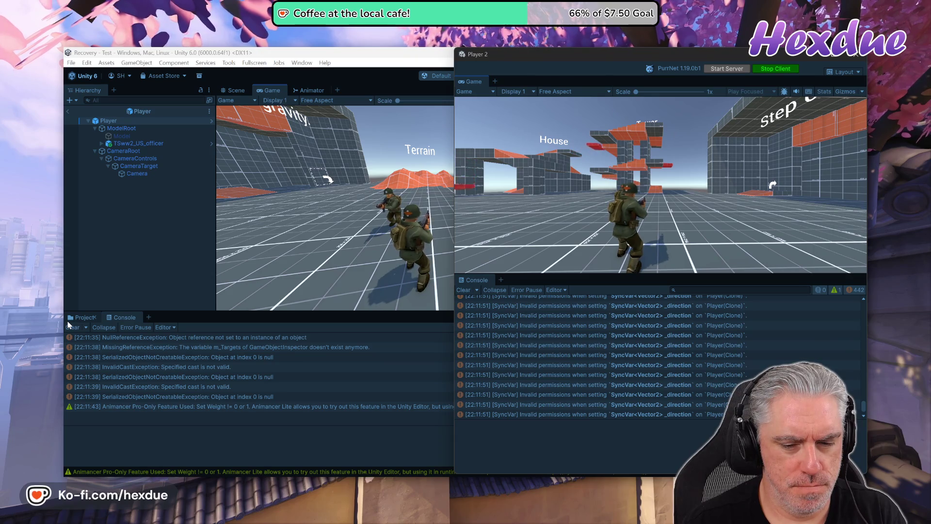
pyautogui.click(68, 325)
pyautogui.click(476, 77)
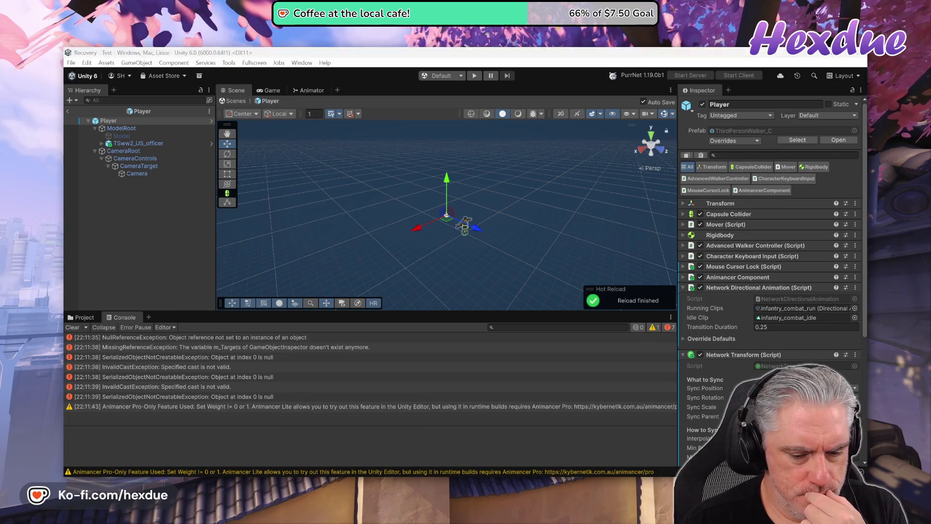
pyautogui.hotkey('alt', 'Tab')
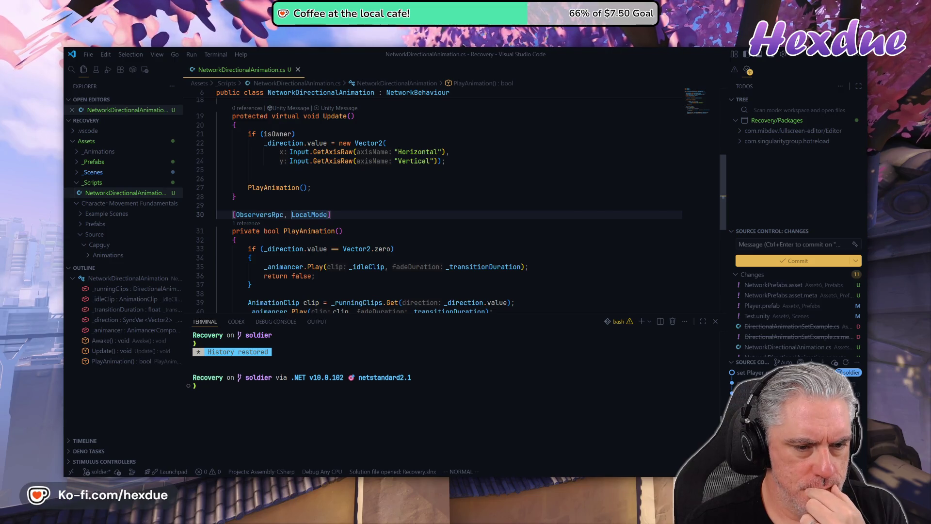
# Remove the if (isOwner) line from Update.
pyautogui.scroll(-2, 461, 209)
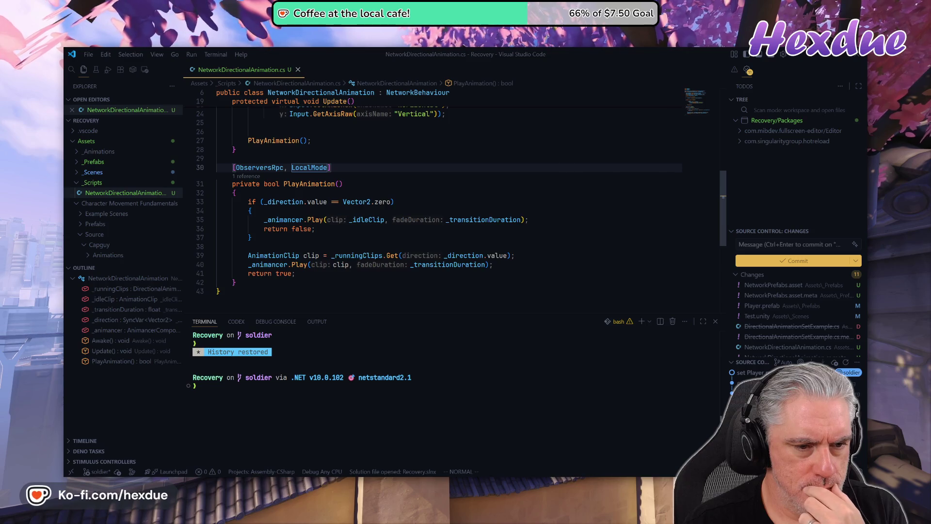
pyautogui.scroll(3, 461, 203)
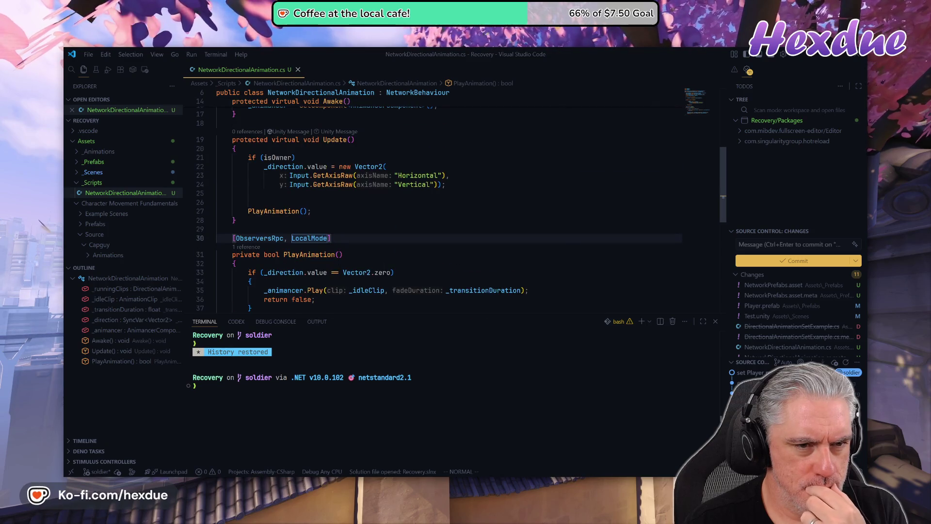
pyautogui.scroll(3, 387, 254)
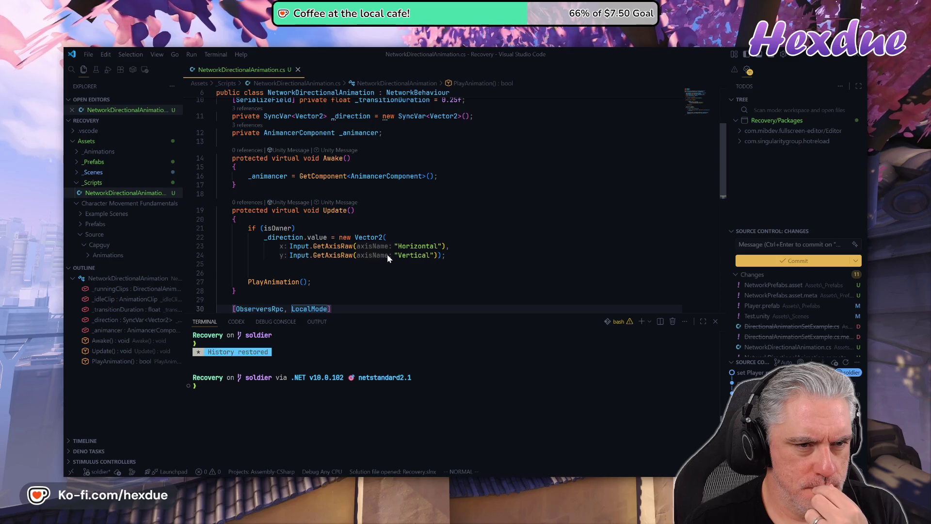
pyautogui.scroll(-5, 387, 255)
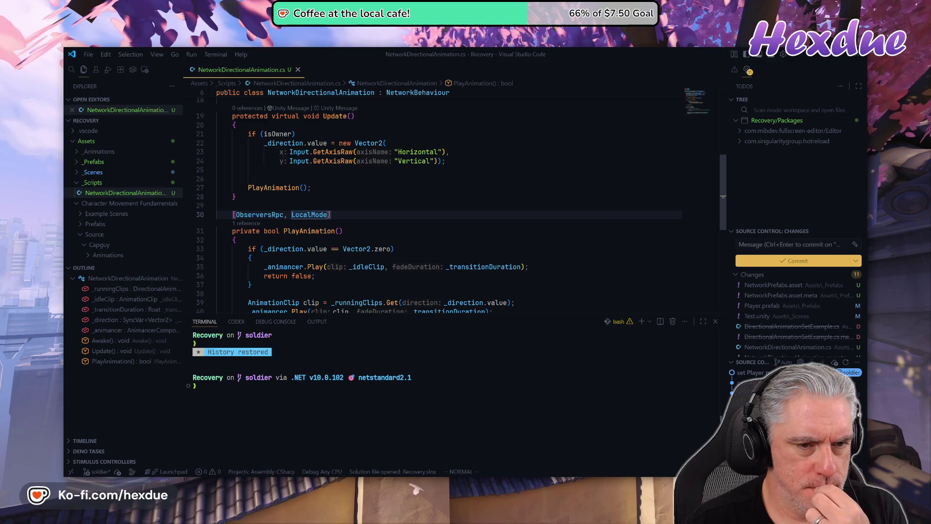
pyautogui.scroll(2, 451, 203)
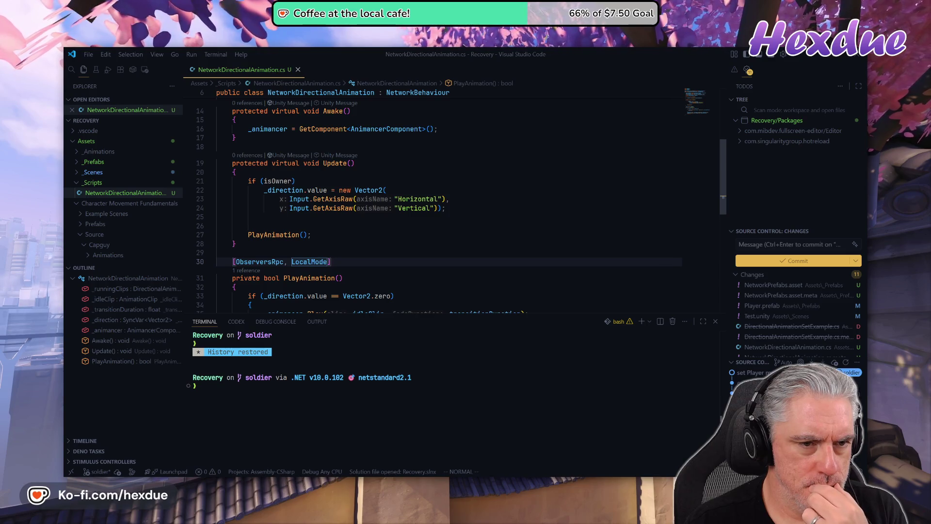
pyautogui.click(262, 181)
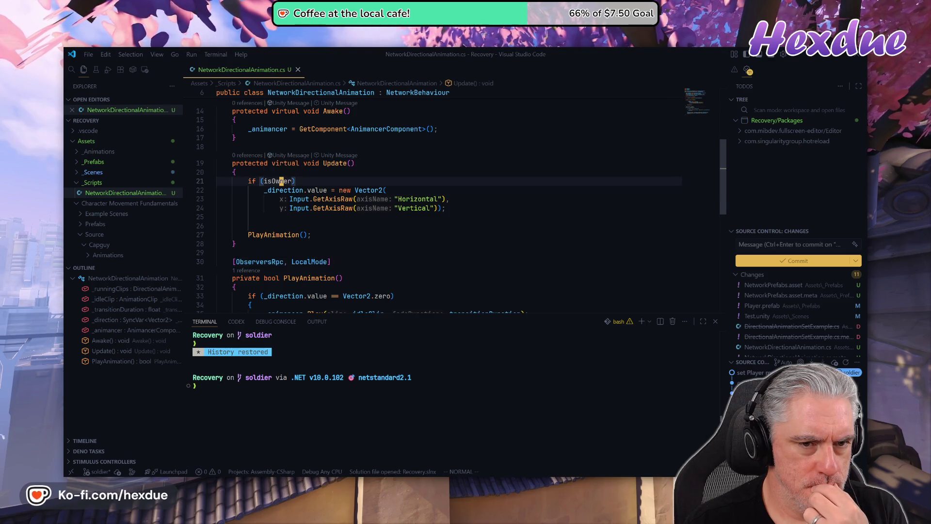
pyautogui.click(281, 181)
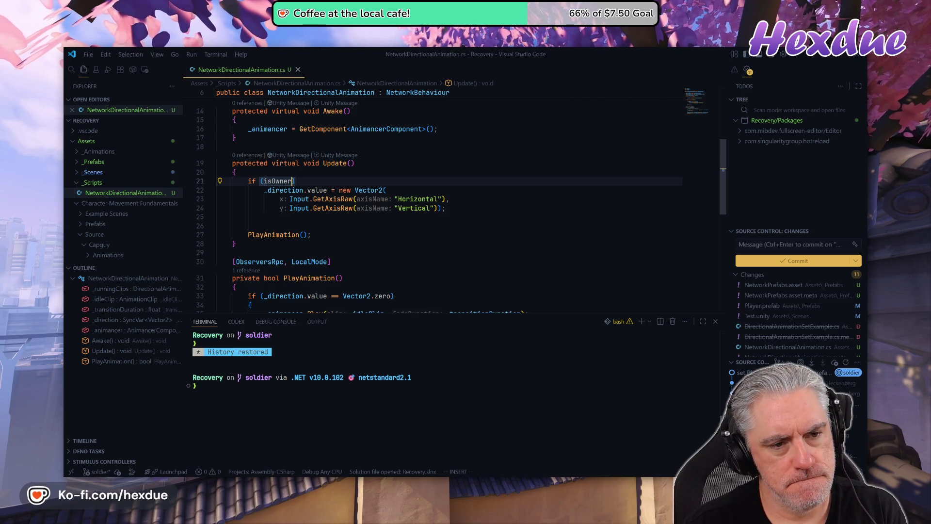
pyautogui.press('BackSpace')
pyautogui.press('BackSpace')
pyautogui.press('BackSpace')
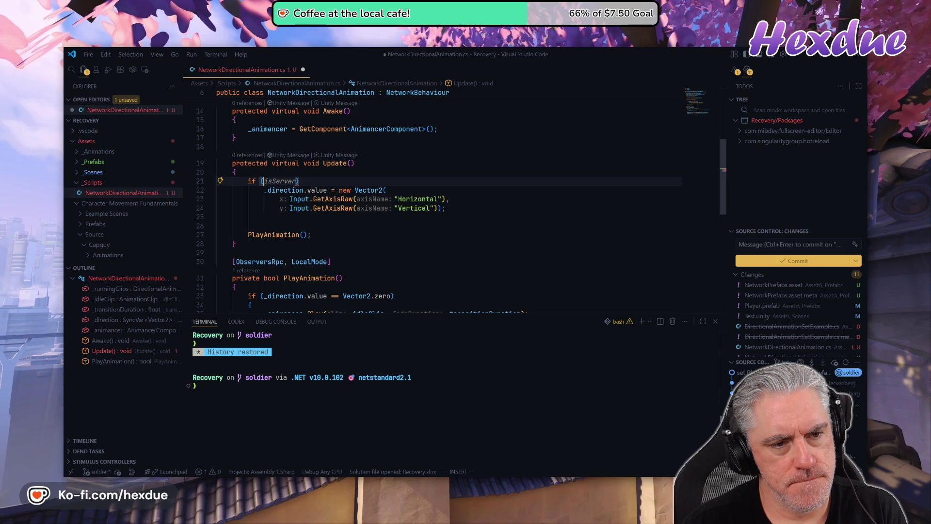
pyautogui.press('k')
pyautogui.press('j')
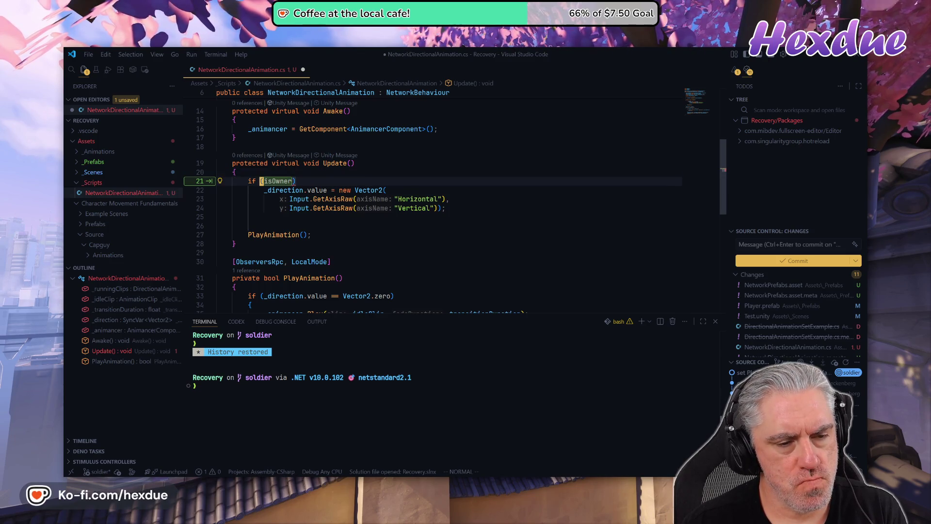
pyautogui.press('d')
pyautogui.press('d')
pyautogui.hotkey('shift', 'v')
pyautogui.press('j')
pyautogui.press('j')
pyautogui.press('less')
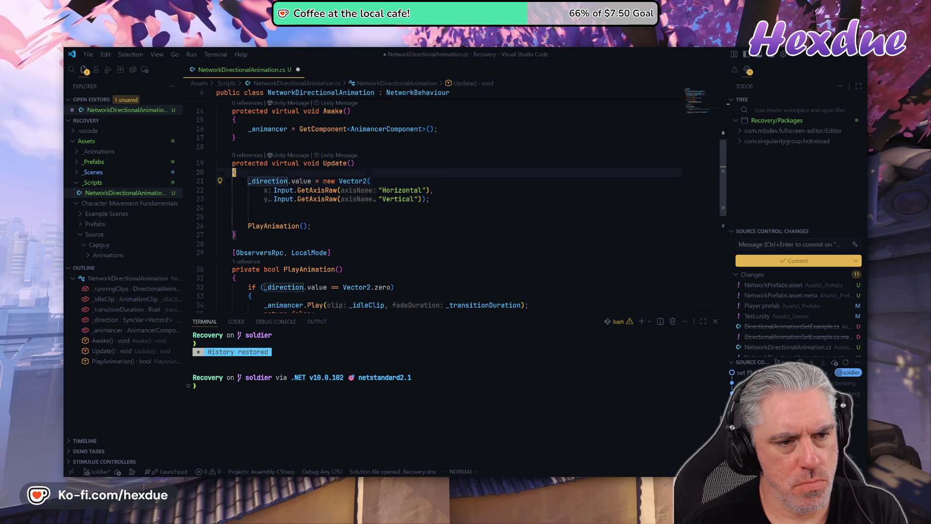
# Add 'if (isServer) return;' above the Vector2 direction assignment.
pyautogui.hotkey('shift', 'o')
pyautogui.write('if ')
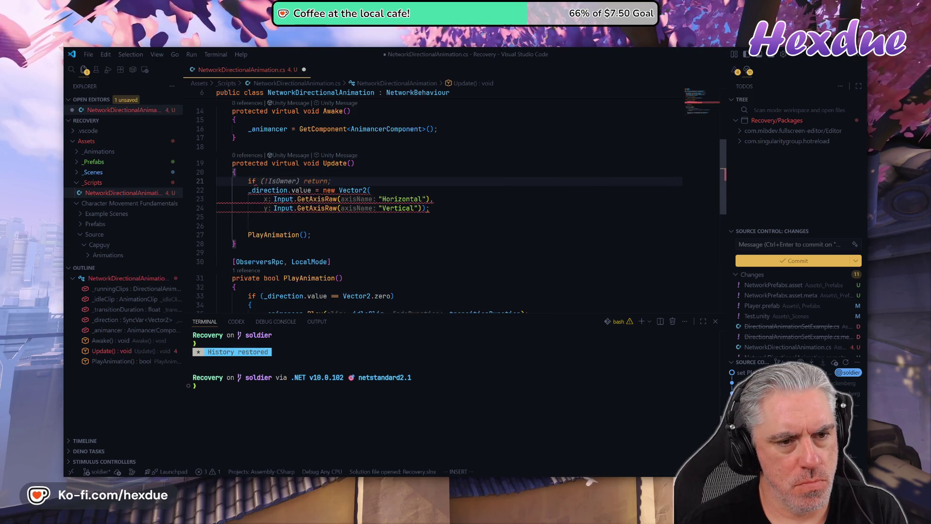
pyautogui.write('(isse')
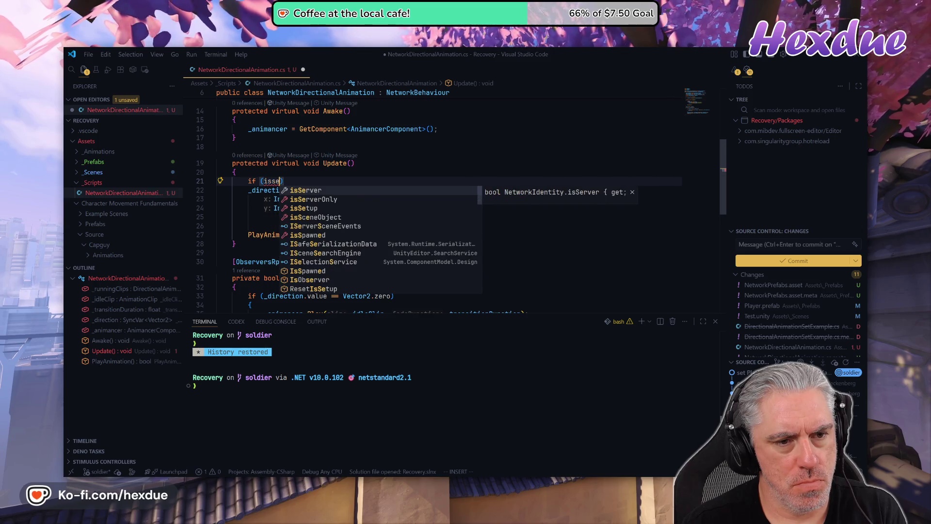
pyautogui.press('Tab')
pyautogui.press('Escape')
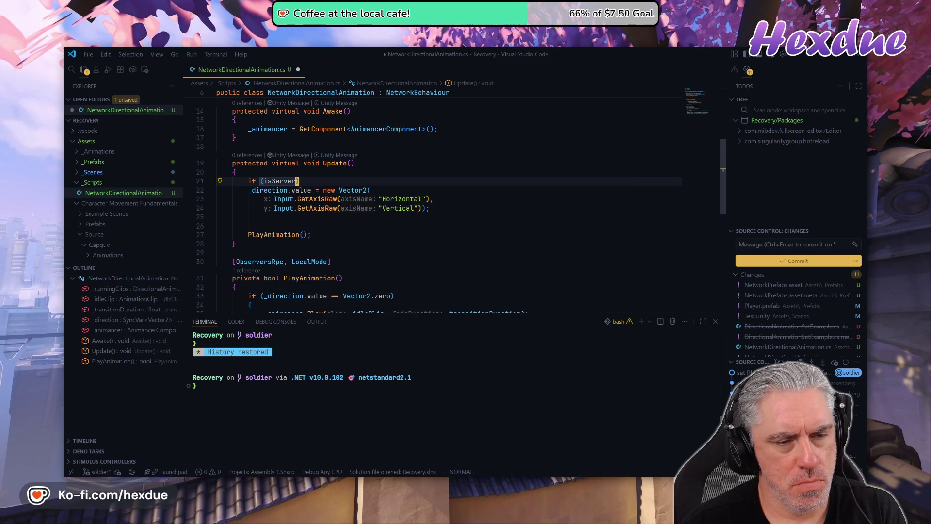
pyautogui.write('oreturn;')
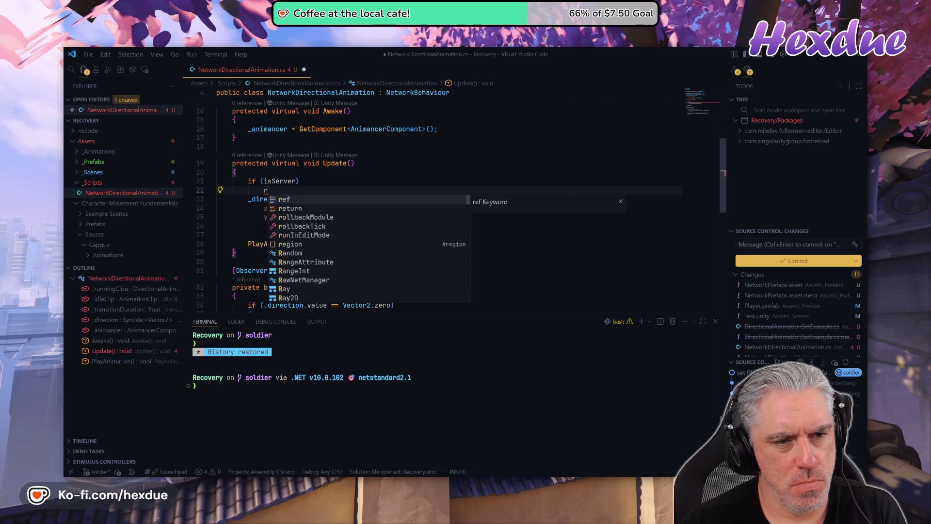
pyautogui.press('Return')
pyautogui.press('Escape')
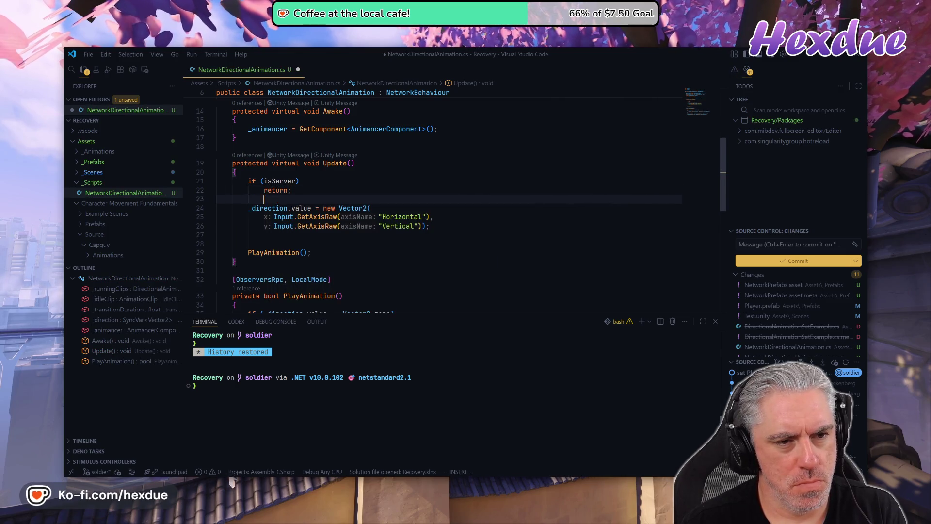
pyautogui.press('j')
pyautogui.press('j')
pyautogui.press('j')
pyautogui.press('j')
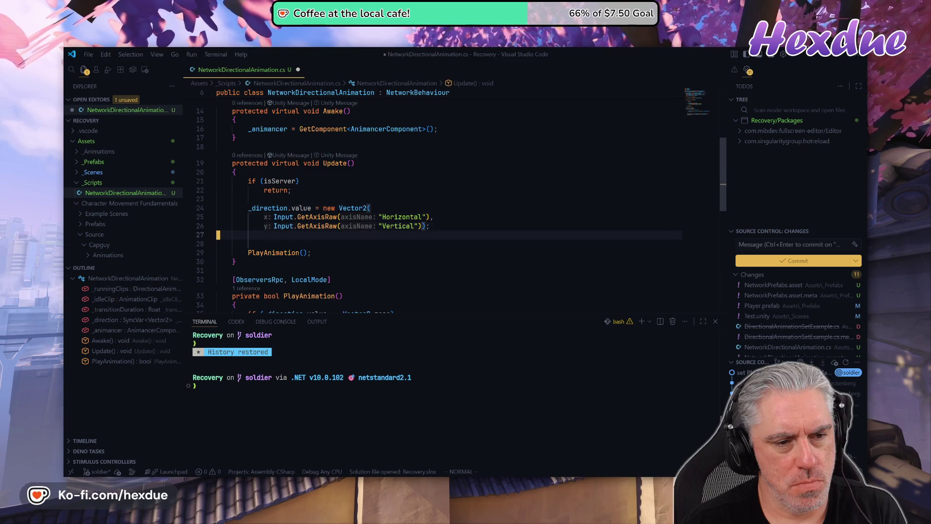
pyautogui.press('d')
pyautogui.press('d')
pyautogui.press('j')
pyautogui.press('j')
pyautogui.press('j')
# Drop ', LocalMode' so the attribute reads [ObserversRpc], and save.
pyautogui.press('e')
pyautogui.press('e')
pyautogui.press('l')
pyautogui.press('v')
pyautogui.press('l')
pyautogui.press('Escape')
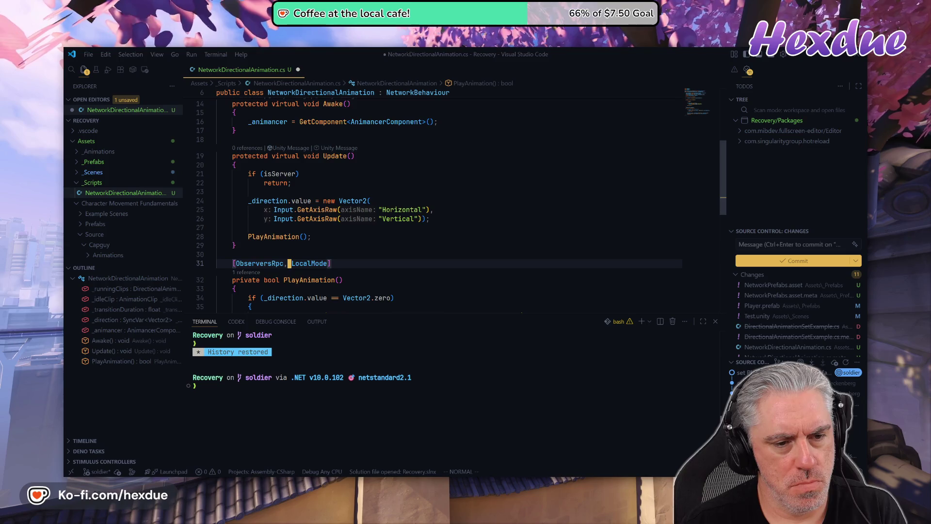
pyautogui.press('h')
pyautogui.press('v')
pyautogui.press('e')
pyautogui.press('d')
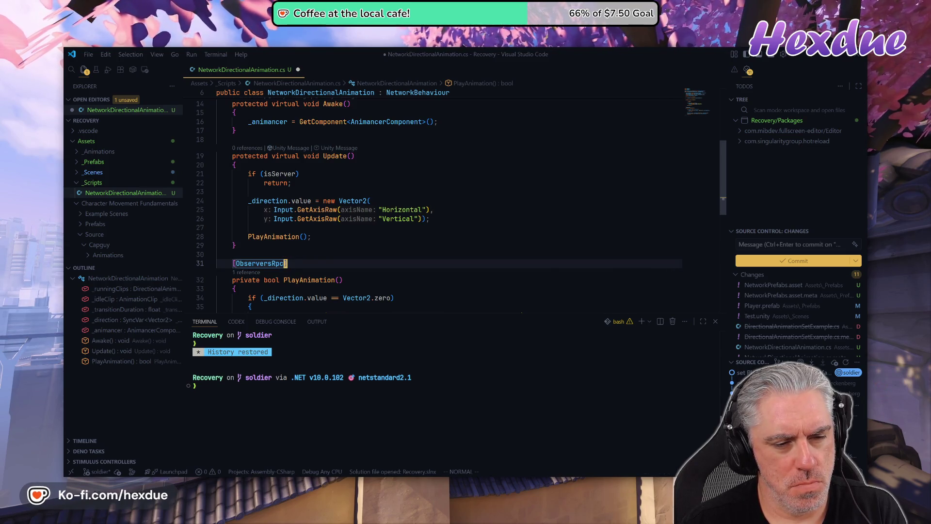
pyautogui.press('Return')
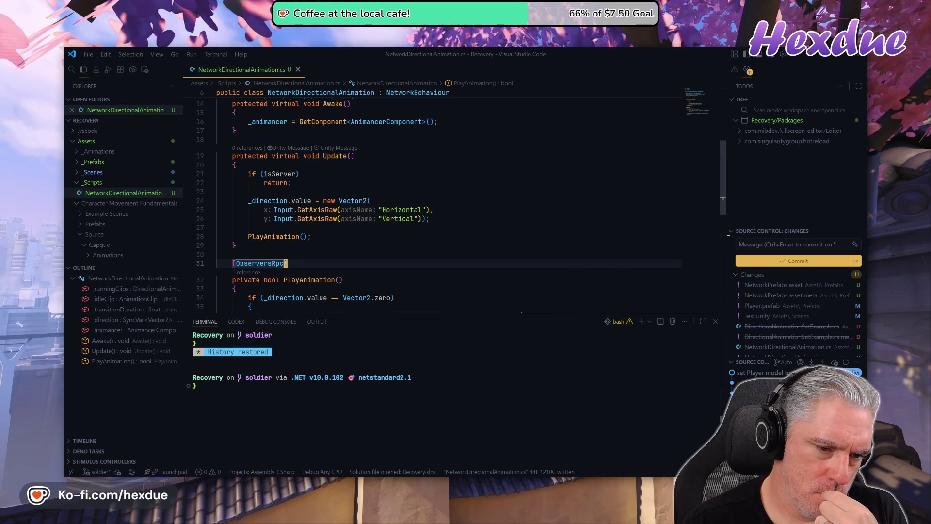
# Switch to Unity to check the recompile result.
pyautogui.scroll(-1, 436, 204)
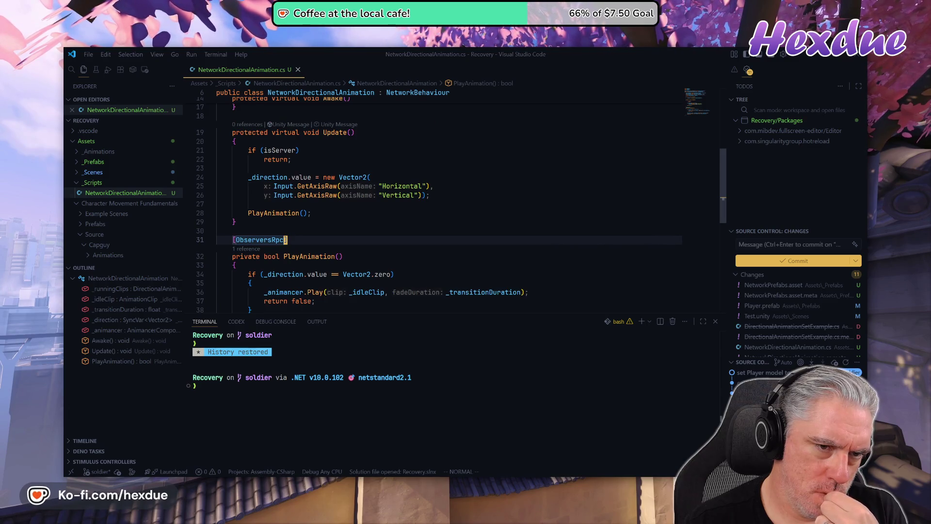
pyautogui.moveTo(280, 151)
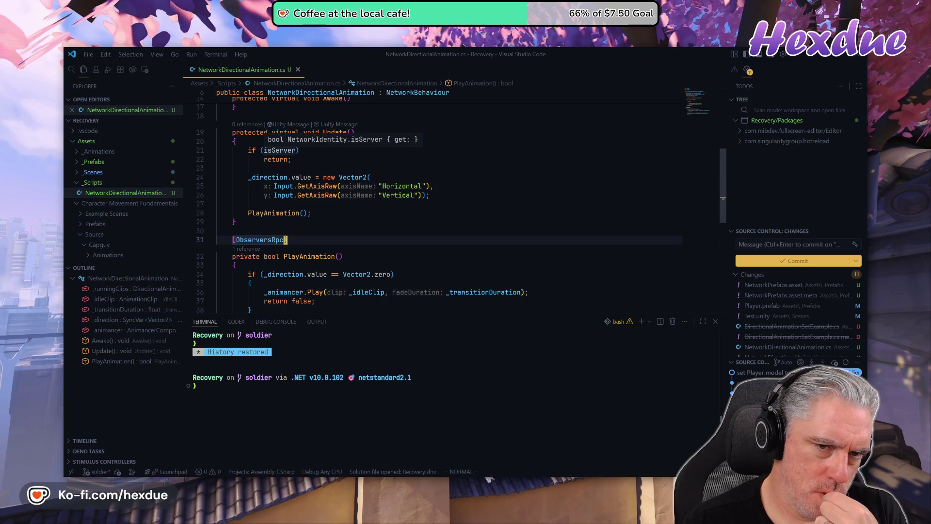
pyautogui.moveTo(475, 485)
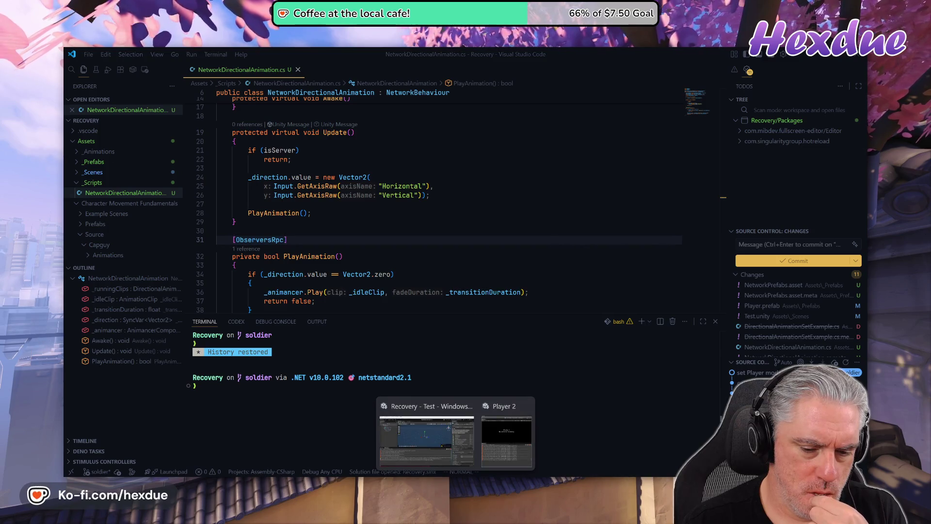
pyautogui.click(421, 455)
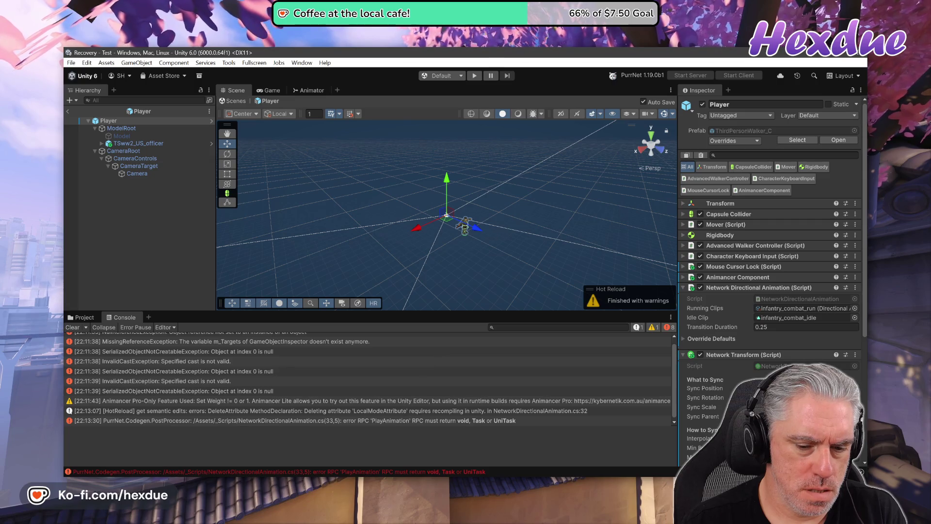
pyautogui.moveTo(456, 476)
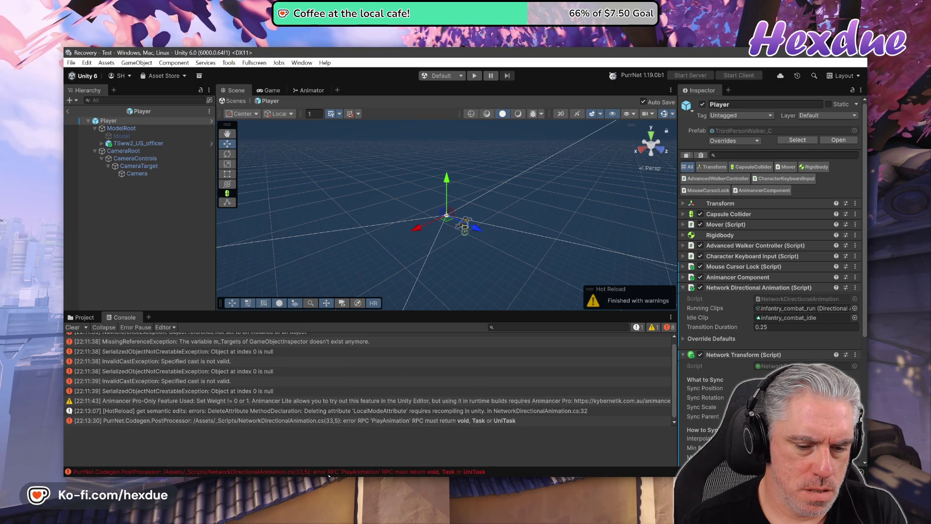
pyautogui.click(329, 476)
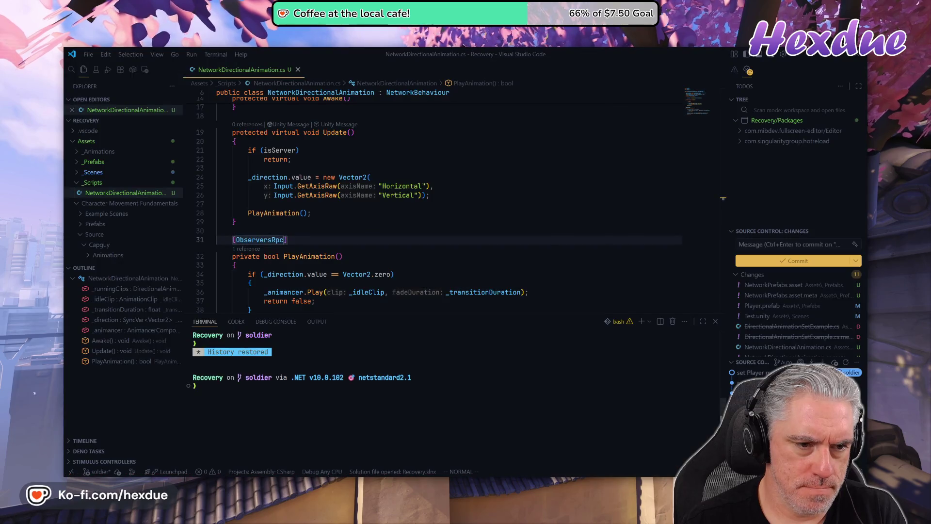
# Change PlayAnimation's return type from bool to void.
pyautogui.scroll(-2, 301, 301)
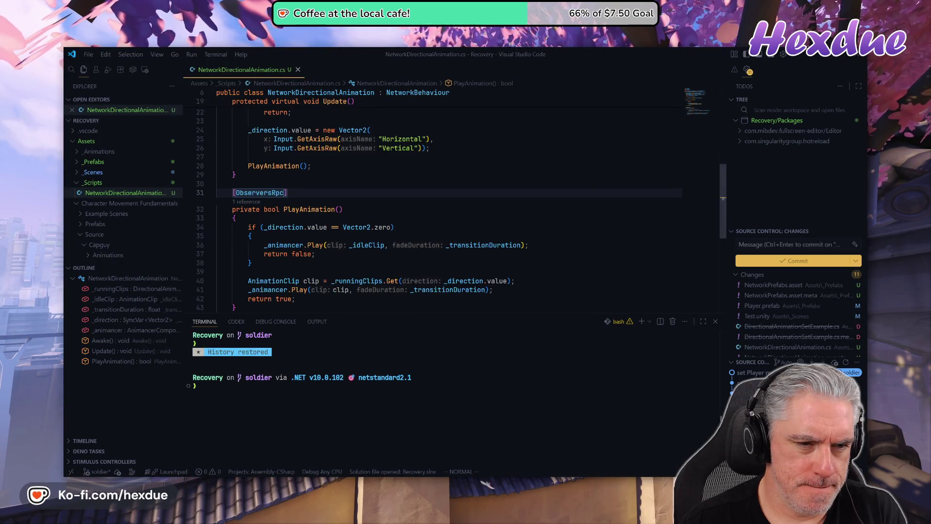
pyautogui.click(271, 209)
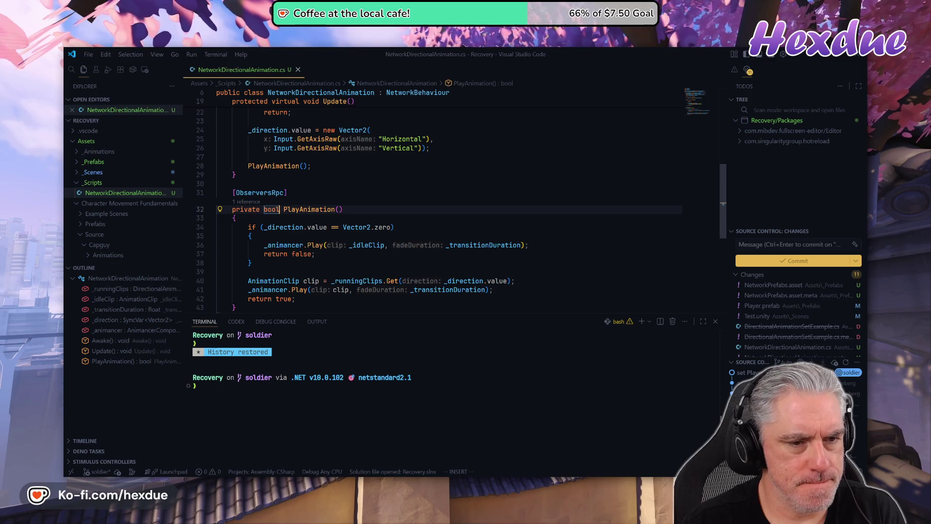
pyautogui.press('BackSpace')
pyautogui.press('BackSpace')
pyautogui.press('BackSpace')
pyautogui.write('void')
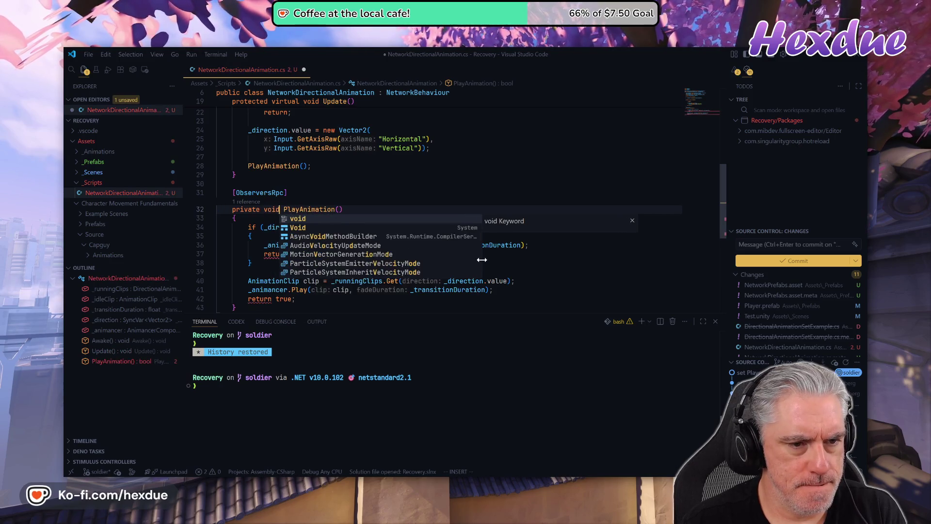
pyautogui.press('Escape')
# Delete the return true/false lines and add return; after the idle clip Play call.
pyautogui.press('j')
pyautogui.press('j')
pyautogui.press('j')
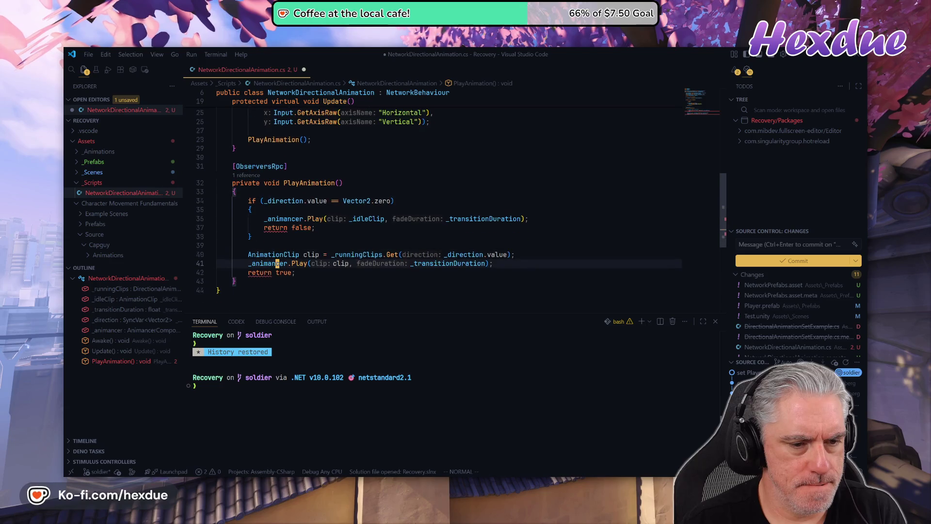
pyautogui.press('k')
pyautogui.press('k')
pyautogui.press('k')
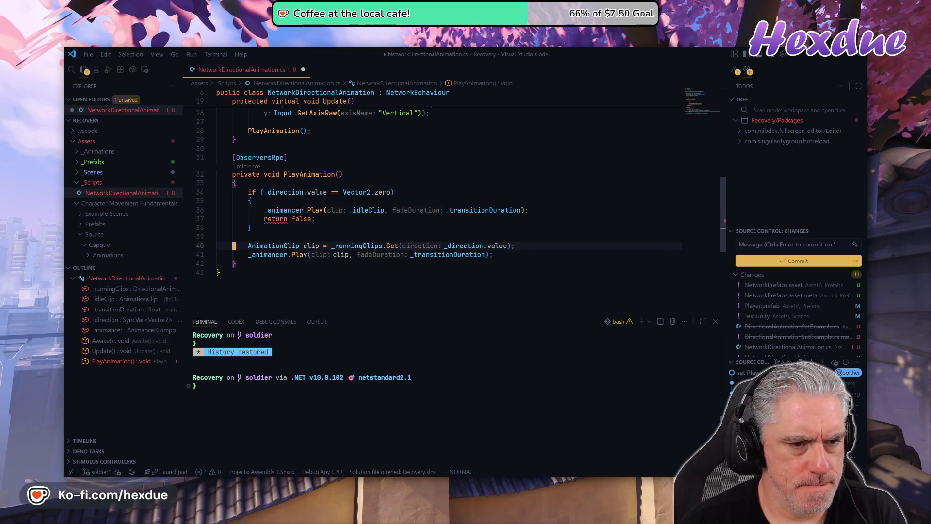
pyautogui.press('d')
pyautogui.press('d')
pyautogui.press('k')
pyautogui.press('k')
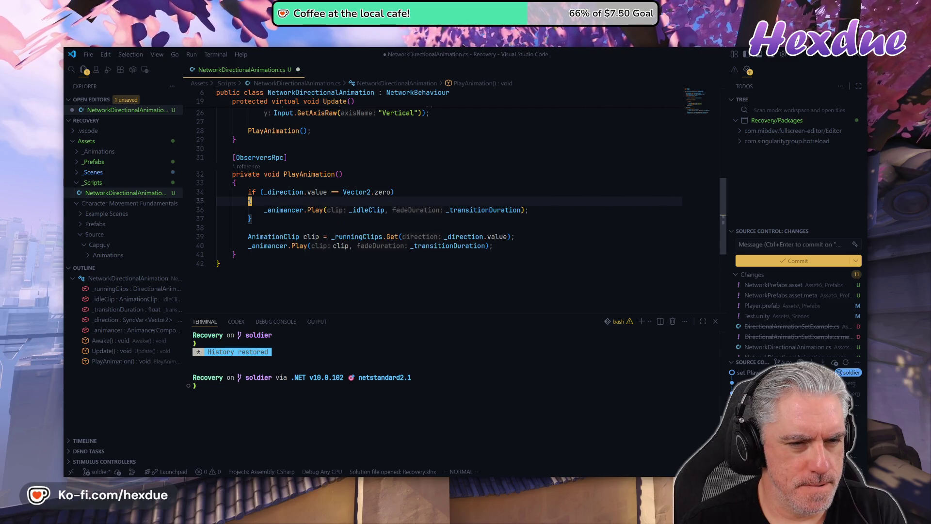
pyautogui.press('o')
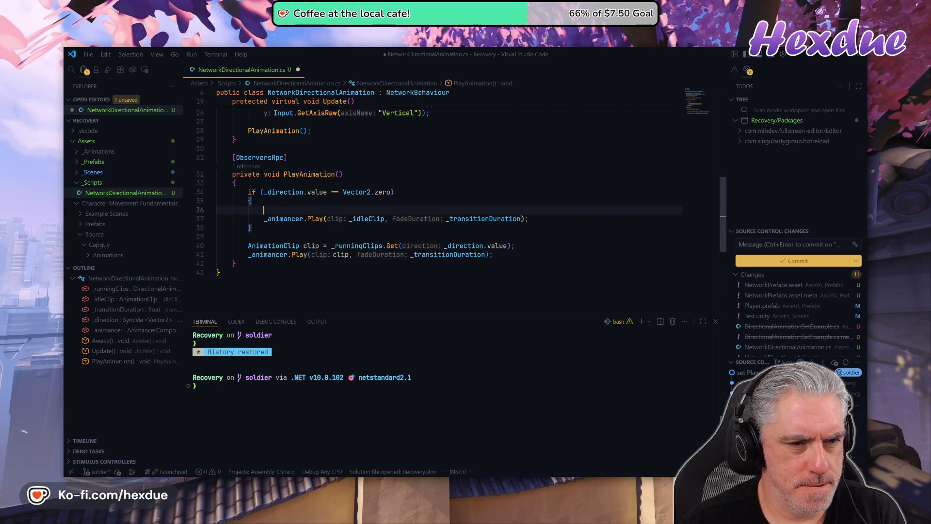
pyautogui.press('j')
pyautogui.press('o')
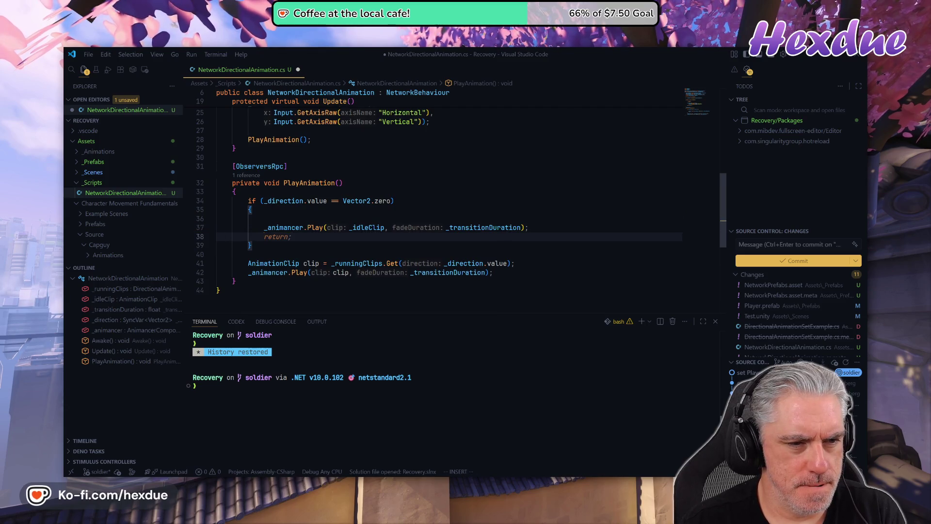
pyautogui.press('Escape')
pyautogui.press('k')
pyautogui.press('k')
pyautogui.press('d')
pyautogui.press('d')
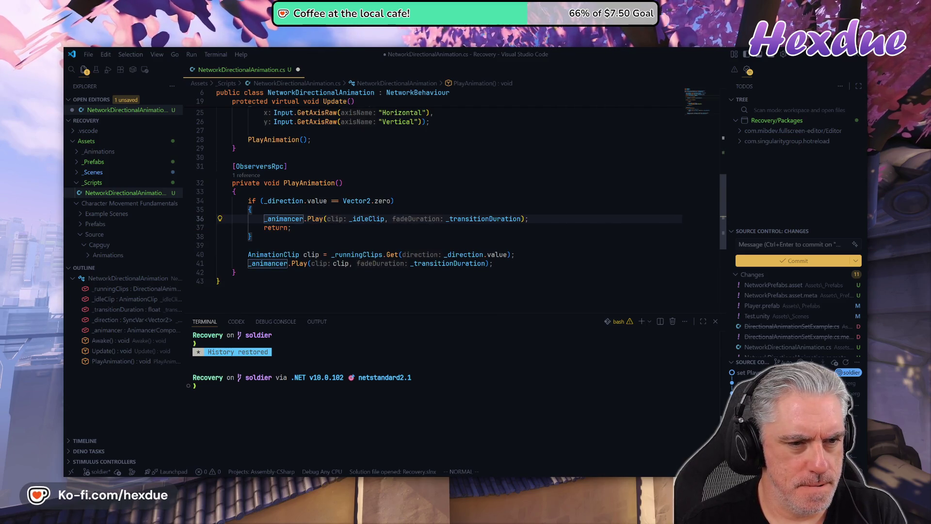
# Save the script with :w and bring the Unity Player 2 window forward.
pyautogui.write(':w')
pyautogui.press('Return')
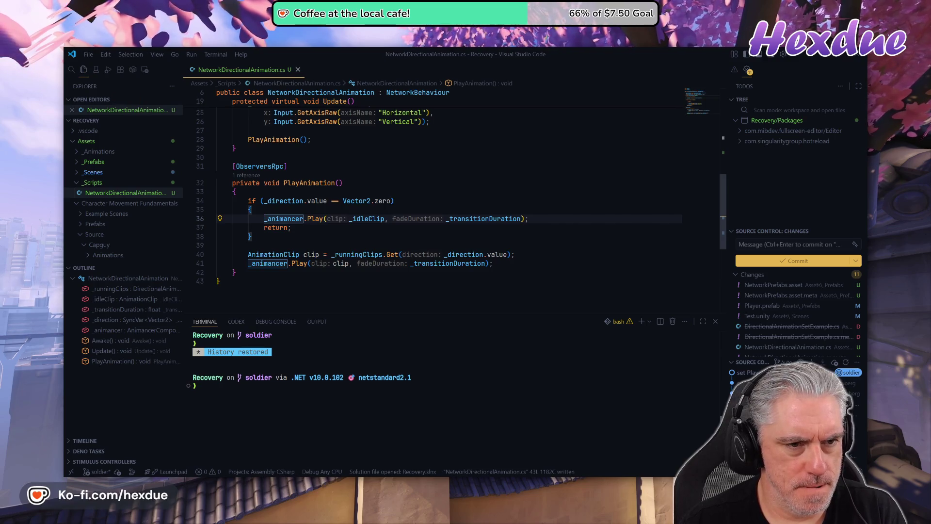
pyautogui.moveTo(454, 517)
pyautogui.click(452, 434)
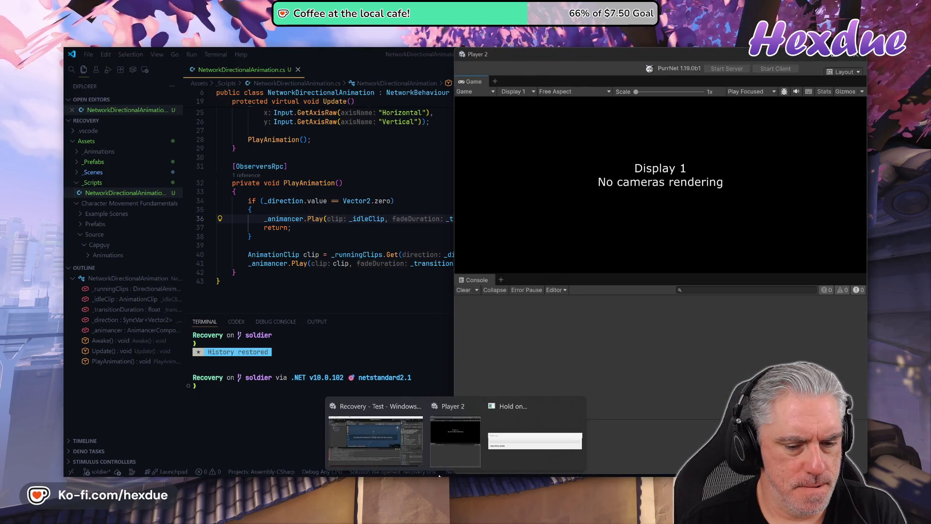
# Play-test running and idle animations by moving the character with W, then stop Play mode.
pyautogui.click(428, 376)
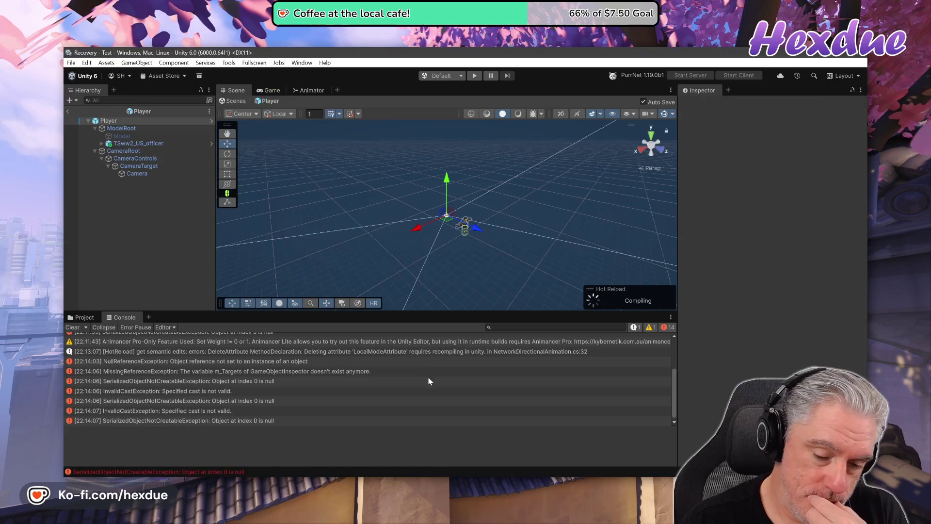
pyautogui.click(474, 76)
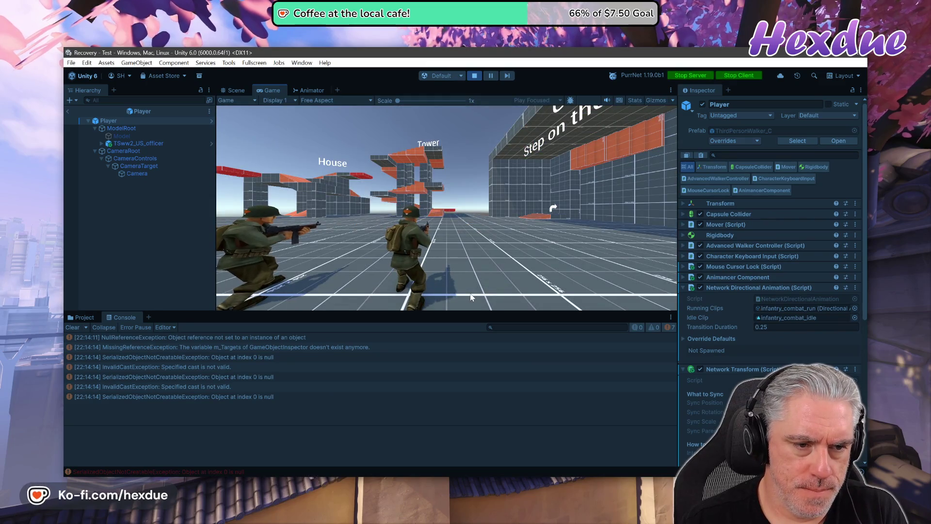
pyautogui.moveTo(265, 312)
pyautogui.press('w')
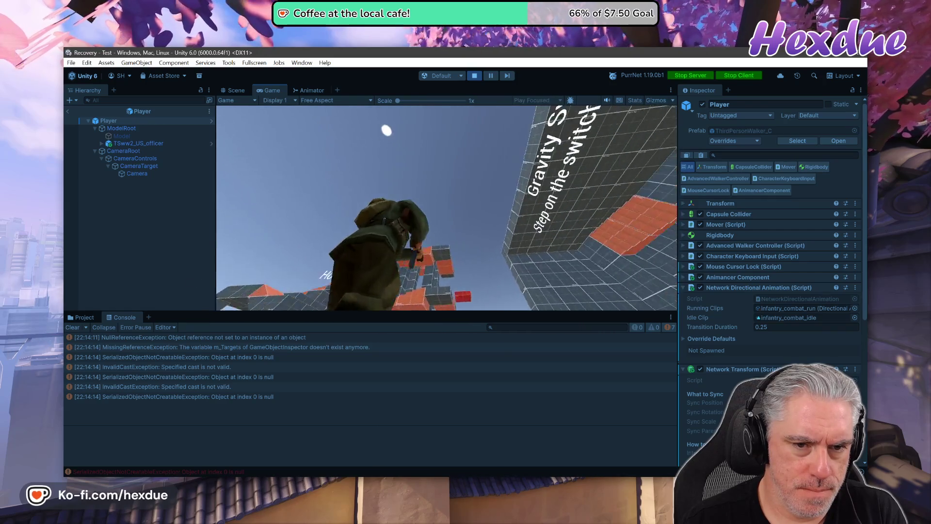
pyautogui.moveTo(446, 208)
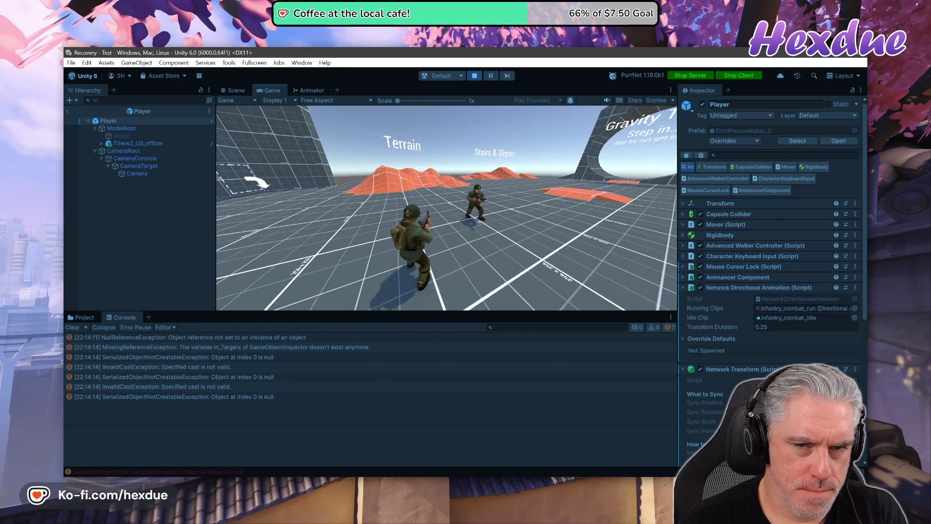
pyautogui.click(474, 75)
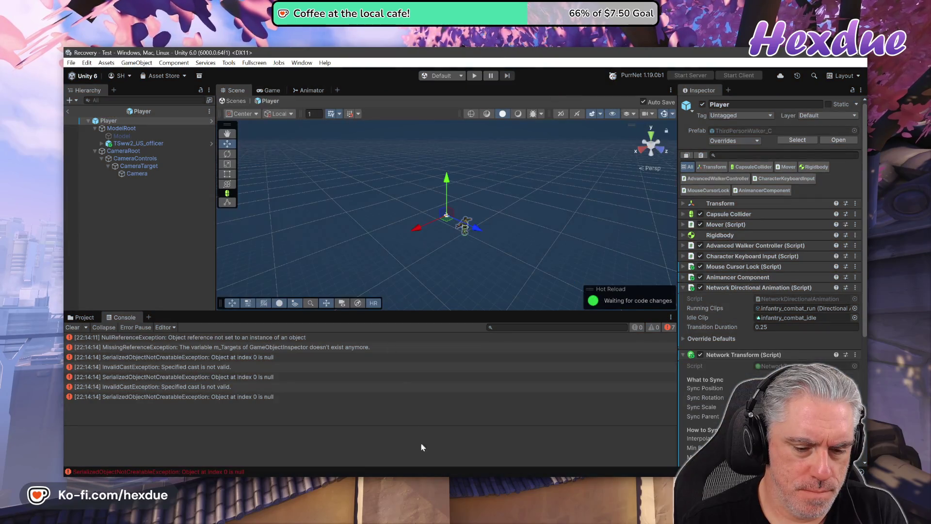
# Back in the script, place the caret after ObserversRpc on line 31.
pyautogui.hotkey('alt', 'Tab')
pyautogui.click(281, 166)
pyautogui.click(286, 166)
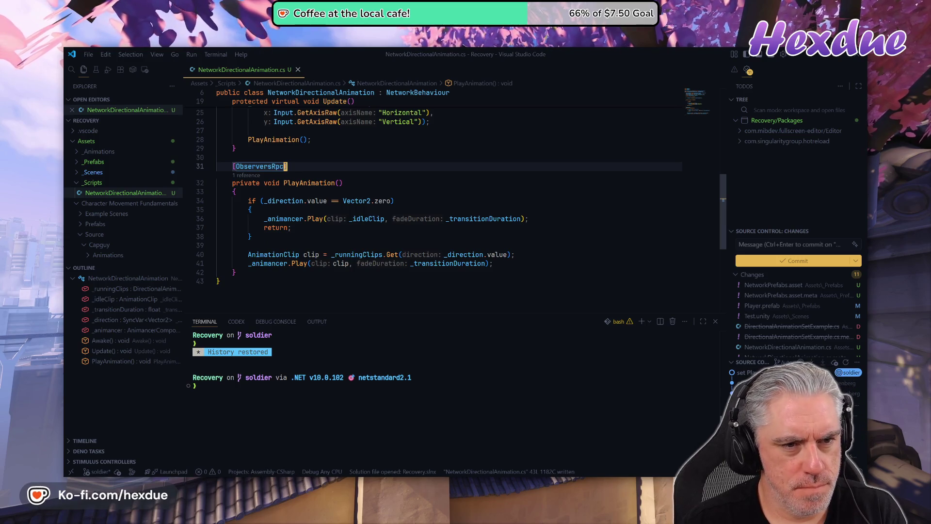
# Restore the attribute to [ObserversRpc, LocalMode], save, and switch to the Unity editor.
pyautogui.write('Local')
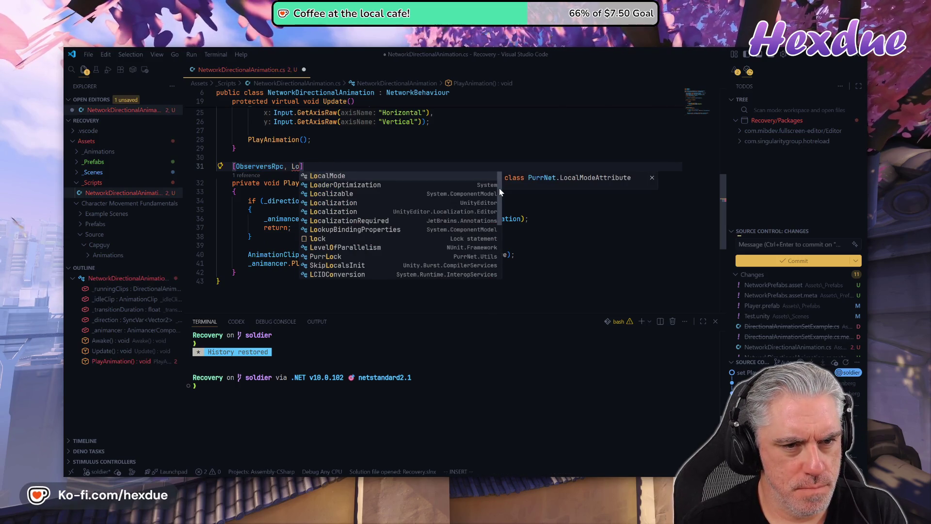
pyautogui.press('Tab')
pyautogui.press('Escape')
pyautogui.press('Return')
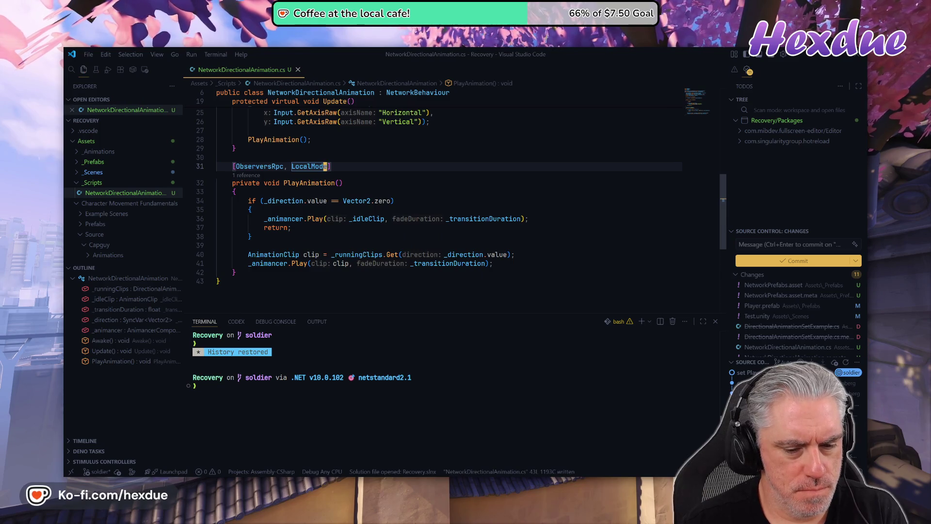
pyautogui.hotkey('alt', 'Tab')
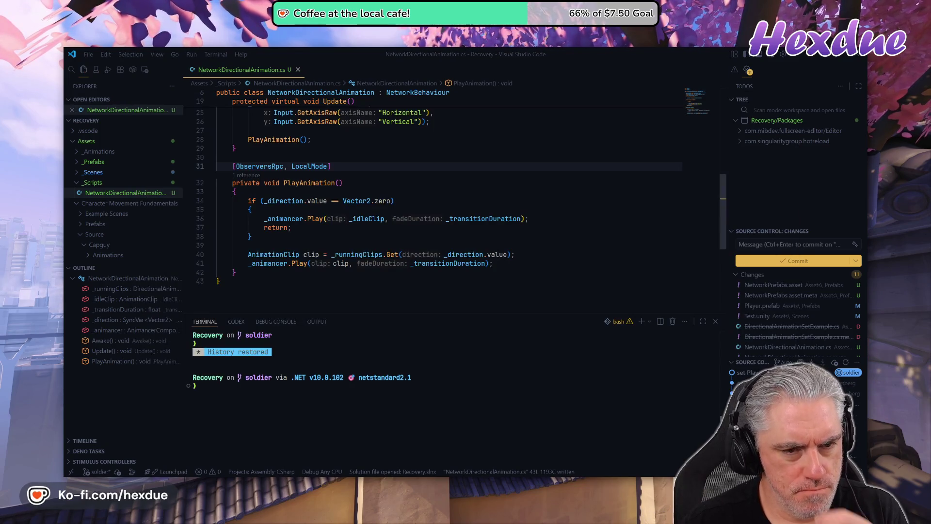
pyautogui.moveTo(456, 490)
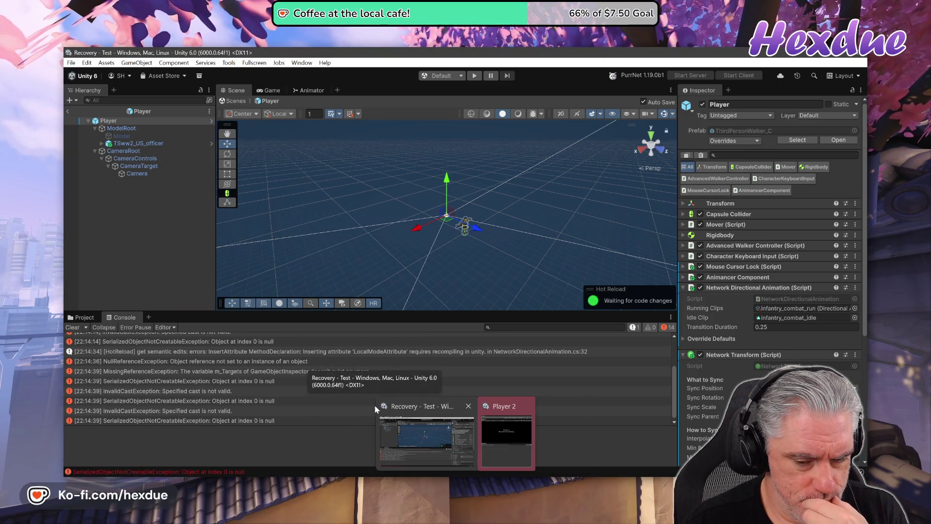
pyautogui.click(406, 410)
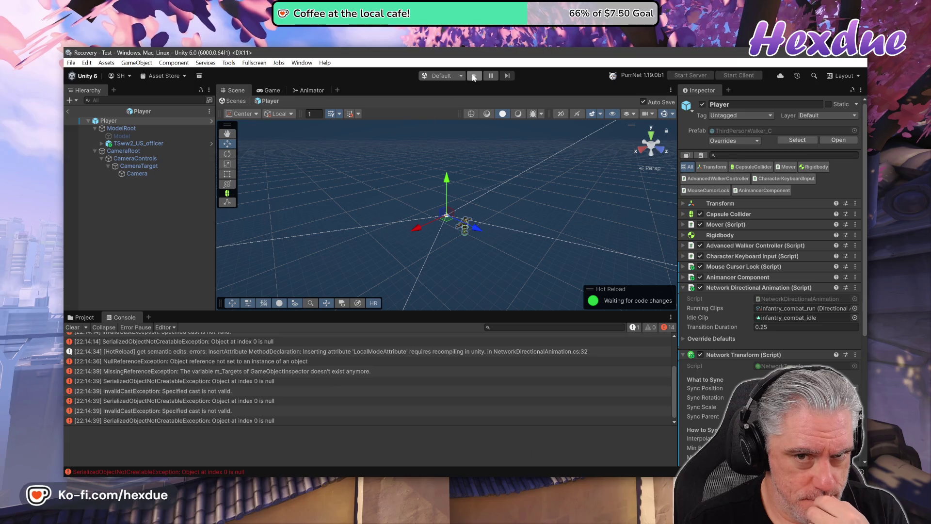
# Run Play mode, orbit the Game view toward the Gravity Tunnel, stop, and return to VS Code.
pyautogui.click(473, 76)
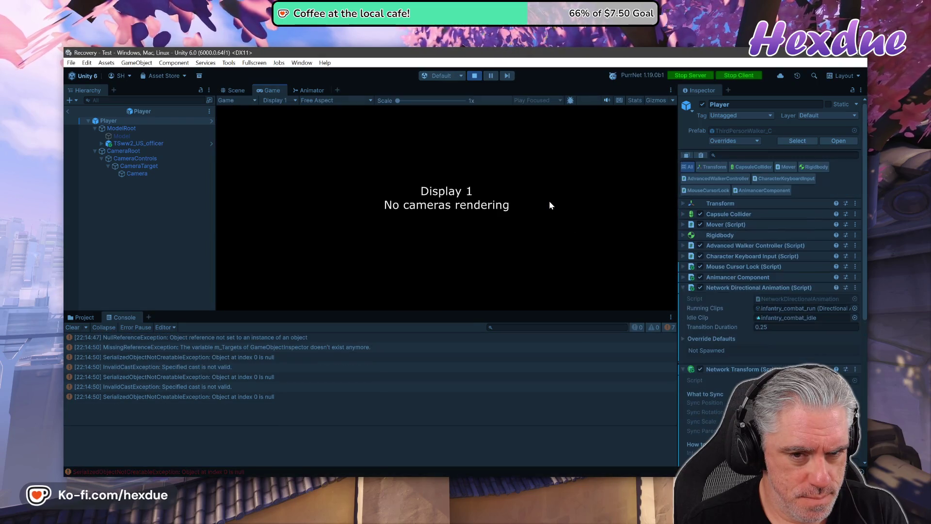
pyautogui.moveTo(553, 208)
pyautogui.mouseDown()
pyautogui.moveTo(319, 249)
pyautogui.moveTo(471, 79)
pyautogui.mouseUp()
pyautogui.click(473, 77)
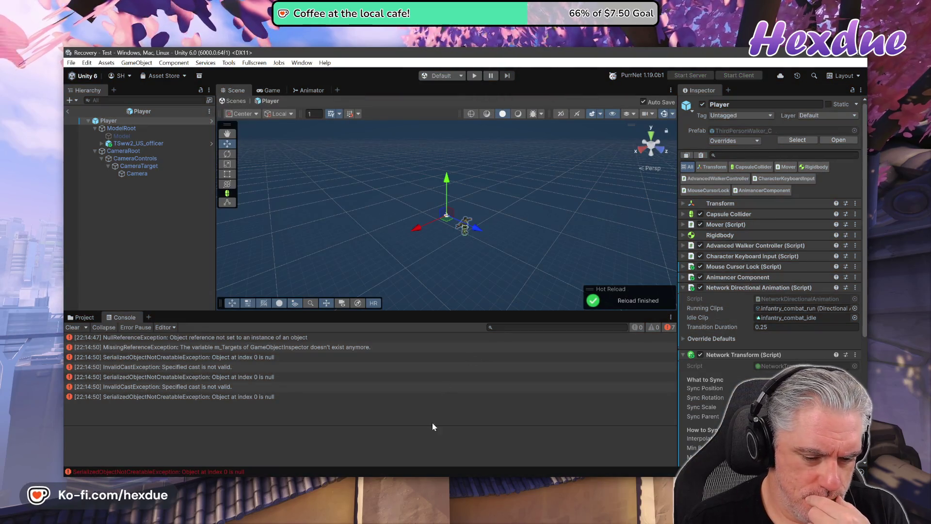
pyautogui.hotkey('alt', 'Tab')
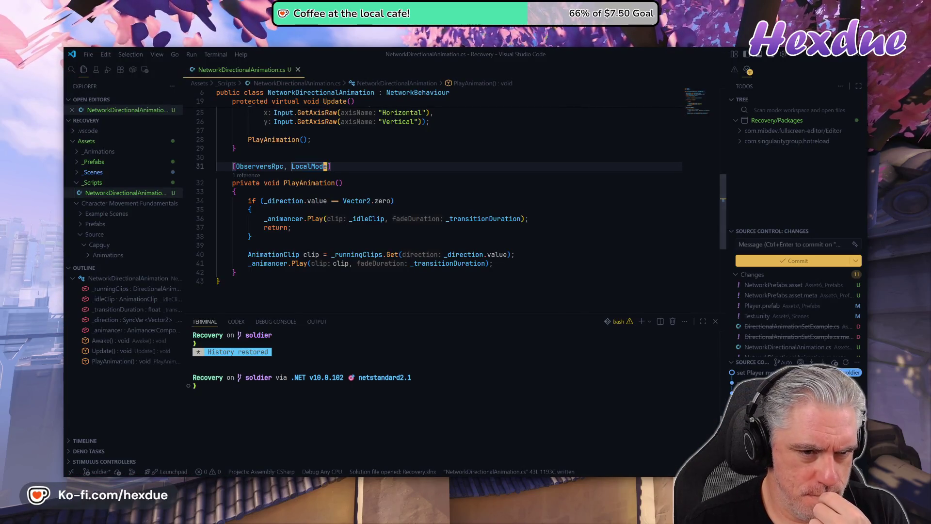
# Review the _direction SyncVar and Update with Vim motions, then start replacing isServer on line 21.
pyautogui.press('k')
pyautogui.press('k')
pyautogui.press('k')
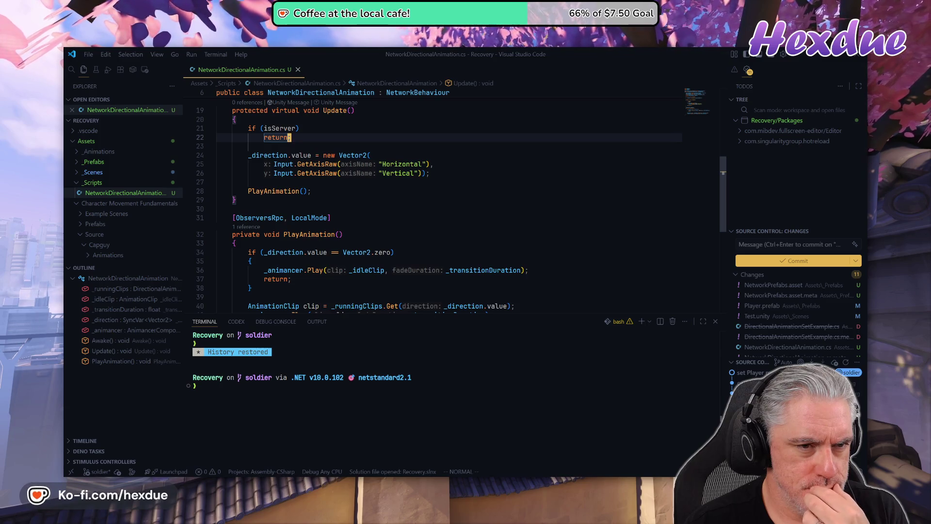
pyautogui.press('k')
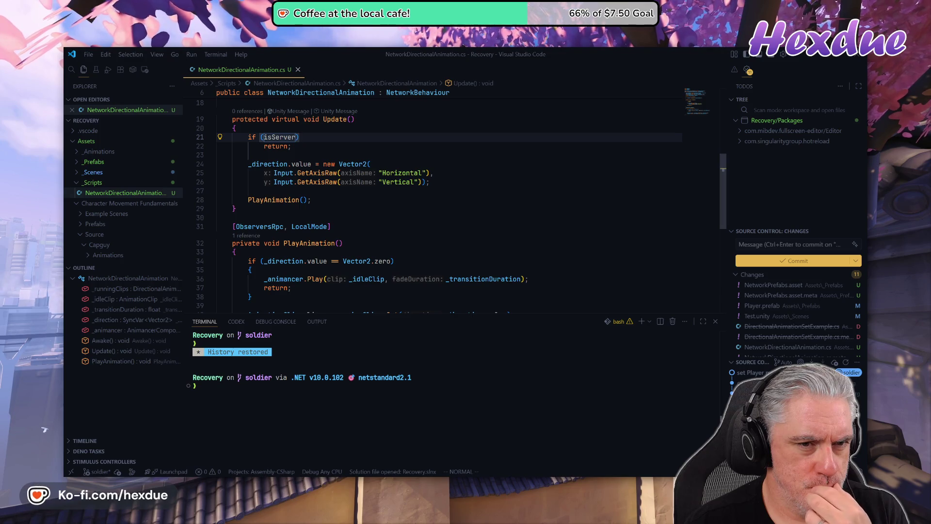
pyautogui.hotkey('ctrl', 'o')
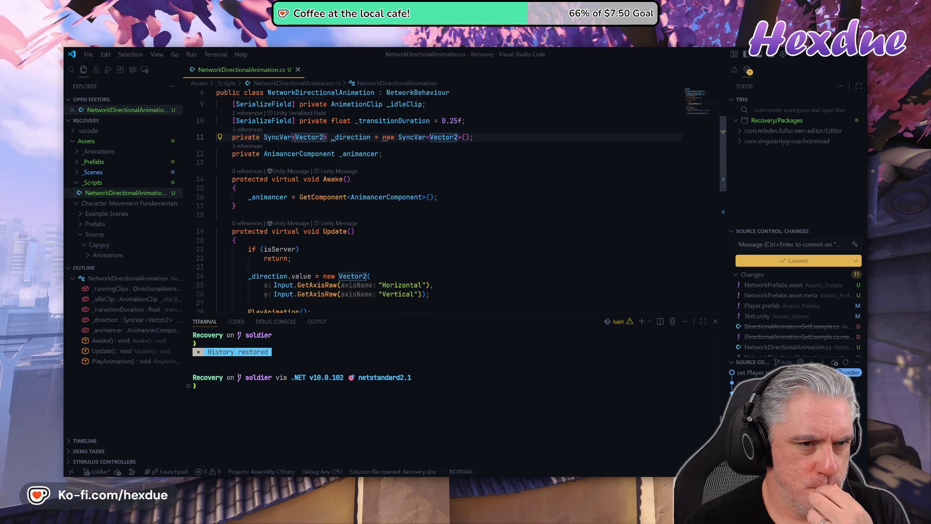
pyautogui.press('j')
pyautogui.press('j')
pyautogui.press('j')
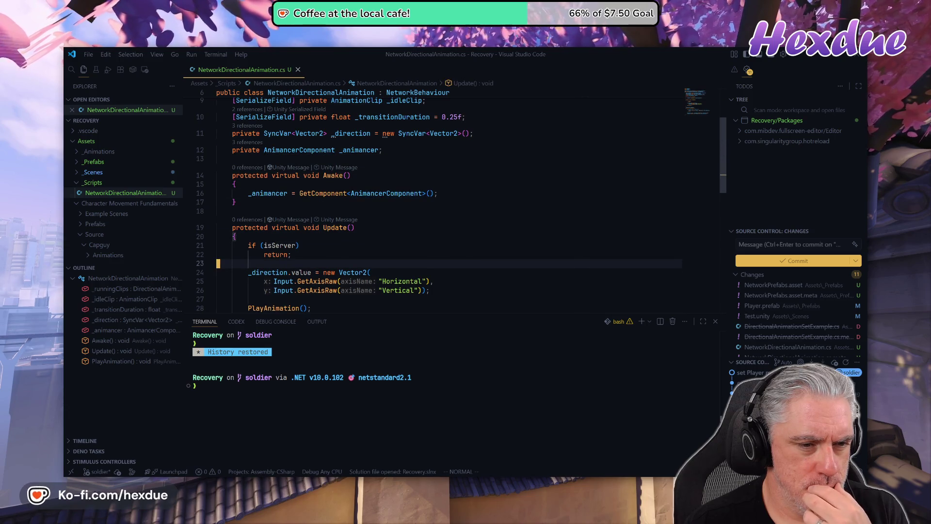
pyautogui.press('k')
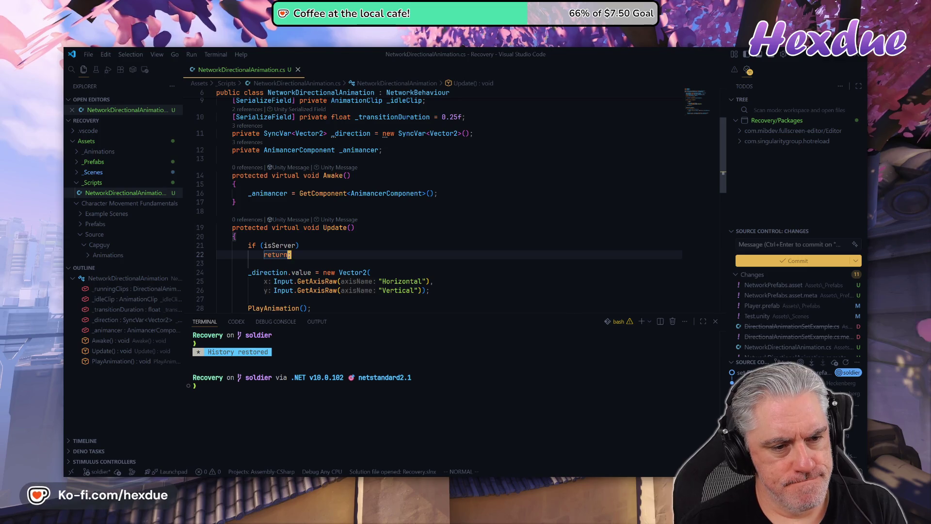
pyautogui.press('k')
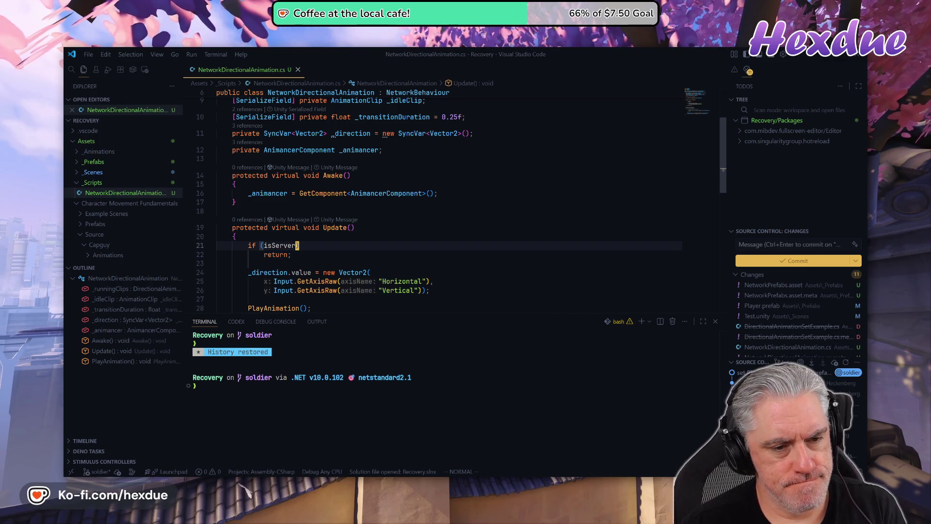
pyautogui.press('BackSpace')
pyautogui.press('BackSpace')
pyautogui.press('BackSpace')
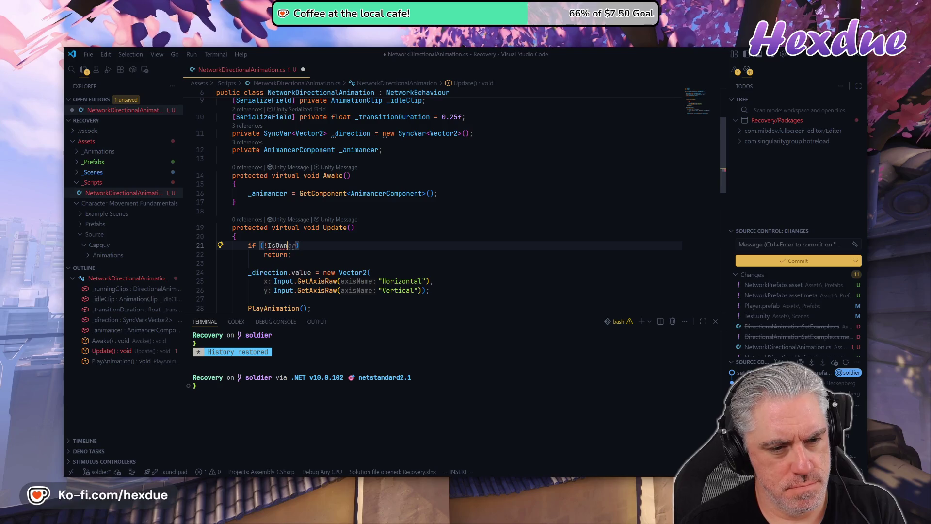
# Retype Update's early-return guard as if (!isOwner) using the isOwner completion.
pyautogui.write('au')
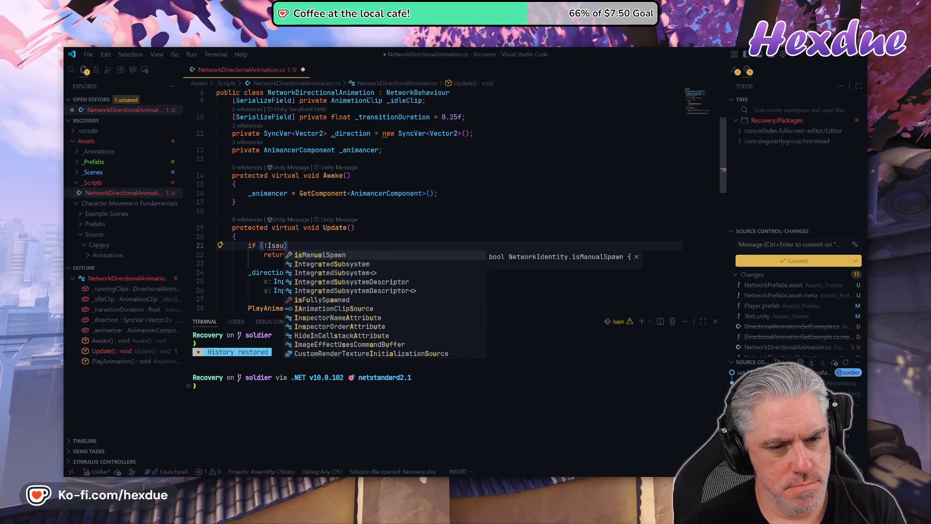
pyautogui.press('BackSpace')
pyautogui.press('BackSpace')
pyautogui.press('BackSpace')
pyautogui.write('isa')
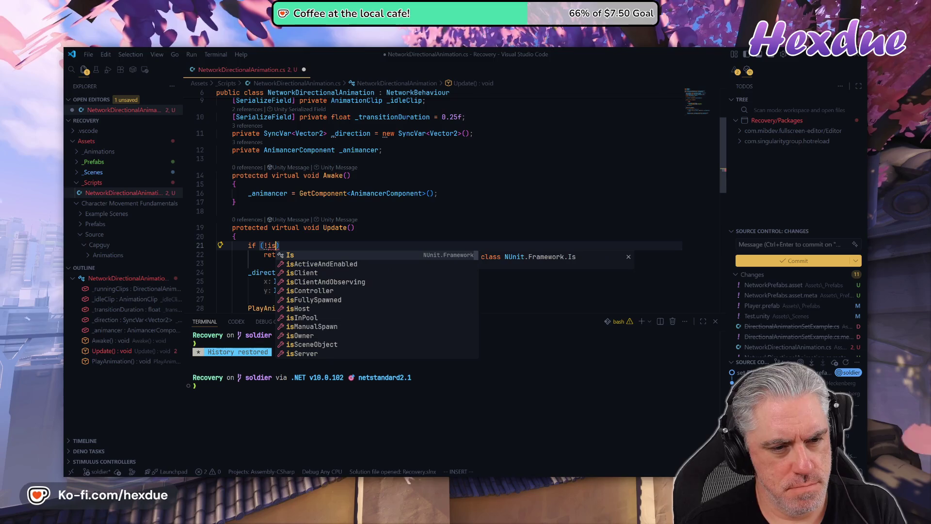
pyautogui.press('BackSpace')
pyautogui.write('Ow')
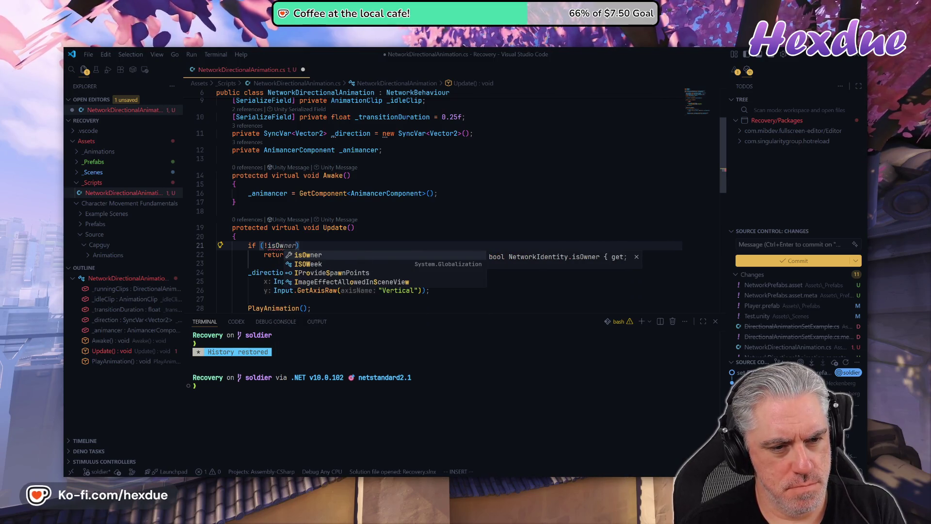
pyautogui.press('Tab')
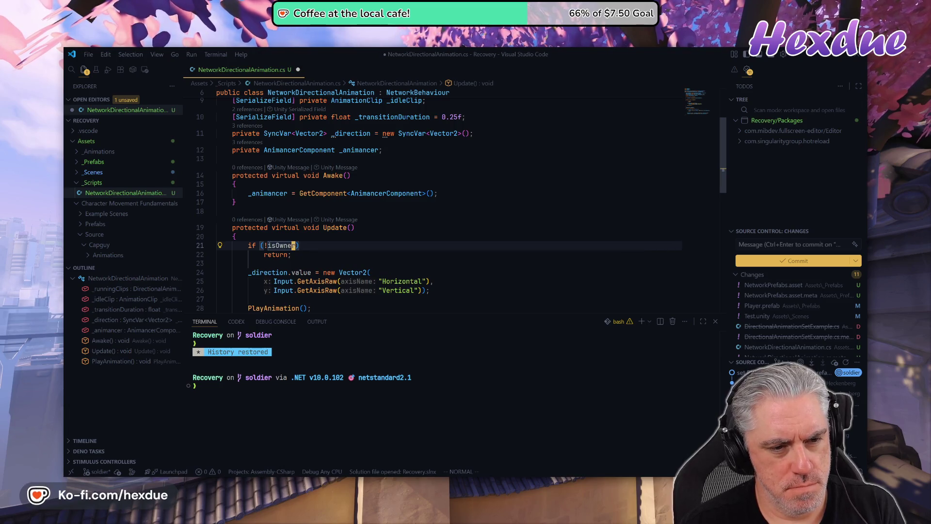
# Stop the running Unity game after checking the NullReferenceException, then return to the script and docs.
pyautogui.hotkey('alt', 'Tab')
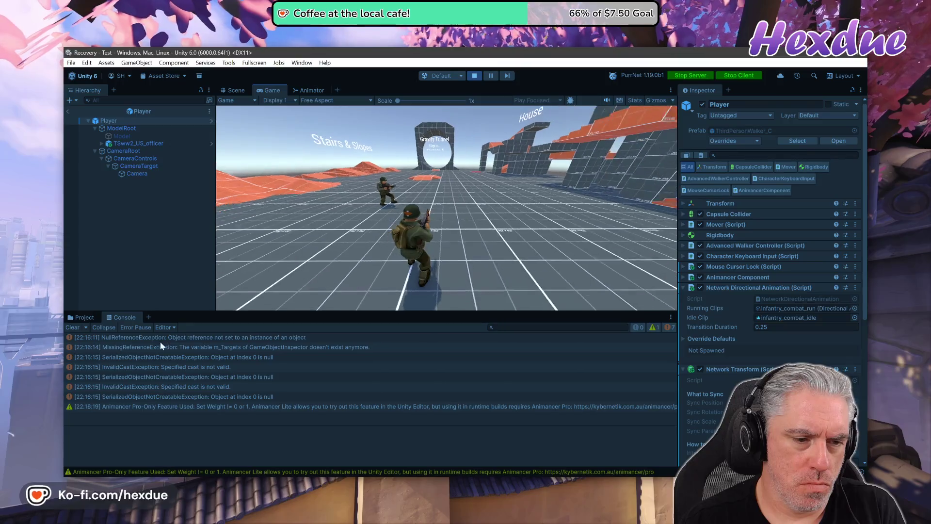
pyautogui.click(186, 340)
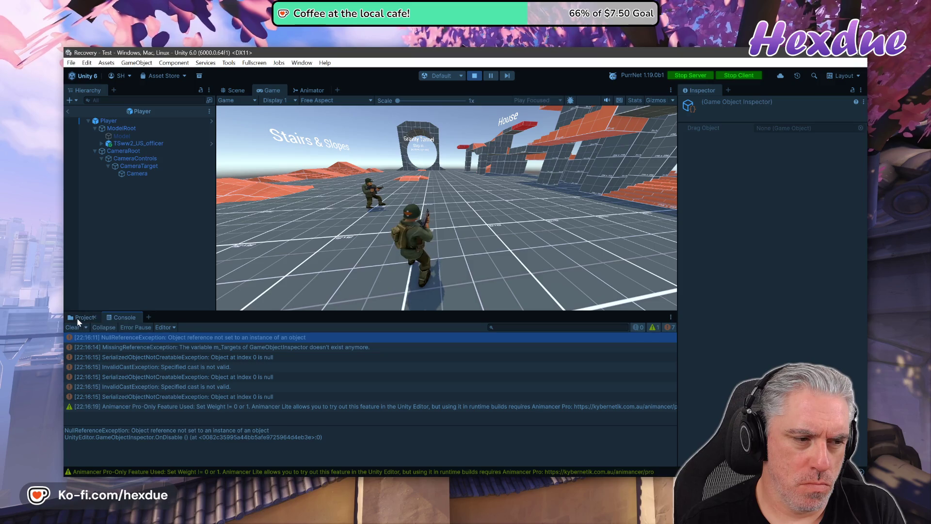
pyautogui.click(475, 76)
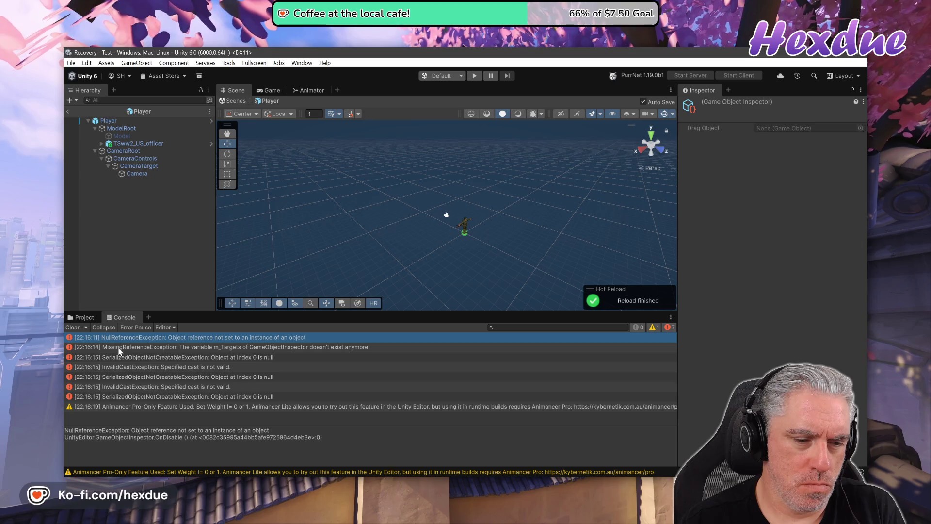
pyautogui.hotkey('alt', 'Tab')
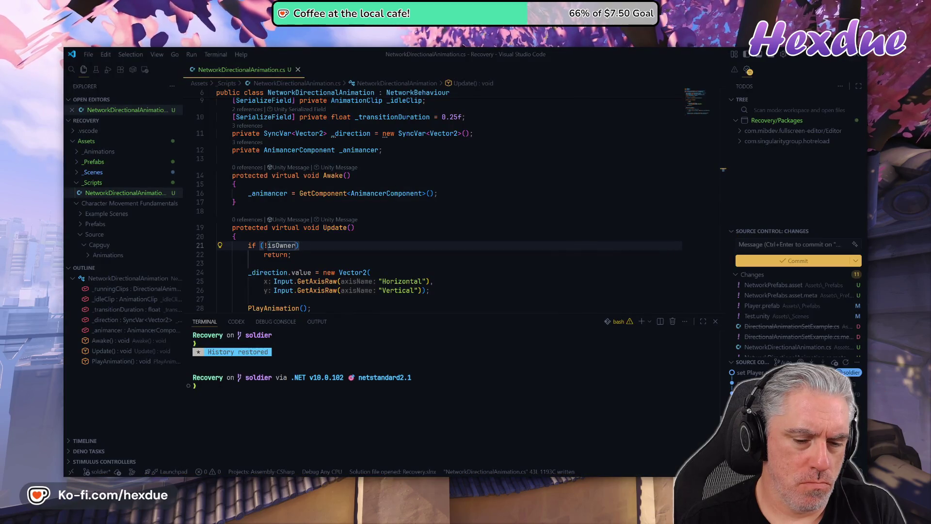
pyautogui.hotkey('alt', 'Tab')
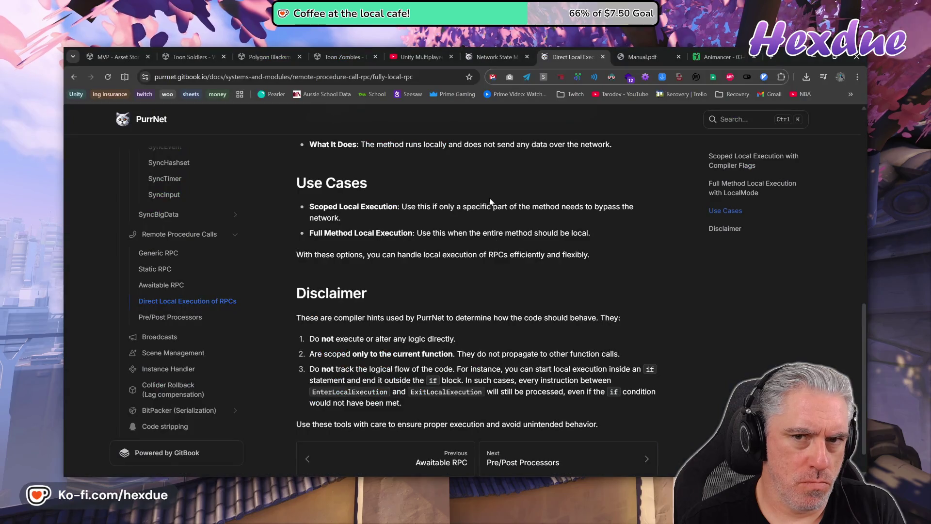
# Open PurrNet's SyncVar docs page in a new tab and scroll to its usage example.
pyautogui.click(495, 57)
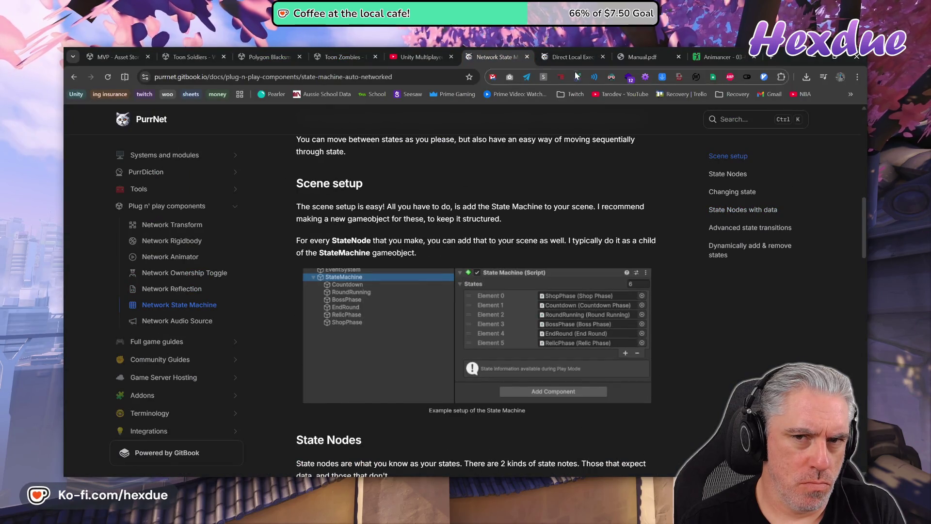
pyautogui.click(553, 60)
pyautogui.scroll(3, 209, 291)
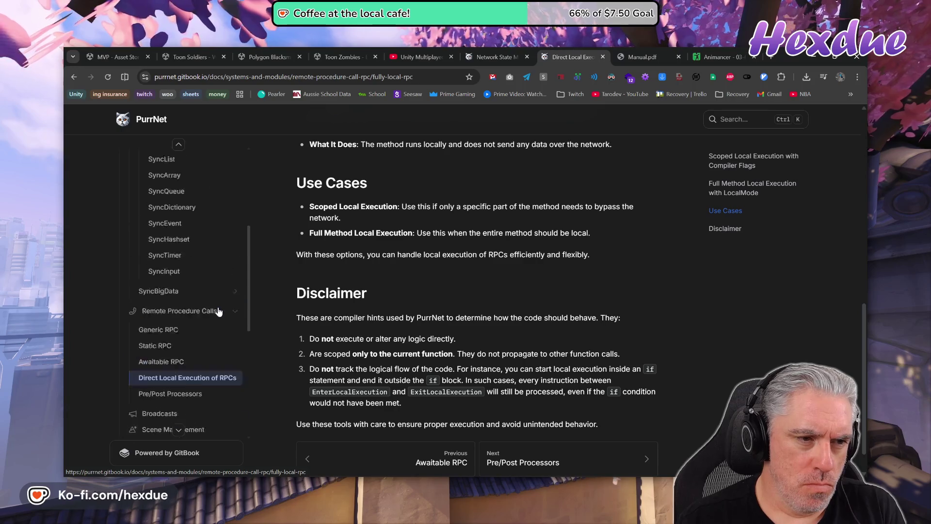
pyautogui.middleClick(161, 192)
pyautogui.click(592, 57)
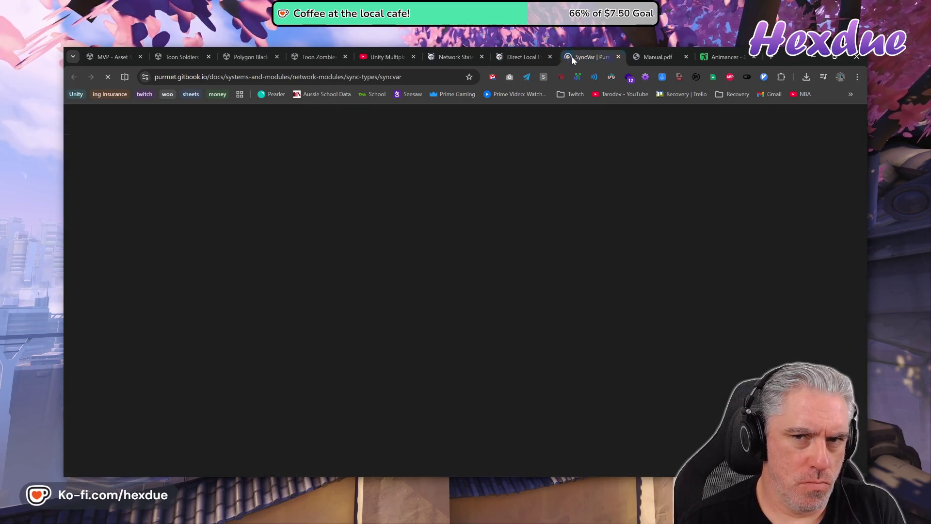
pyautogui.scroll(-3, 376, 253)
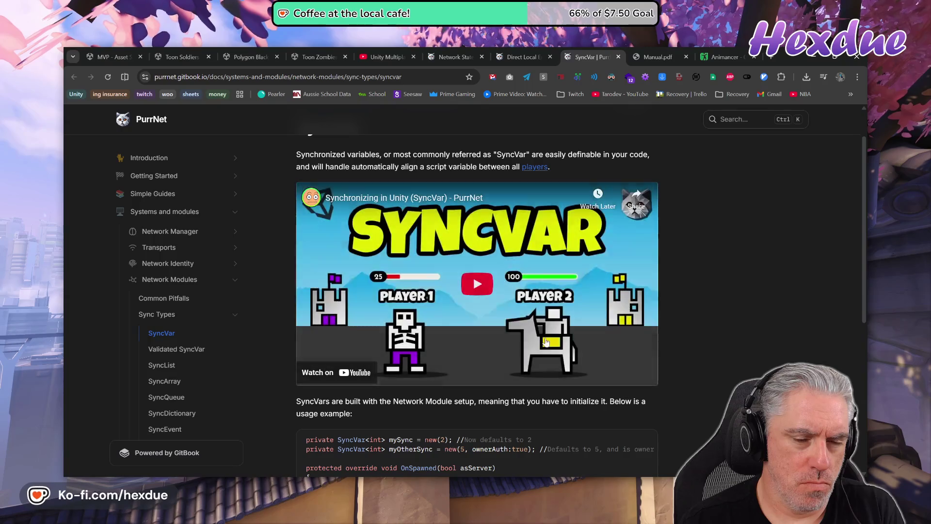
pyautogui.scroll(-4, 535, 349)
pyautogui.scroll(-1, 535, 349)
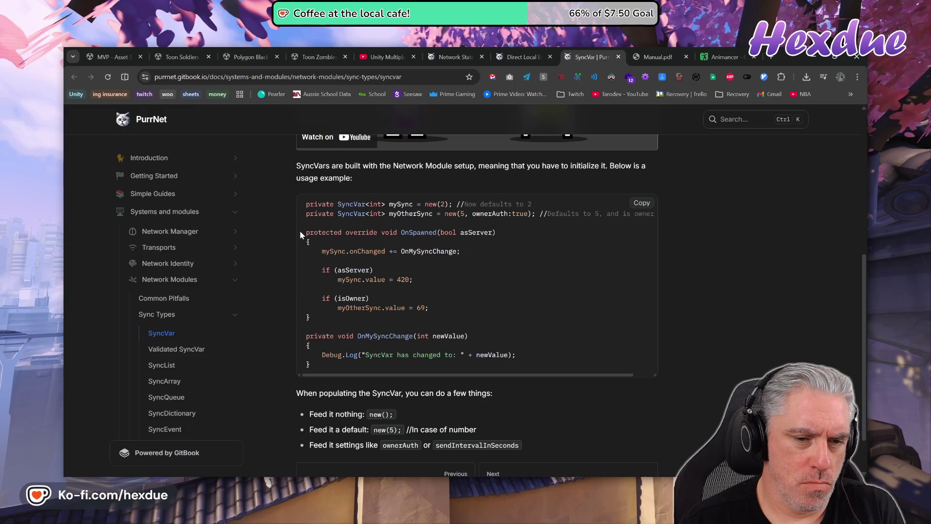
# Copy the OnSpawned(bool asServer) method header and switch back to NetworkDirectionalAnimation.cs.
pyautogui.moveTo(305, 233); pyautogui.dragTo(343, 241)
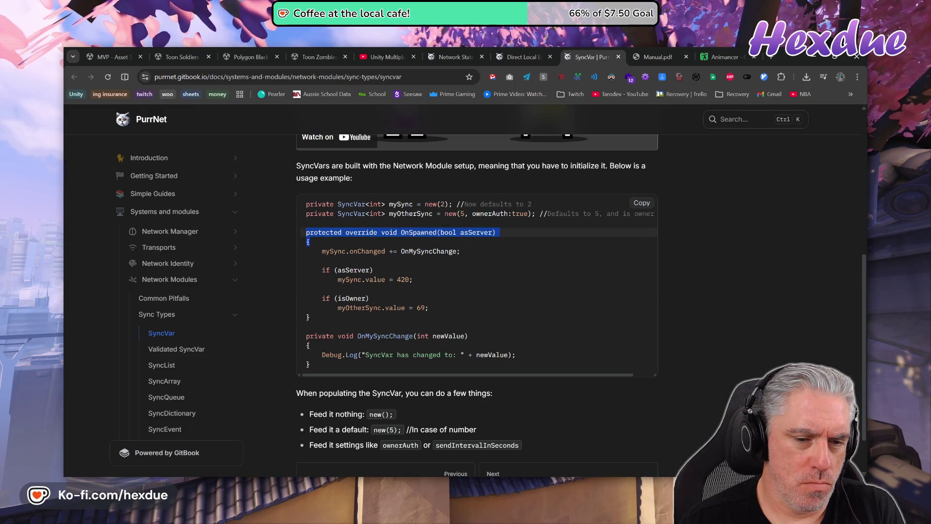
pyautogui.rightClick(342, 239)
pyautogui.click(343, 244)
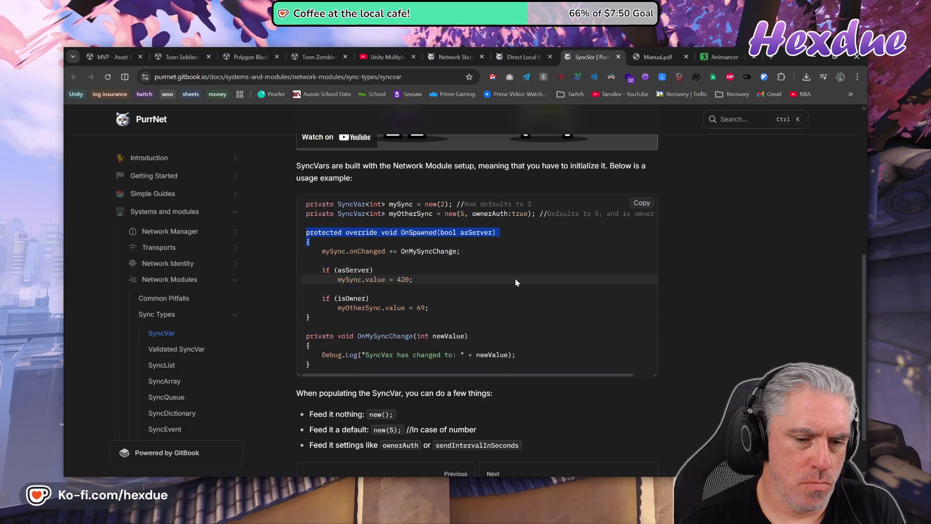
pyautogui.hotkey('alt', 'Tab')
pyautogui.click(293, 175)
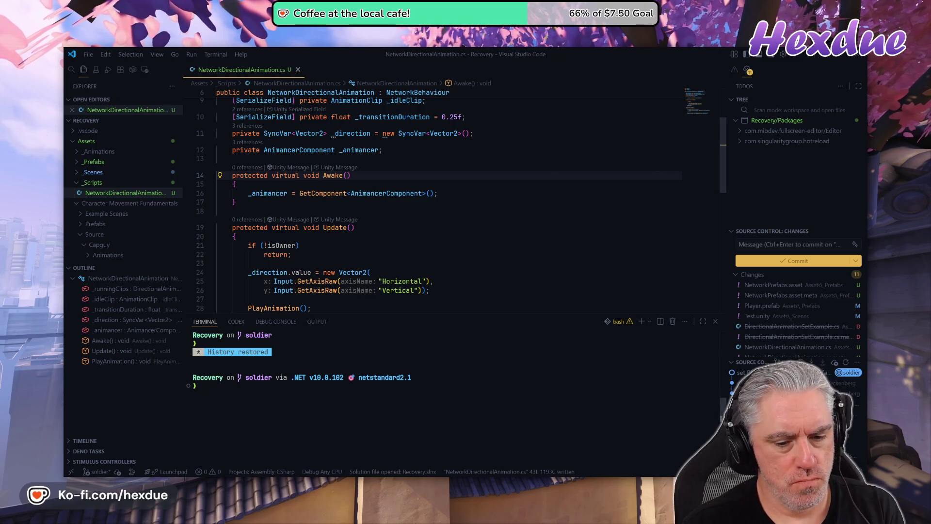
pyautogui.moveTo(455, 514)
pyautogui.click(477, 427)
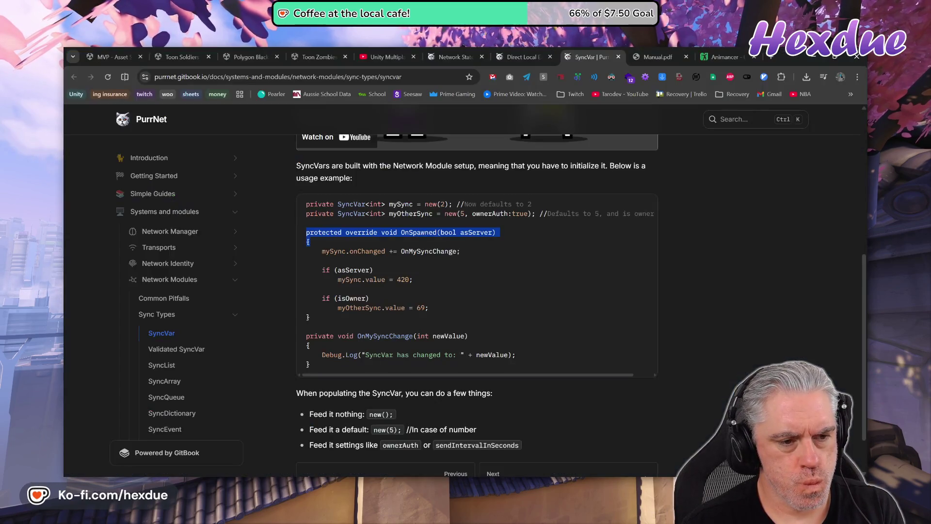
pyautogui.hotkey('alt', 'Tab')
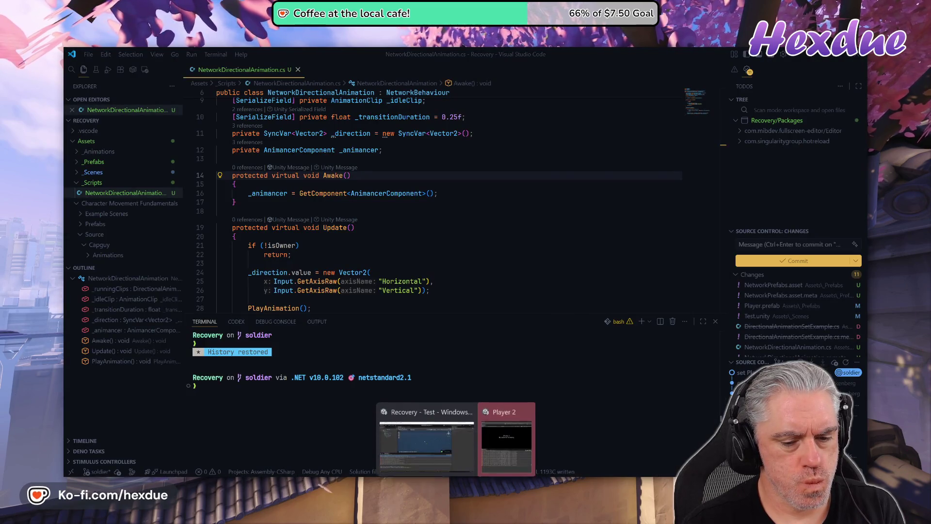
# Read the MissingReferenceException and review the Player's Animancer Component settings.
pyautogui.click(420, 441)
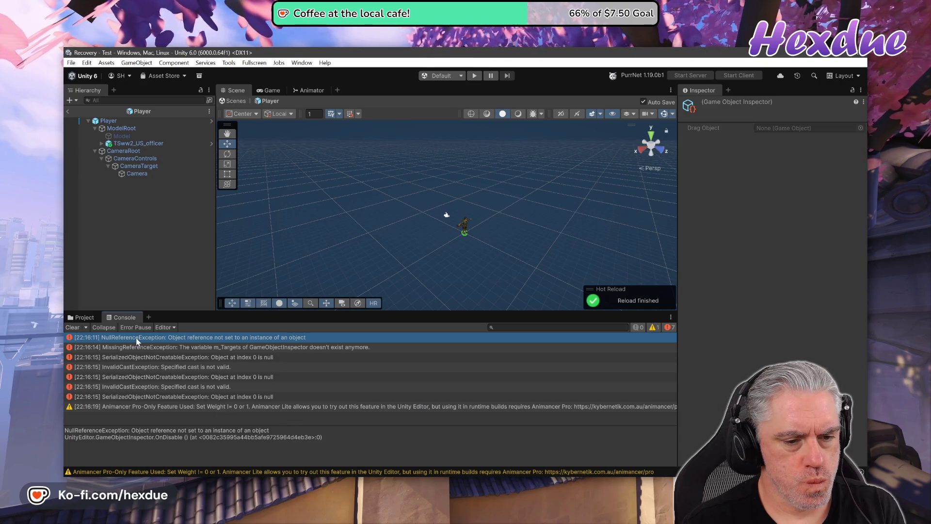
pyautogui.click(150, 348)
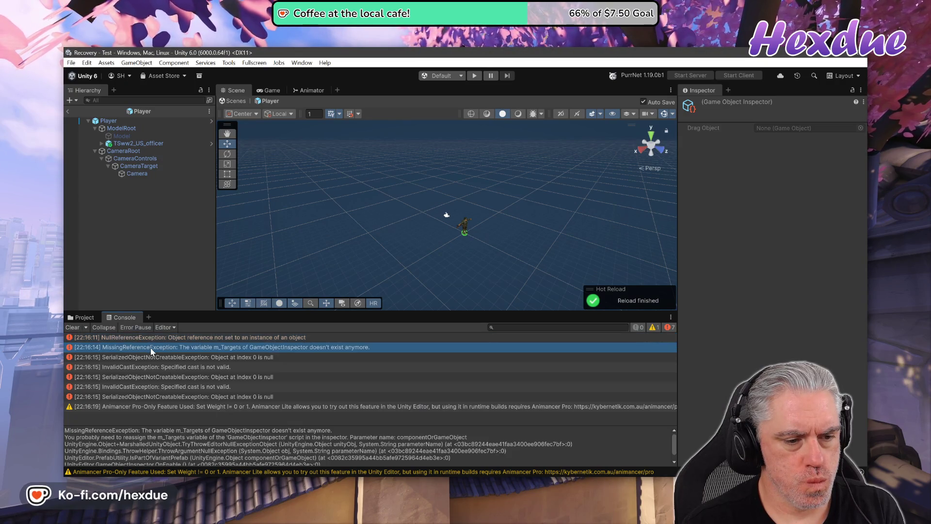
pyautogui.click(85, 318)
pyautogui.click(114, 121)
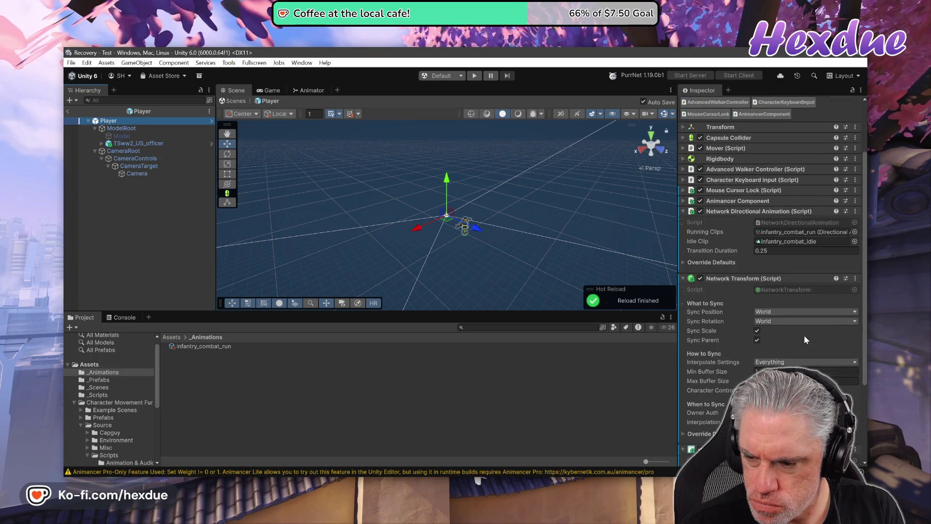
pyautogui.scroll(-5, 804, 336)
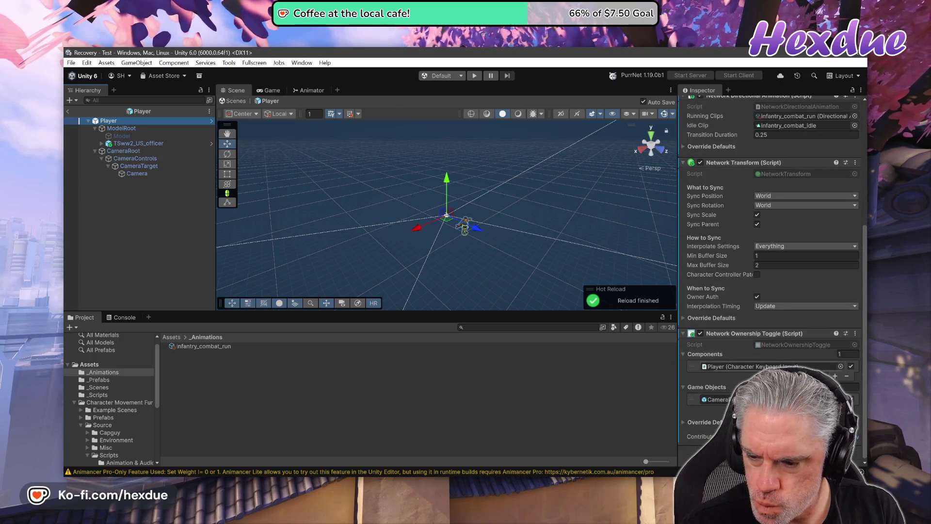
pyautogui.scroll(3, 804, 336)
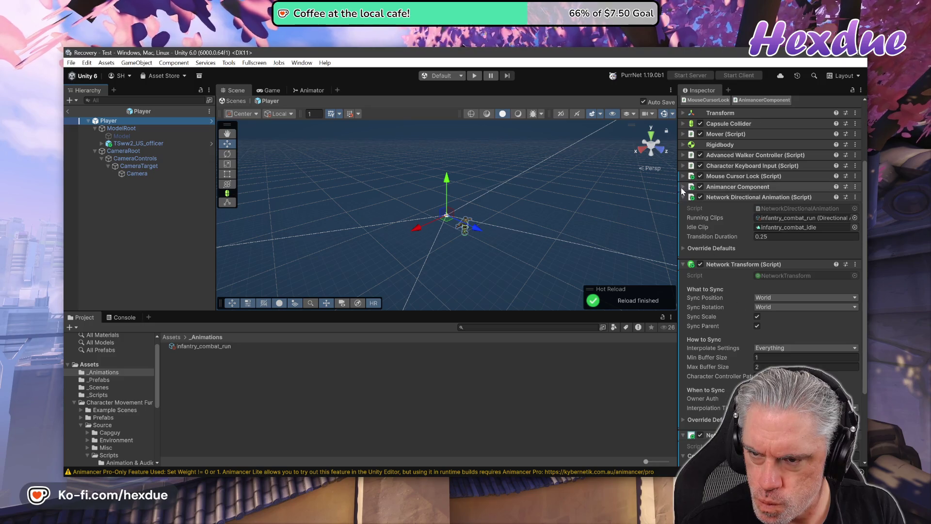
pyautogui.click(682, 187)
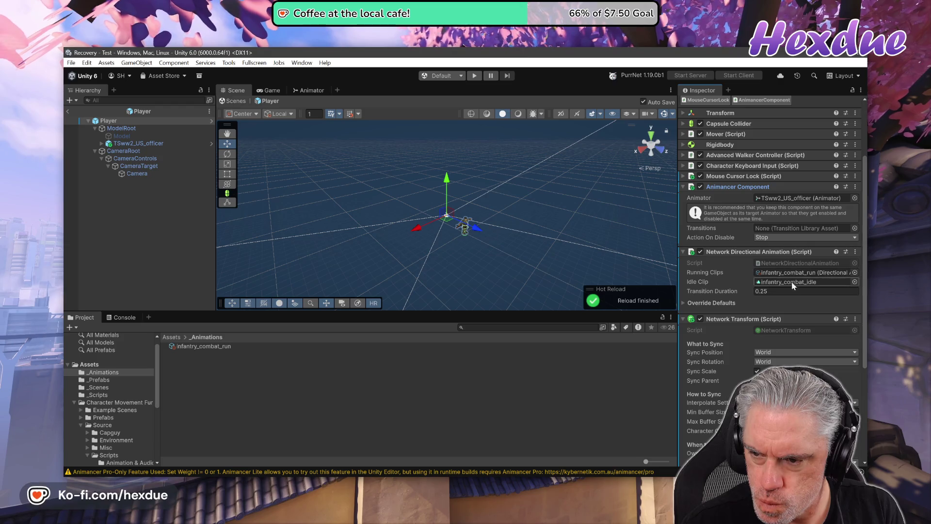
pyautogui.click(683, 303)
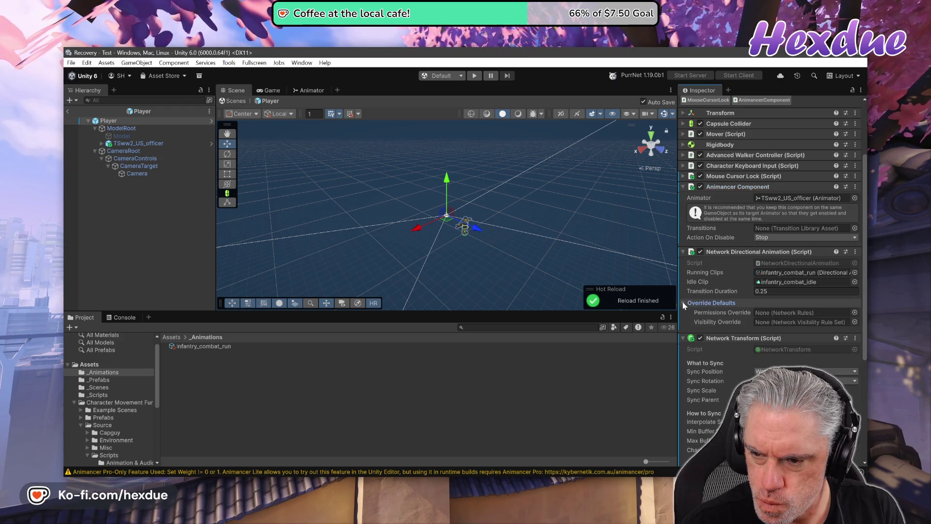
pyautogui.click(682, 303)
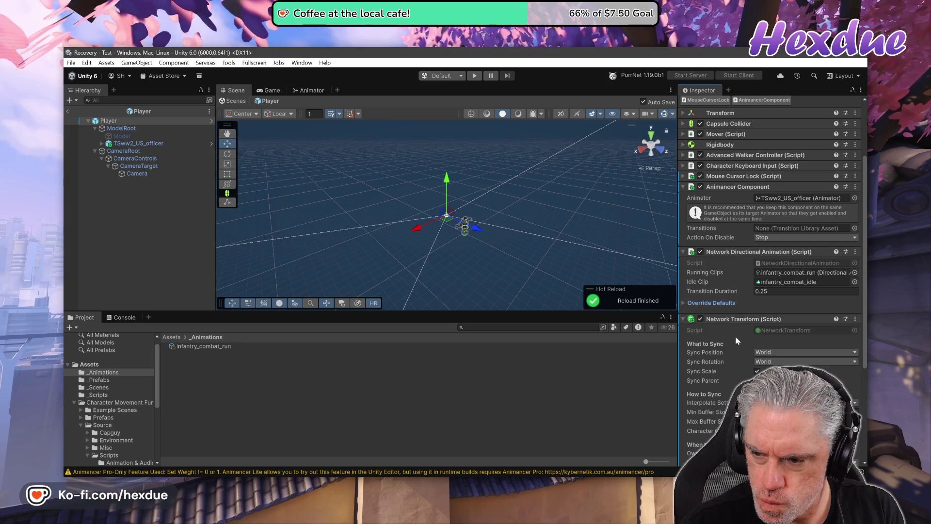
pyautogui.scroll(1, 776, 339)
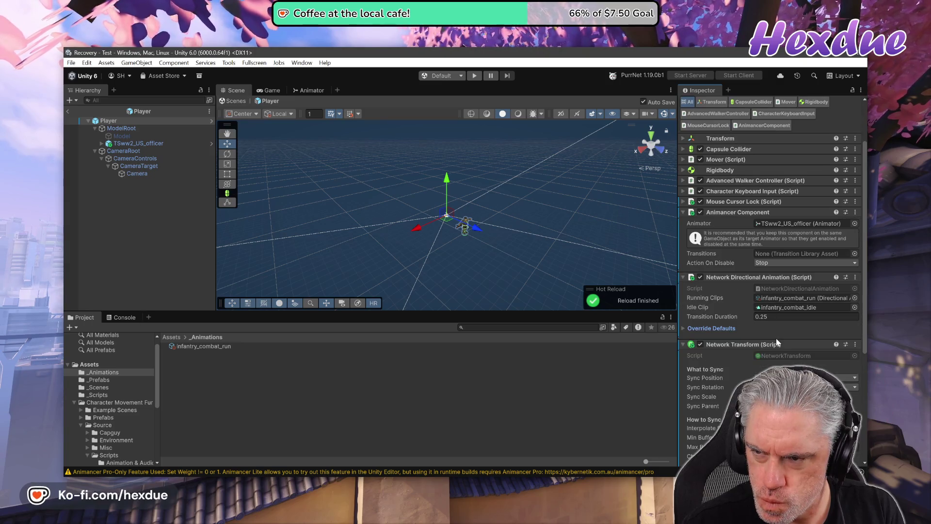
# Switch the bottom panel to the Console to show the error log.
pyautogui.click(67, 62)
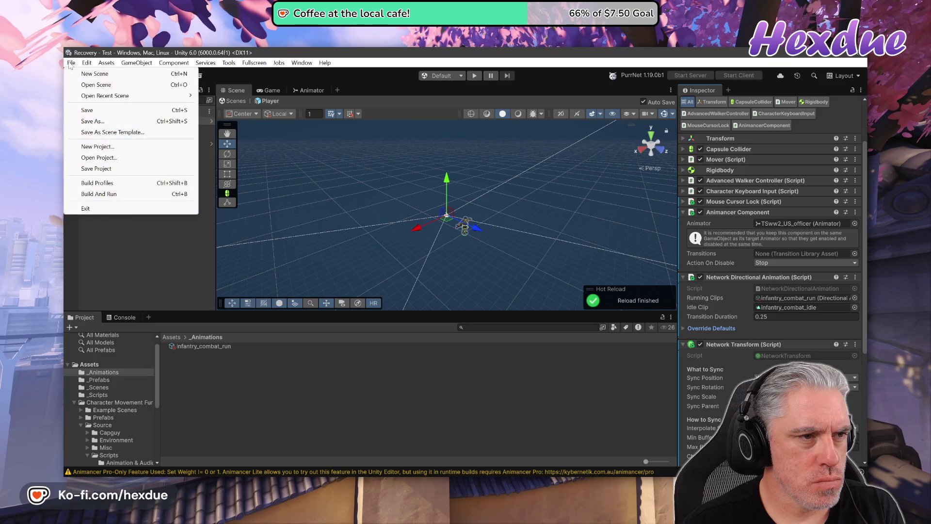
pyautogui.click(249, 169)
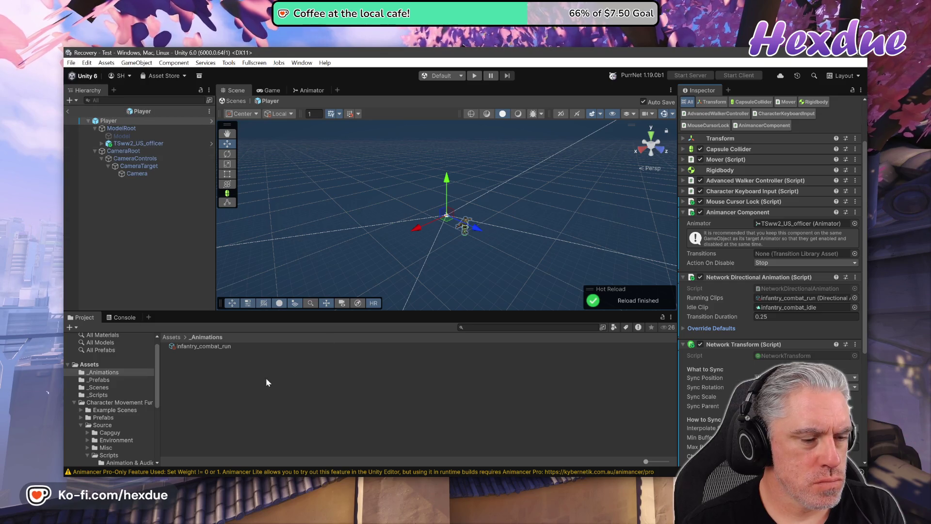
pyautogui.click(120, 318)
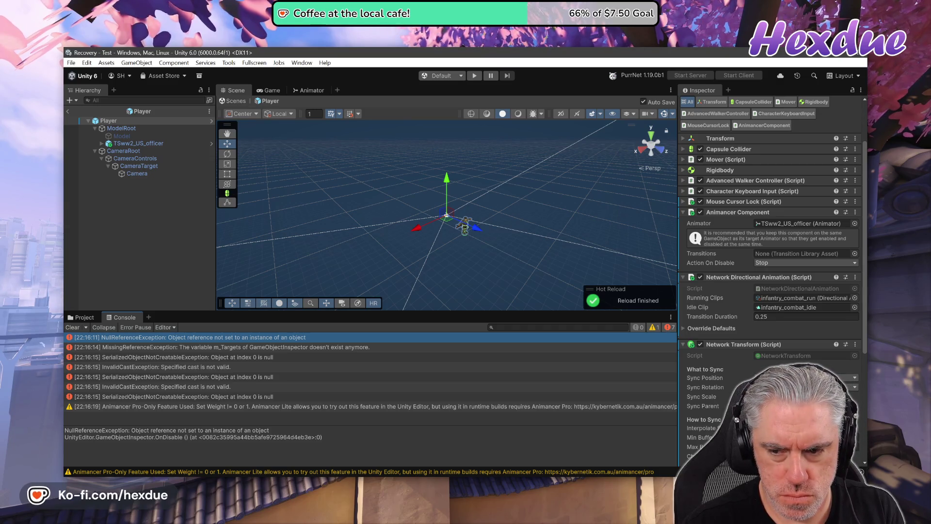
pyautogui.scroll(-5, 717, 418)
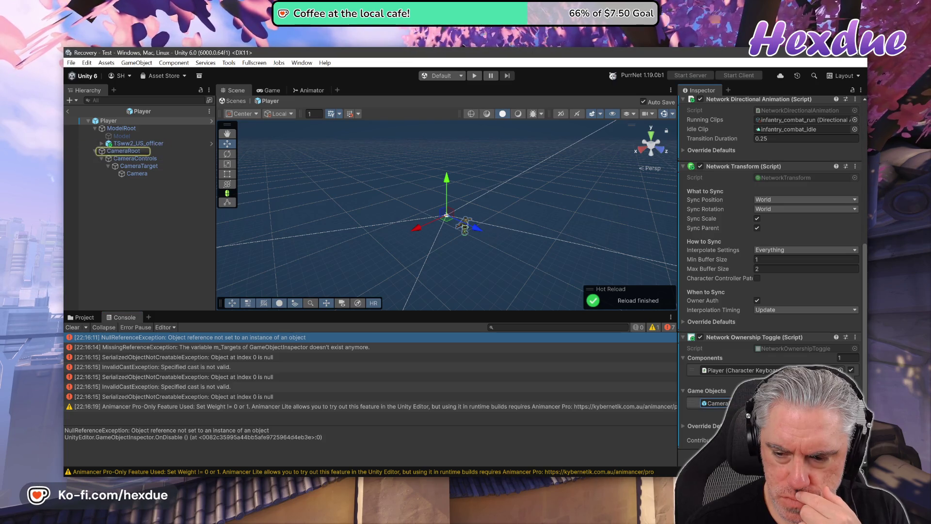
# Remove Camera from Network Ownership Toggle's Game Objects, drag it into a new slot, and press Play.
pyautogui.click(850, 415)
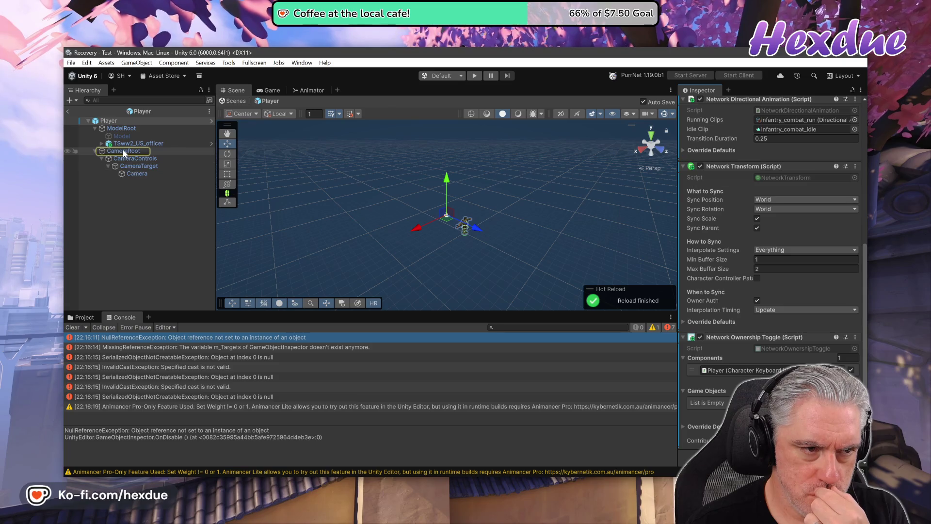
pyautogui.click(131, 174)
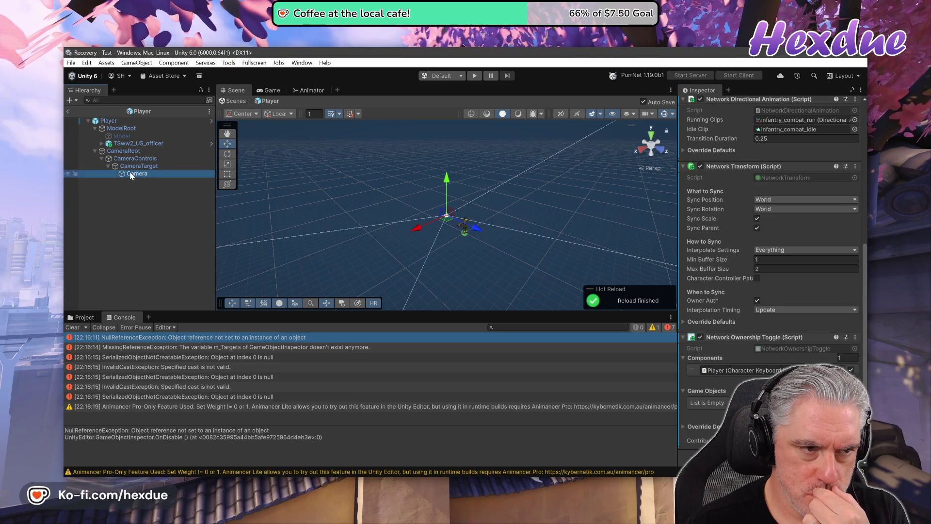
pyautogui.click(114, 122)
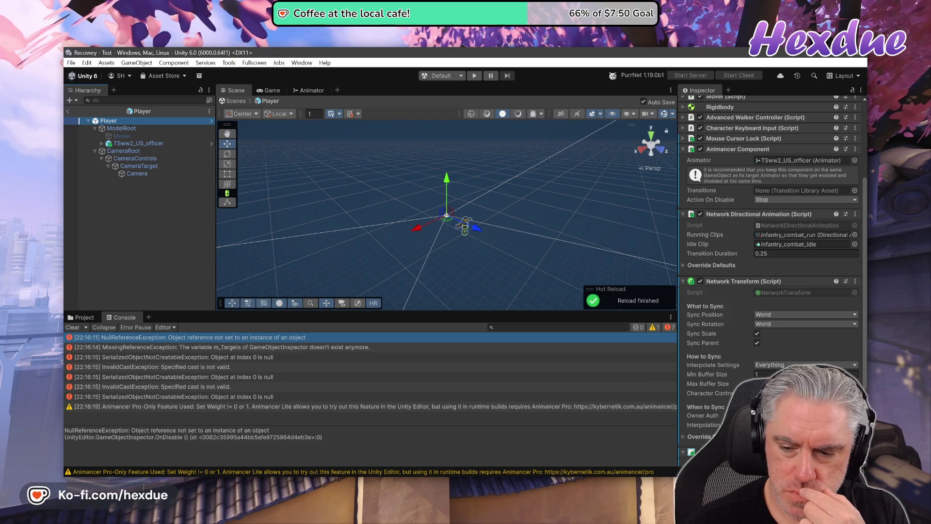
pyautogui.scroll(-5, 771, 271)
pyautogui.click(847, 409)
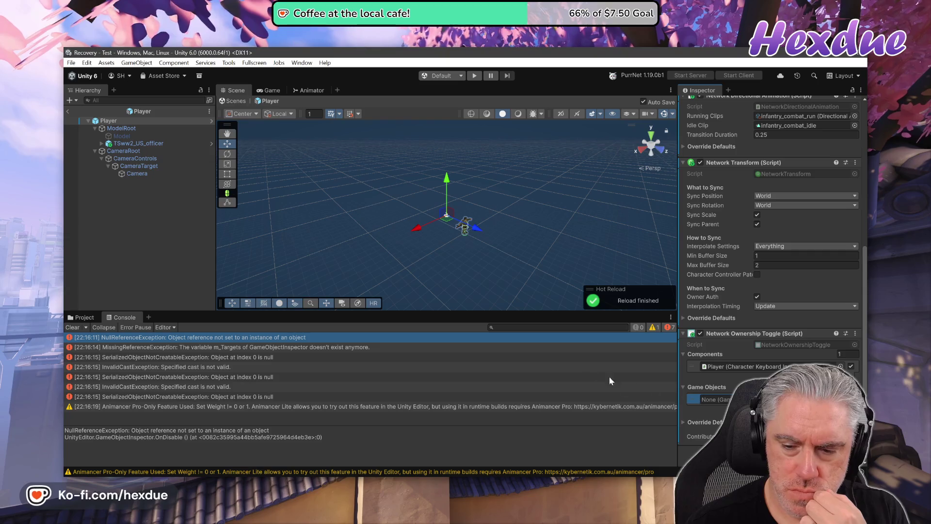
pyautogui.moveTo(132, 173); pyautogui.dragTo(711, 399)
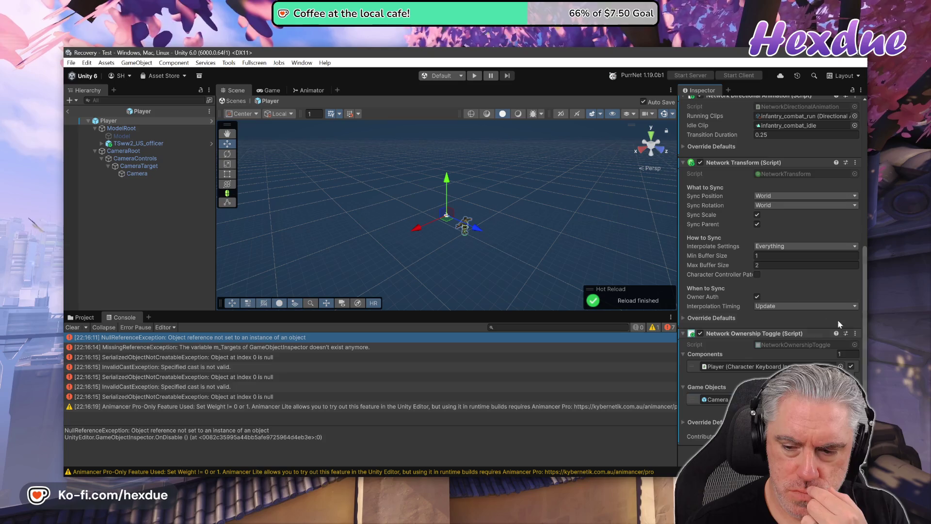
pyautogui.click(474, 77)
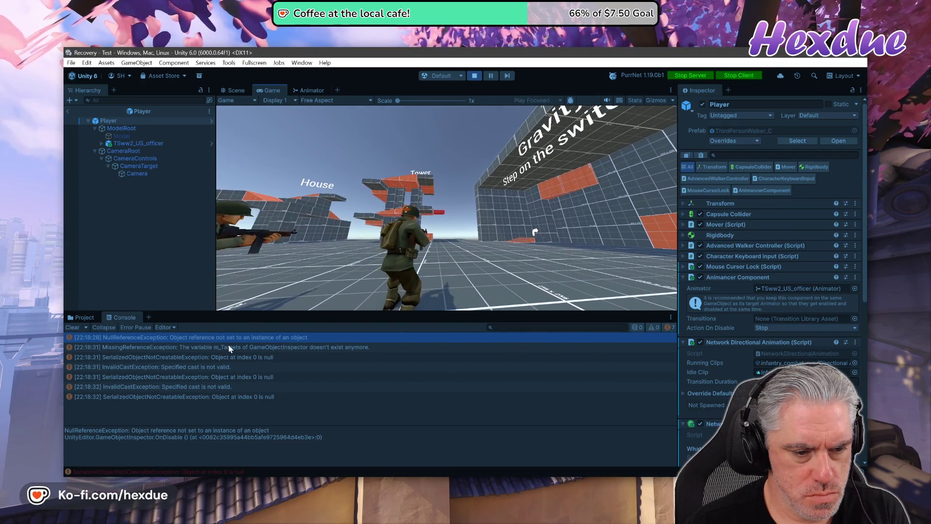
# Check the MissingReferenceException details in the Console, then stop Play mode.
pyautogui.click(228, 346)
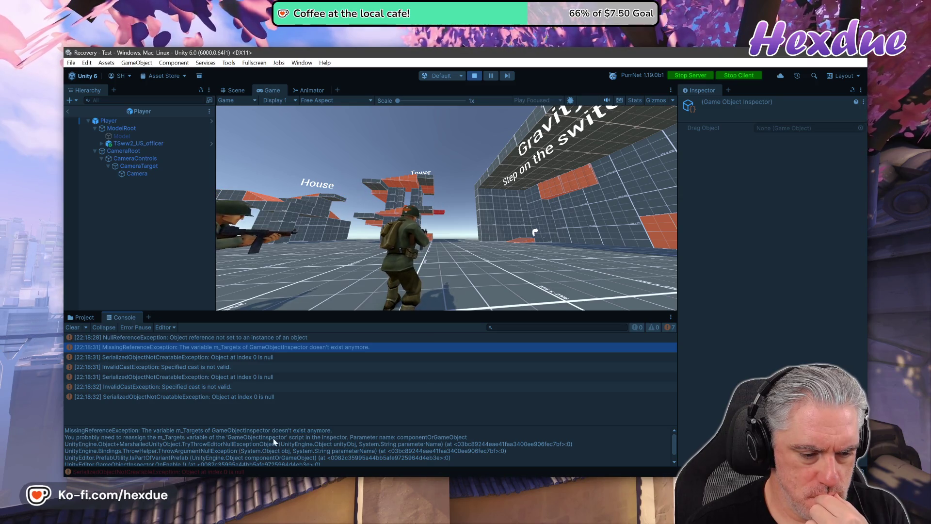
pyautogui.click(474, 76)
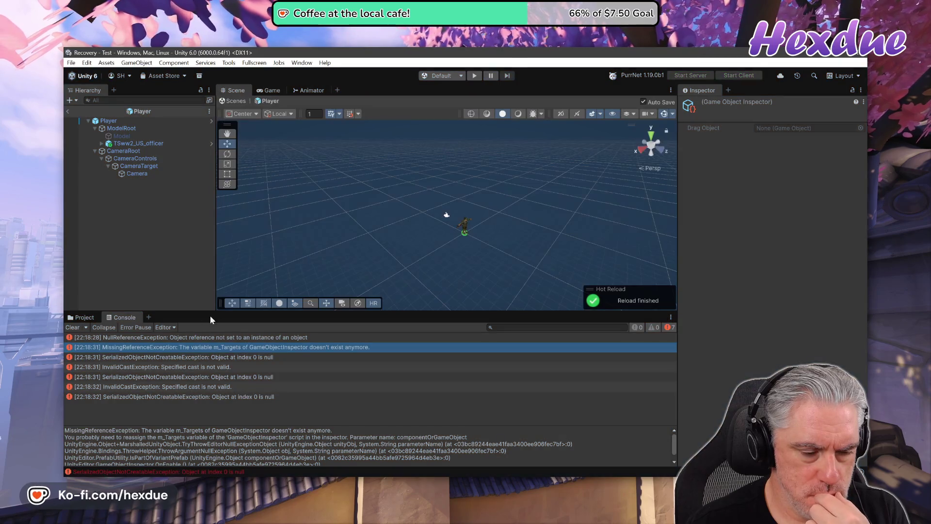
# Copy the NullReferenceException message from the Console, then reselect Player after checking CameraRoot.
pyautogui.click(162, 340)
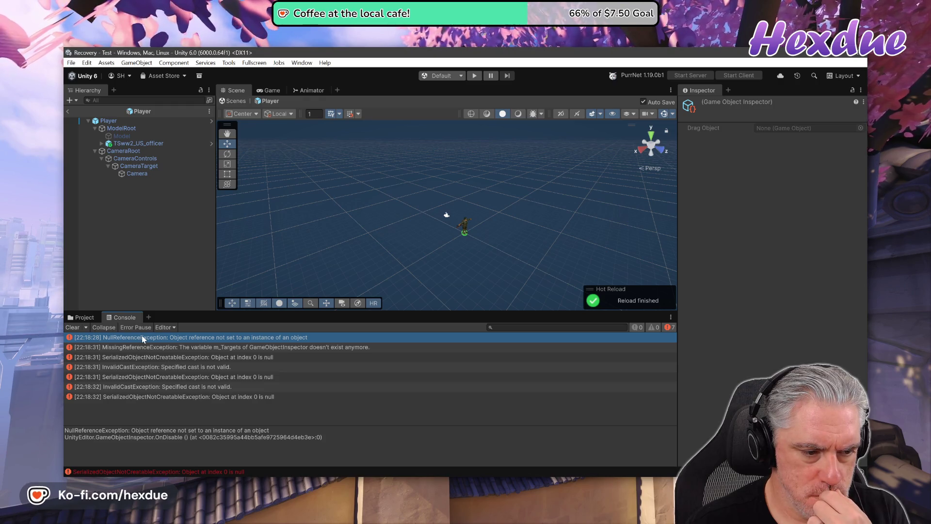
pyautogui.moveTo(269, 430); pyautogui.dragTo(85, 433)
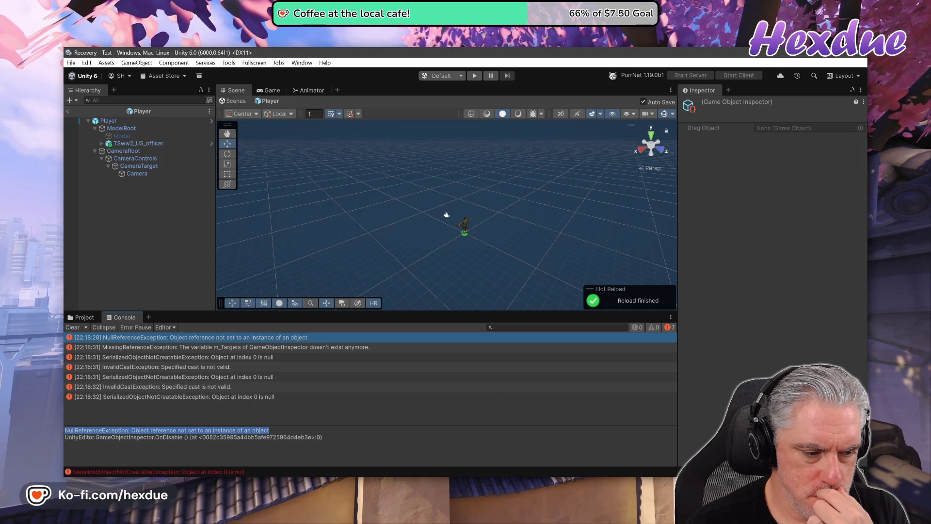
pyautogui.rightClick(92, 438)
pyautogui.click(111, 442)
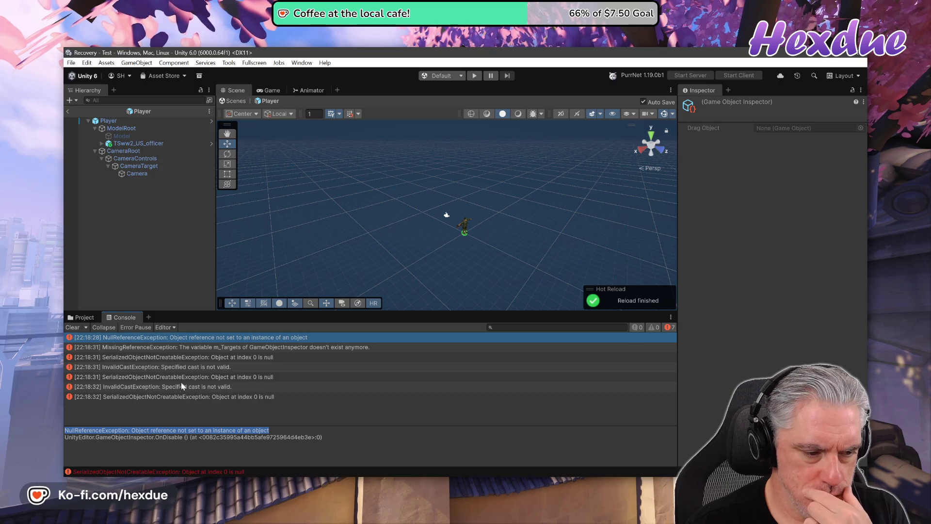
pyautogui.click(127, 150)
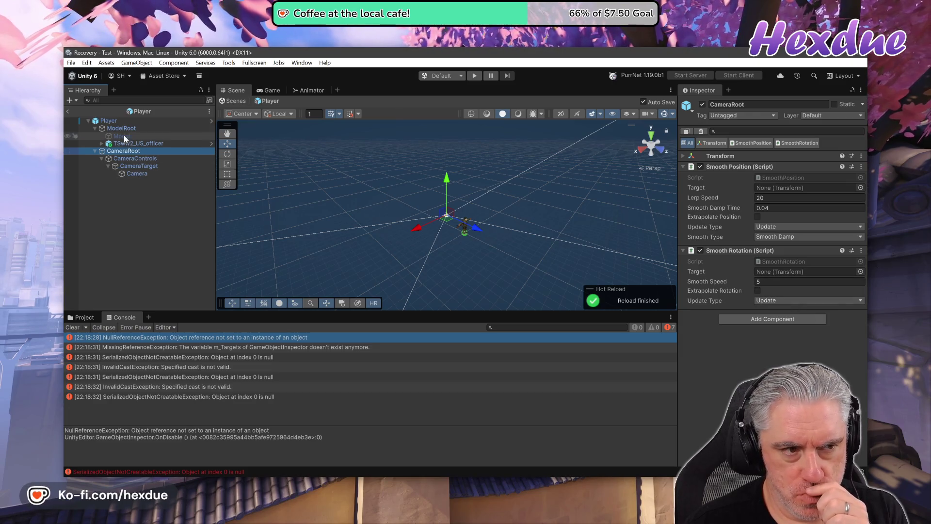
pyautogui.click(108, 120)
pyautogui.scroll(-8, 772, 242)
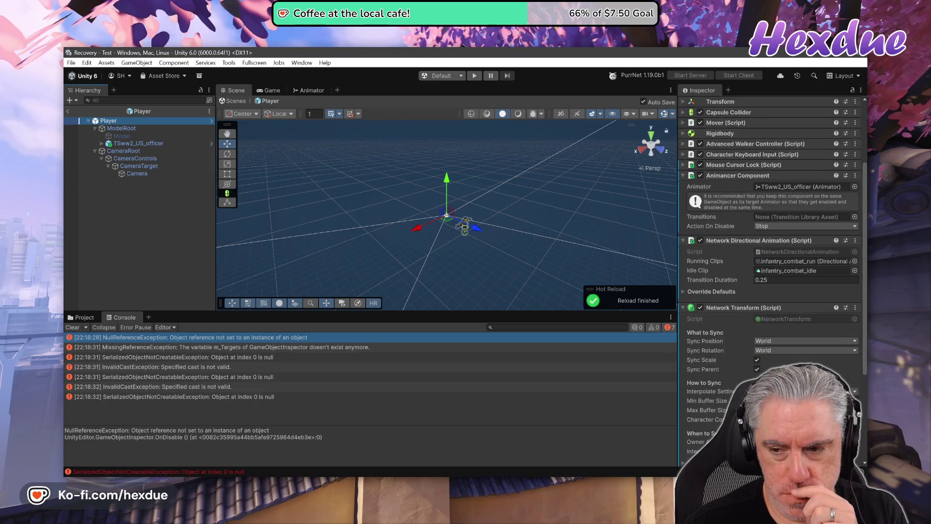
# Expand the Player's Advanced Walker Controller, Character Keyboard Input and Mouse Cursor Lock components.
pyautogui.moveTo(123, 150); pyautogui.dragTo(766, 399)
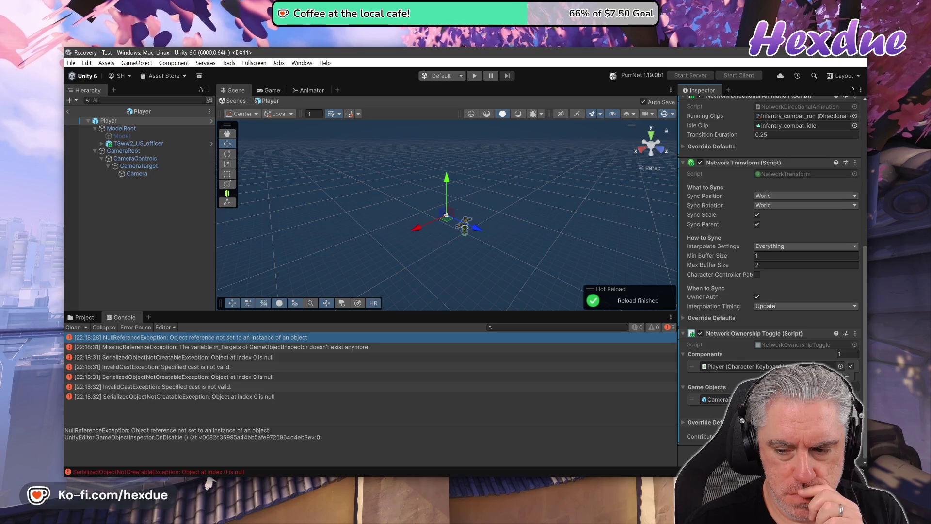
pyautogui.scroll(5, 765, 368)
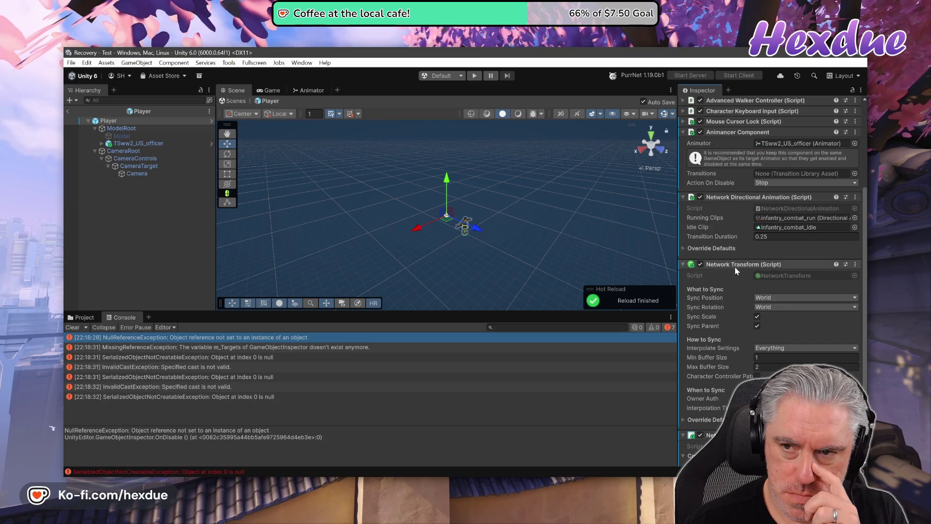
pyautogui.scroll(2, 735, 268)
pyautogui.scroll(2, 742, 298)
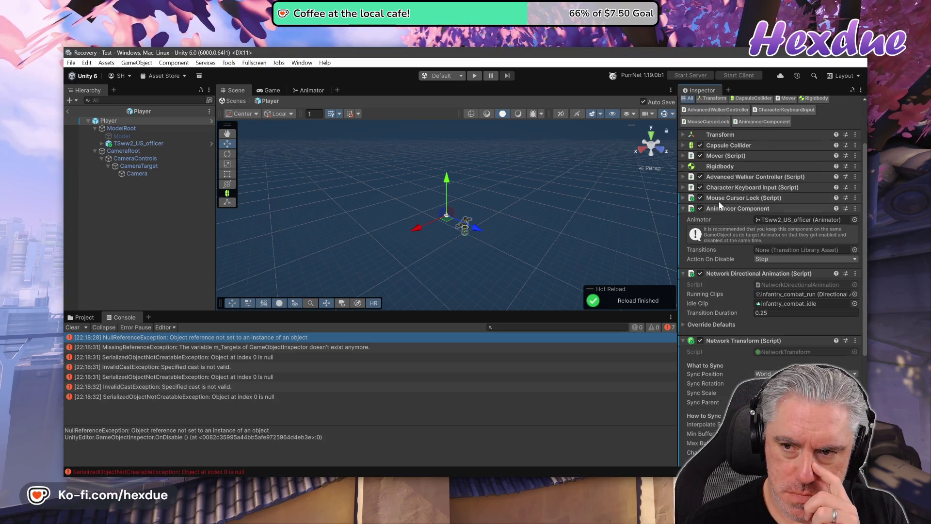
pyautogui.click(683, 176)
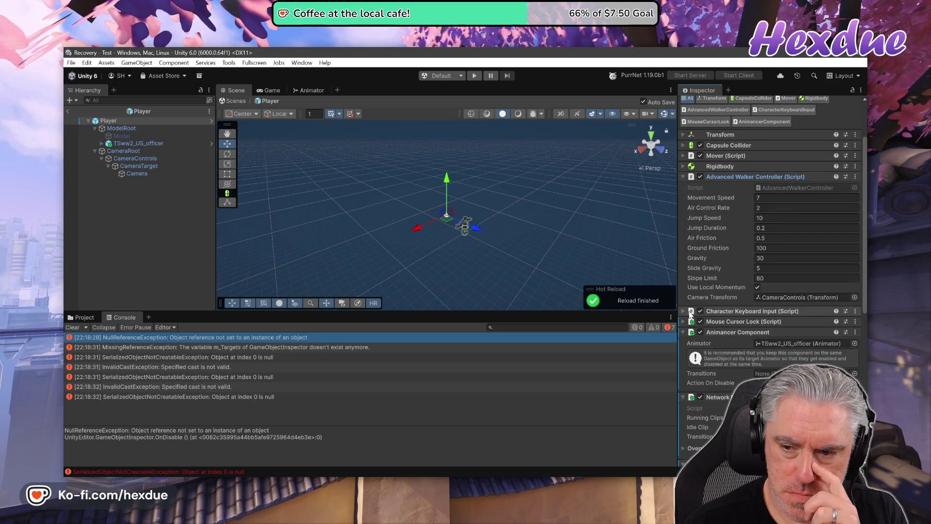
pyautogui.click(683, 311)
pyautogui.scroll(-3, 747, 342)
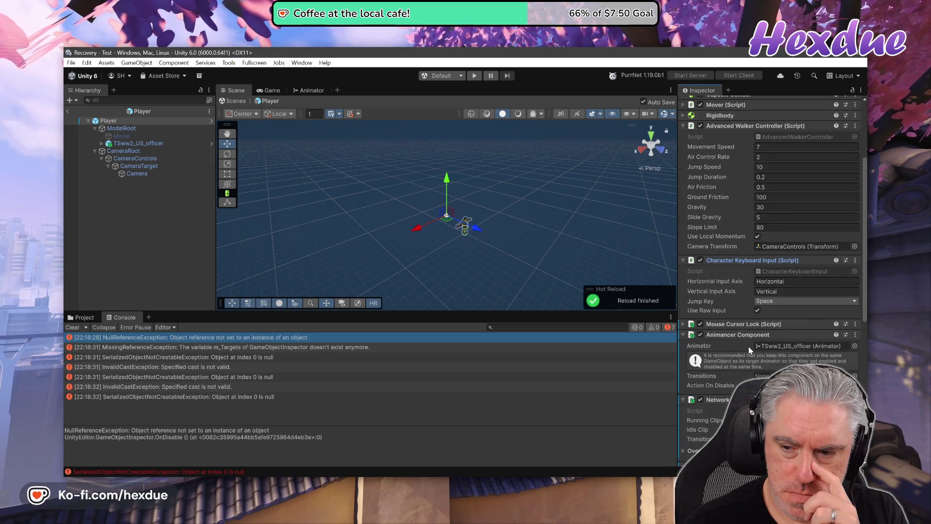
pyautogui.click(683, 324)
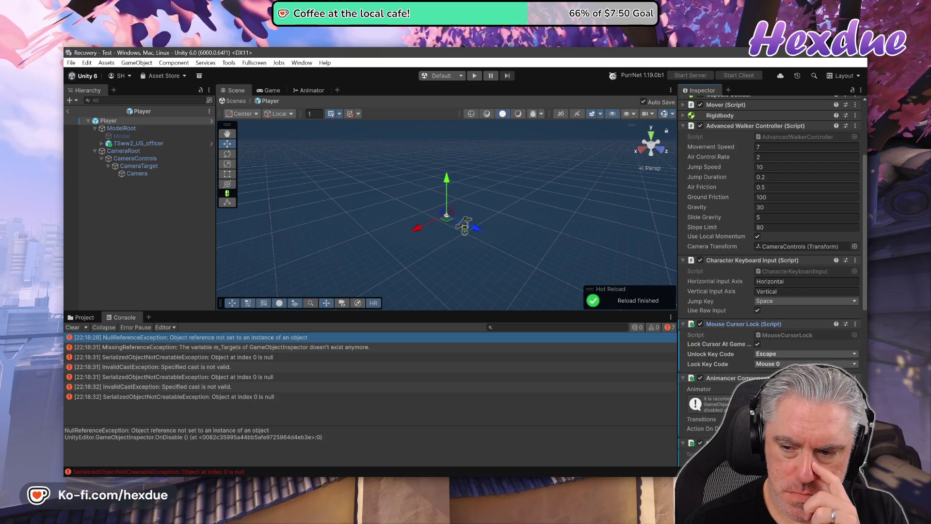
pyautogui.scroll(5, 718, 325)
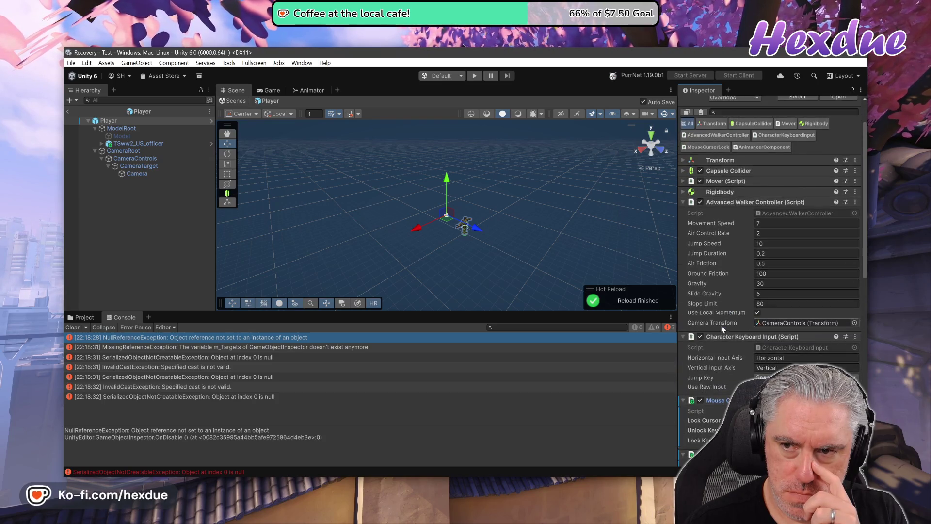
# Expand All Components from the Inspector menu and scroll down to Network Transform and Network Ownership Toggle.
pyautogui.click(861, 92)
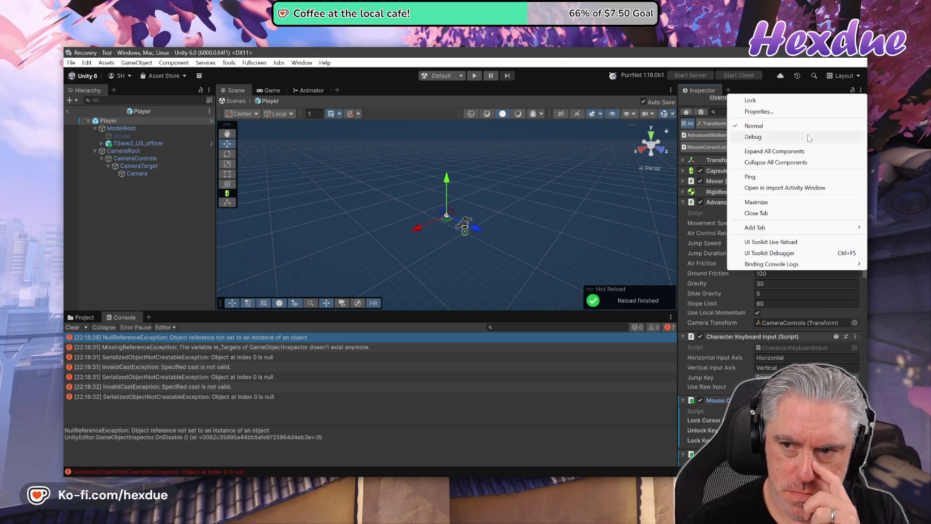
pyautogui.click(771, 151)
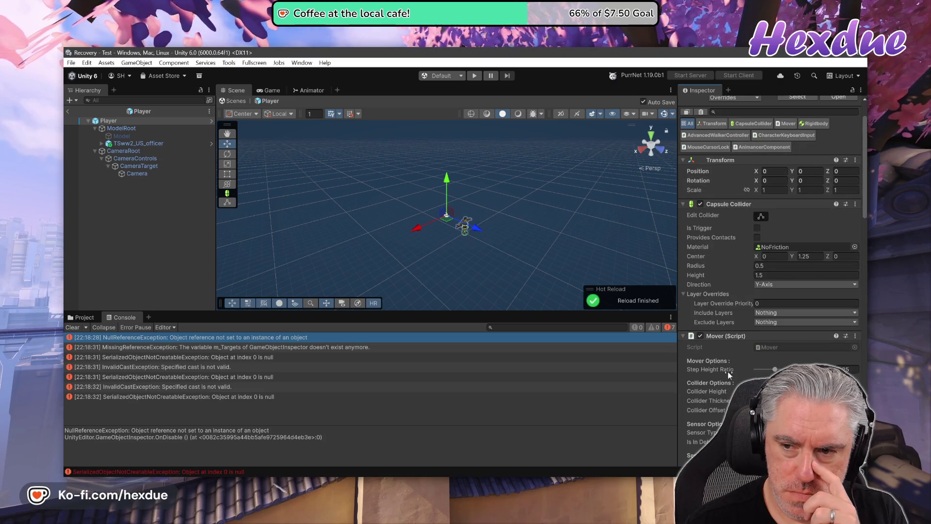
pyautogui.scroll(-6, 729, 372)
pyautogui.scroll(-7, 728, 376)
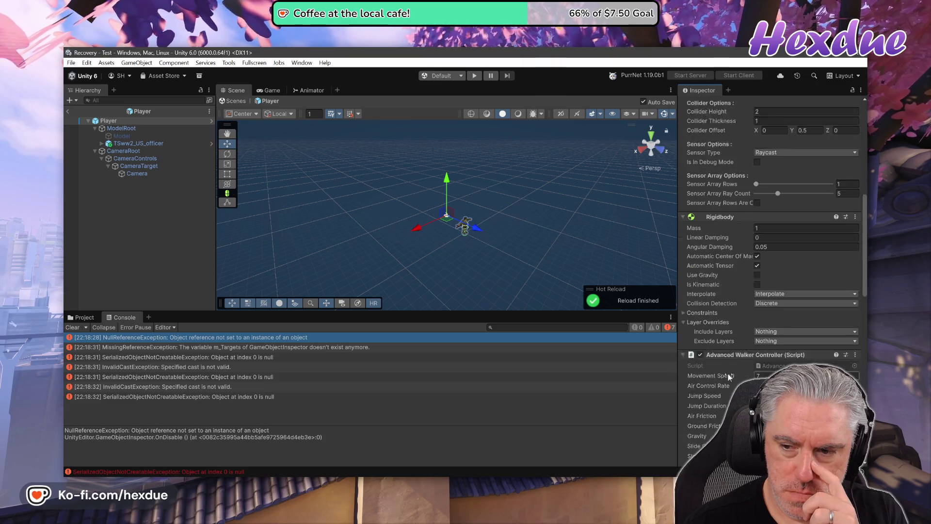
pyautogui.scroll(-3, 729, 375)
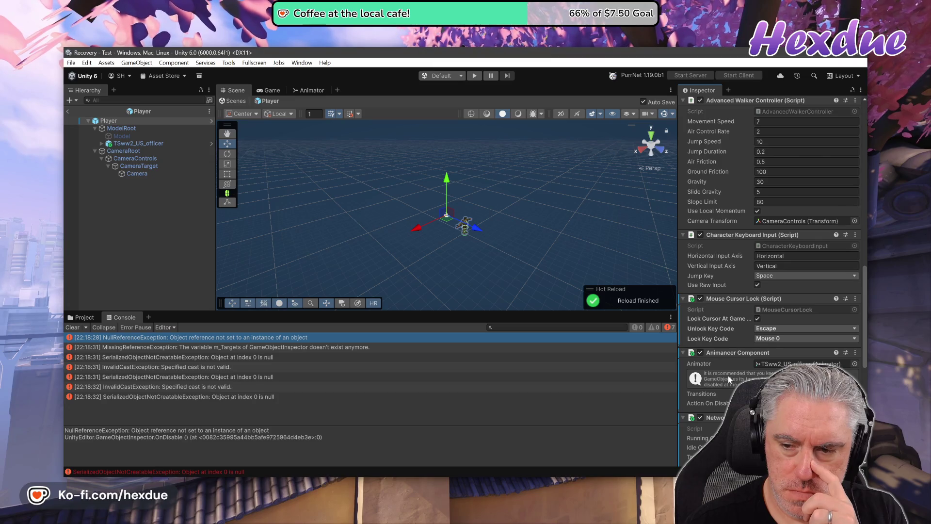
pyautogui.scroll(-4, 728, 378)
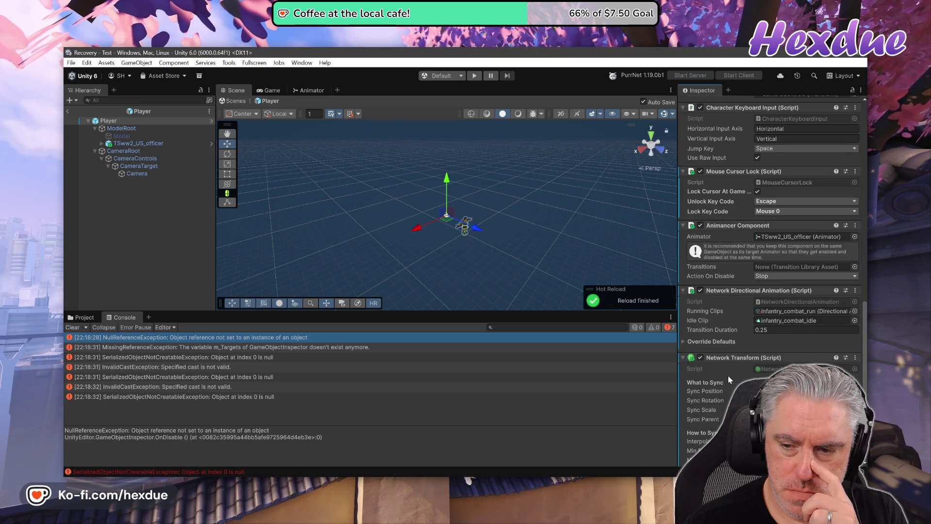
pyautogui.scroll(-2, 728, 375)
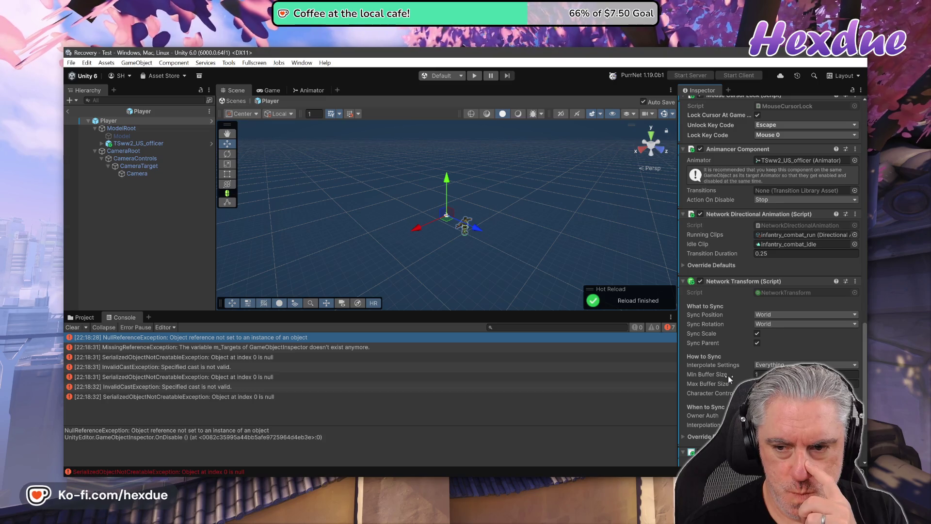
pyautogui.scroll(-3, 729, 375)
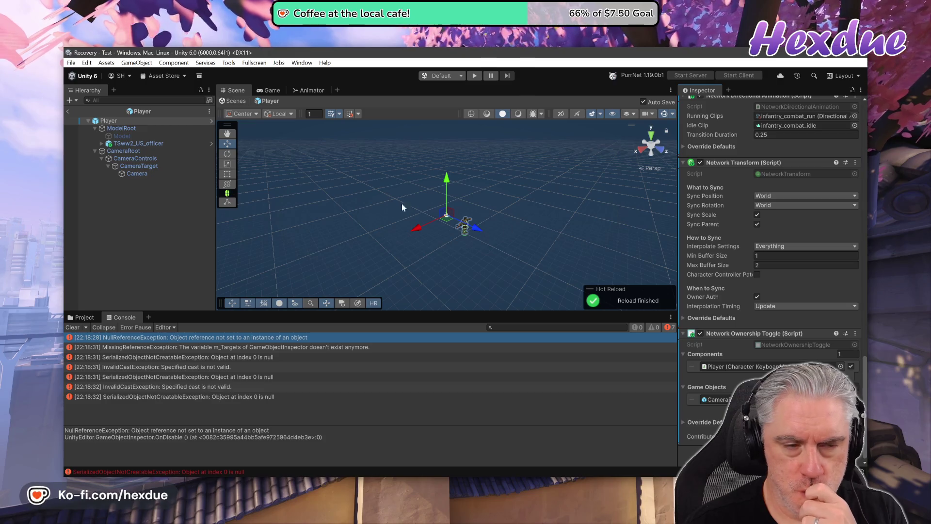
# Return to the Test scene, give NetworkManager a New Network Assets asset, and save the scene.
pyautogui.click(72, 63)
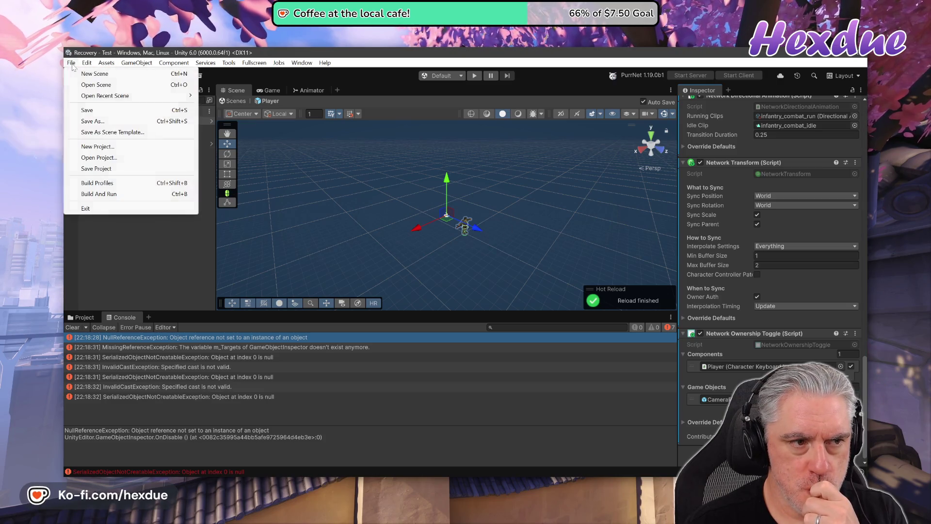
pyautogui.click(76, 110)
pyautogui.click(68, 111)
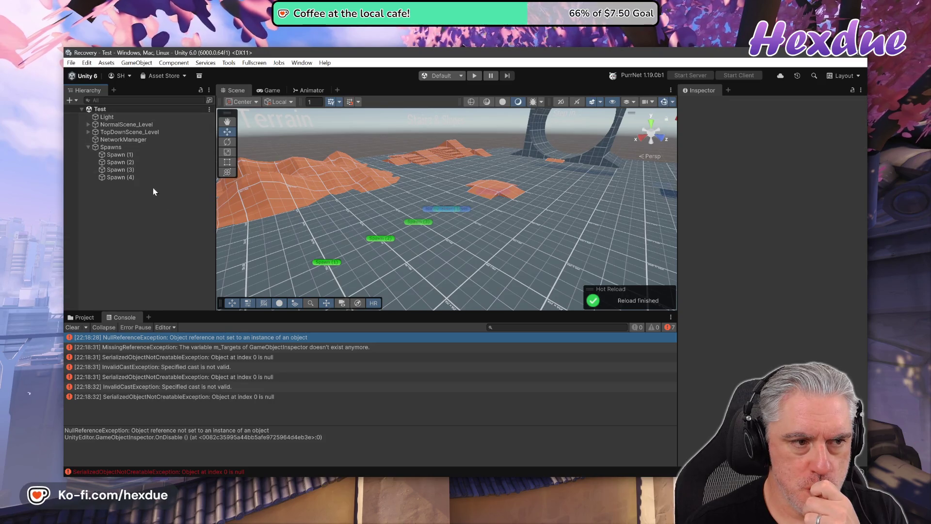
pyautogui.click(109, 139)
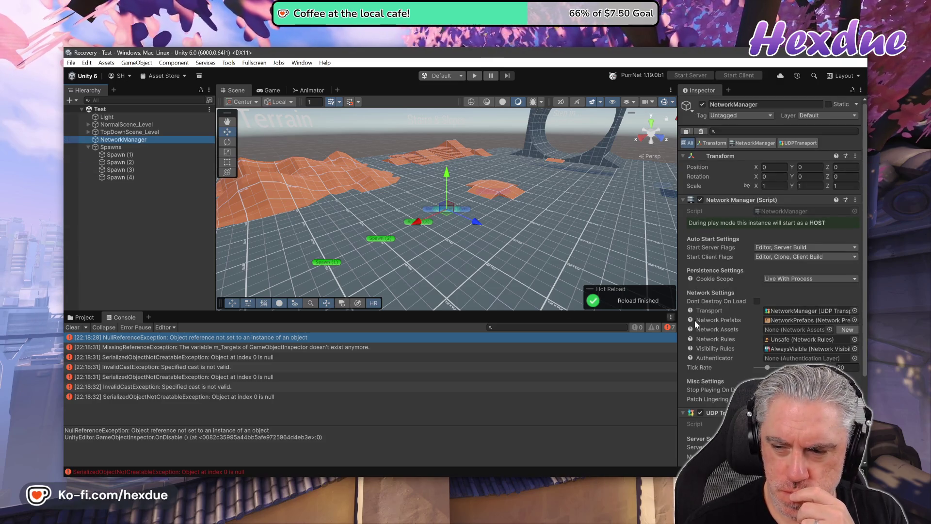
pyautogui.click(847, 330)
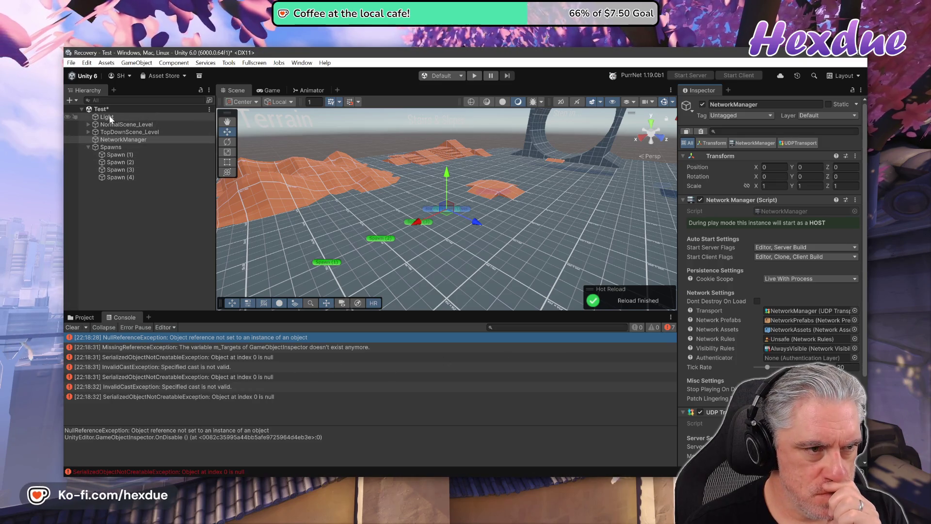
pyautogui.click(71, 62)
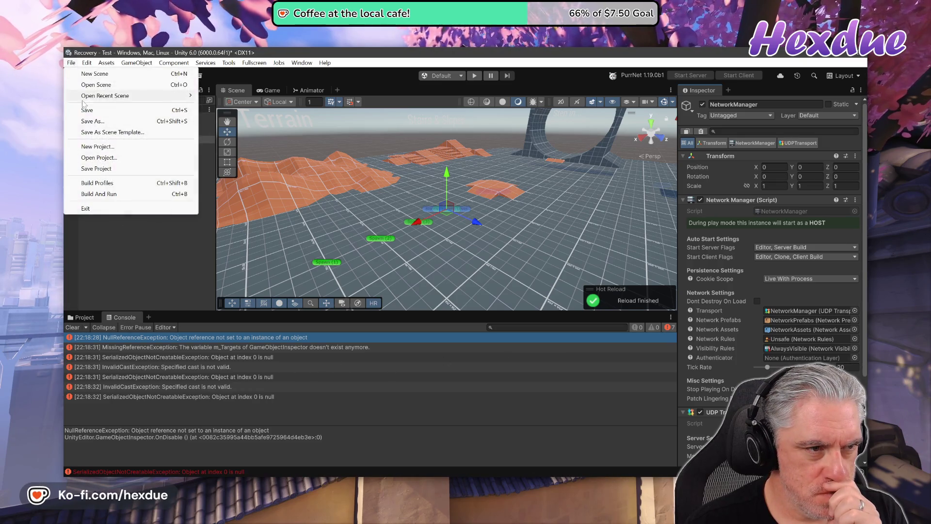
pyautogui.click(80, 108)
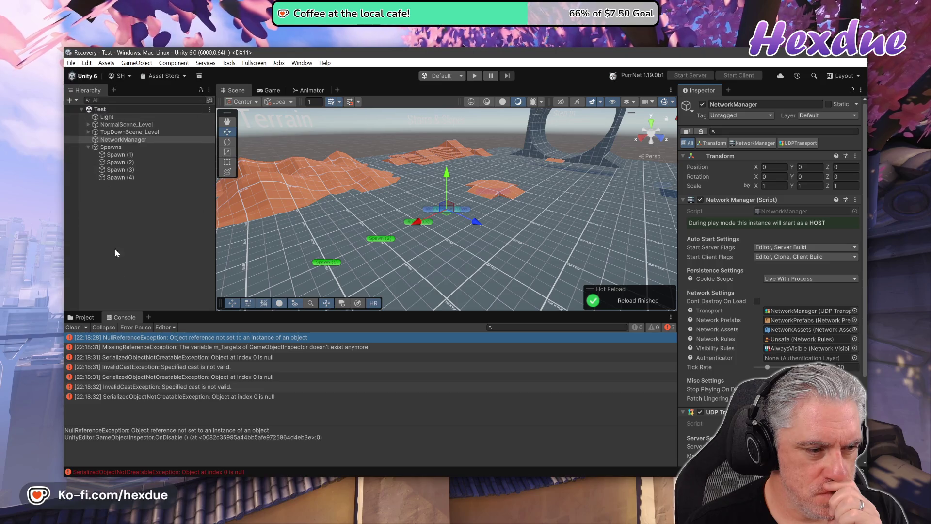
# Locate the NetworkAssets asset referenced by NetworkManager in the Project window and delete it.
pyautogui.click(85, 317)
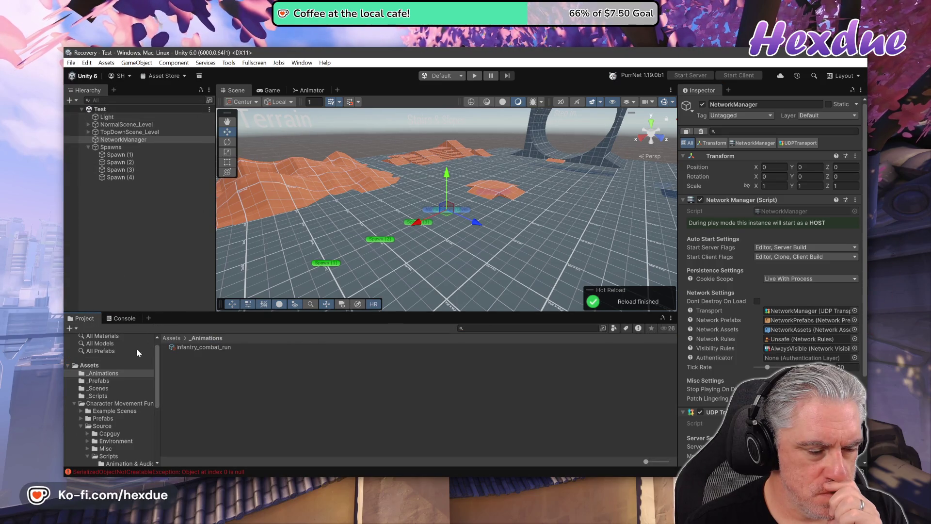
pyautogui.click(109, 381)
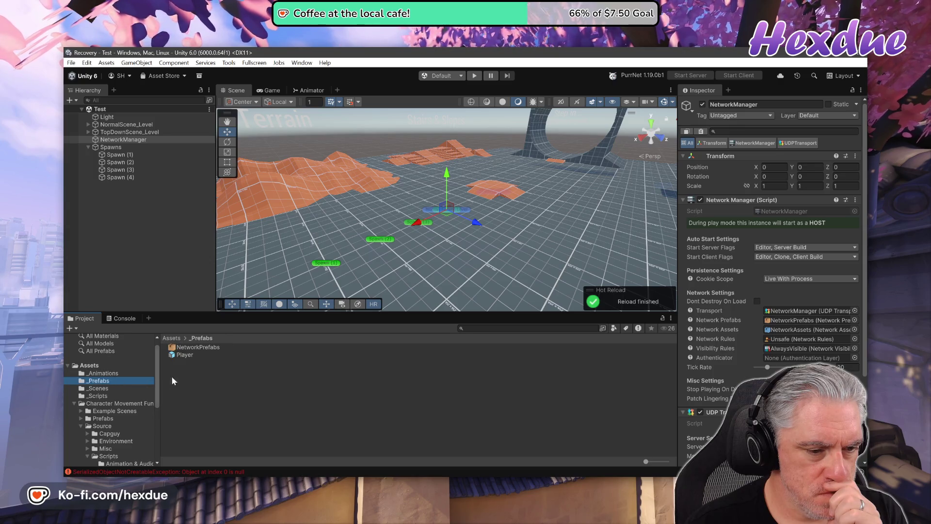
pyautogui.click(197, 347)
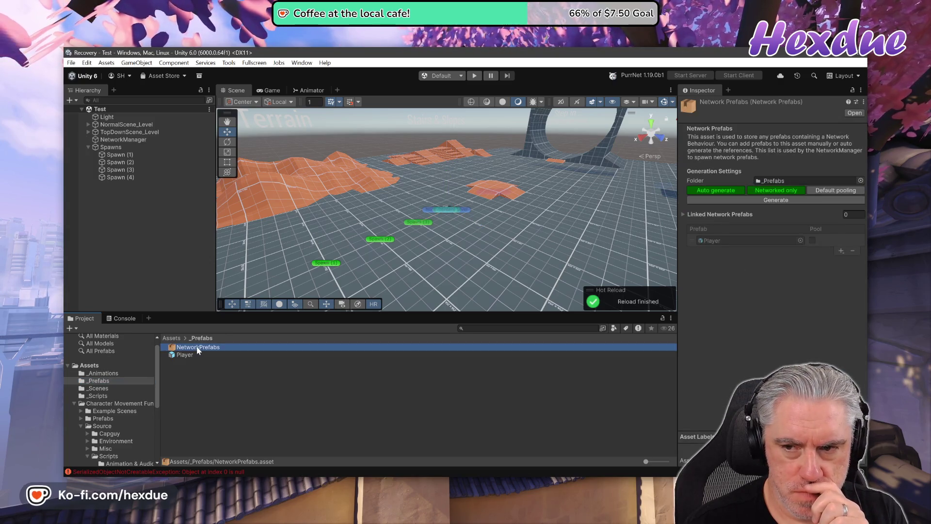
pyautogui.scroll(-3, 117, 413)
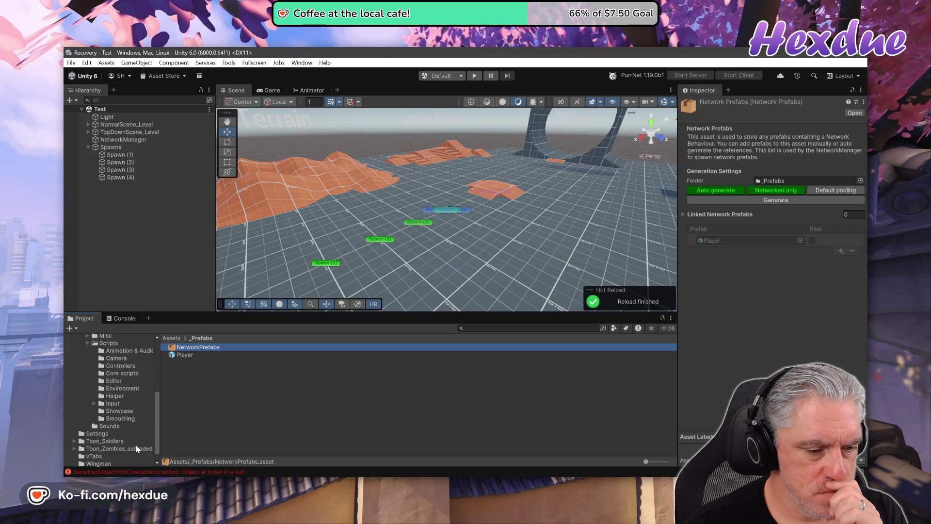
pyautogui.scroll(5, 145, 433)
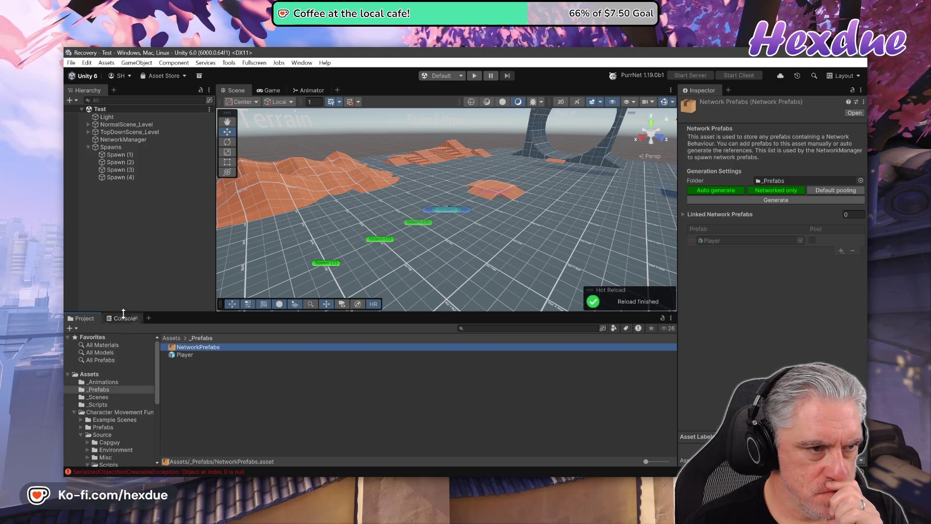
pyautogui.click(145, 140)
pyautogui.doubleClick(772, 328)
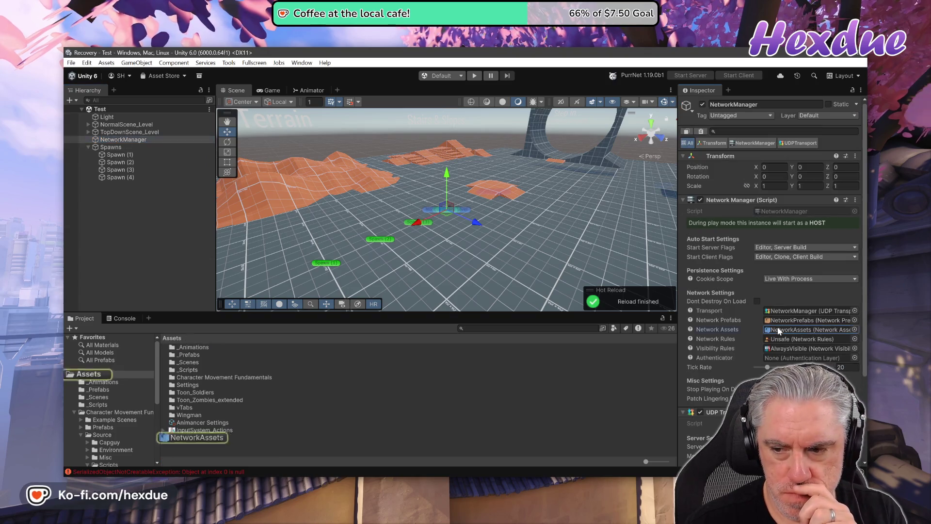
pyautogui.click(188, 439)
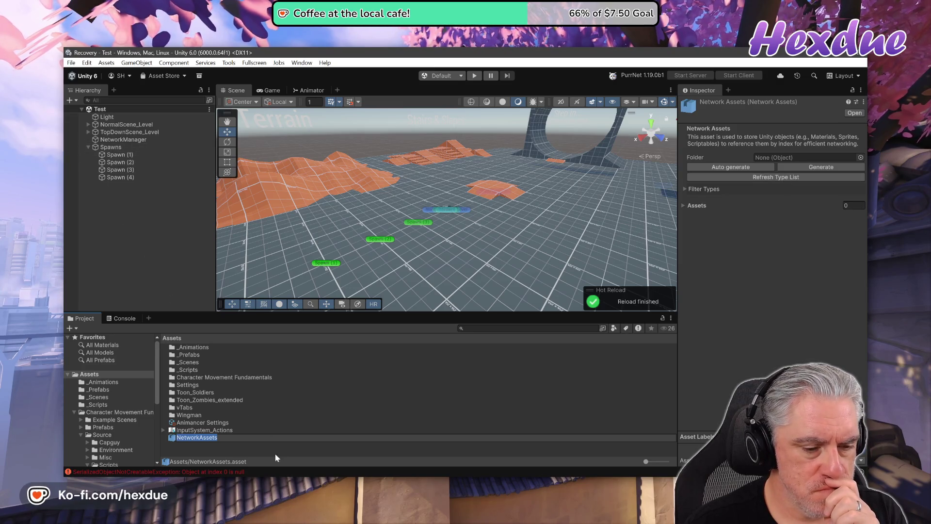
pyautogui.click(175, 438)
pyautogui.press('Delete')
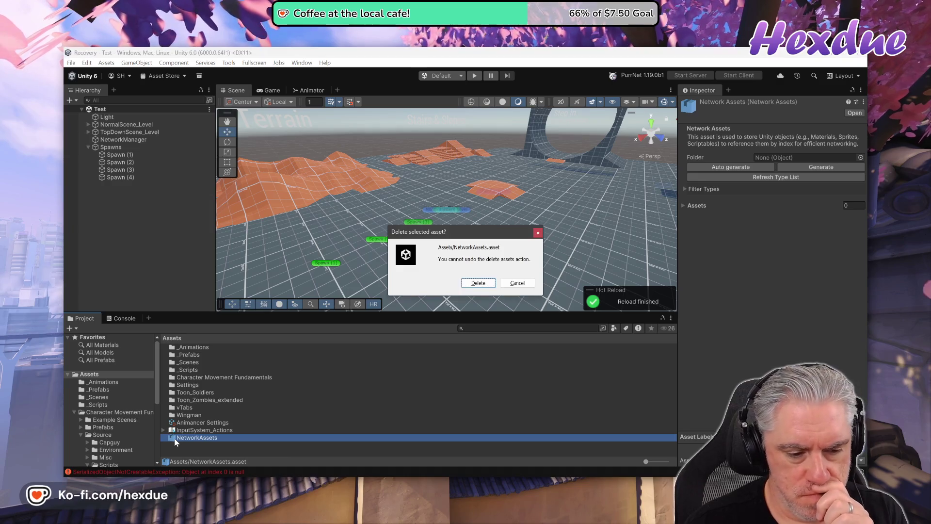
pyautogui.press('Return')
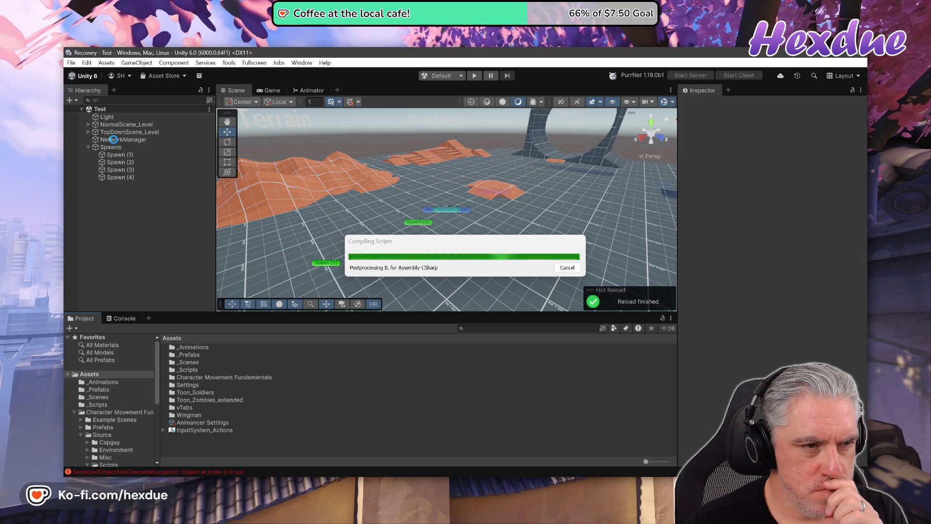
# Set NetworkManager's Network Assets field to None and save the Test scene.
pyautogui.click(114, 140)
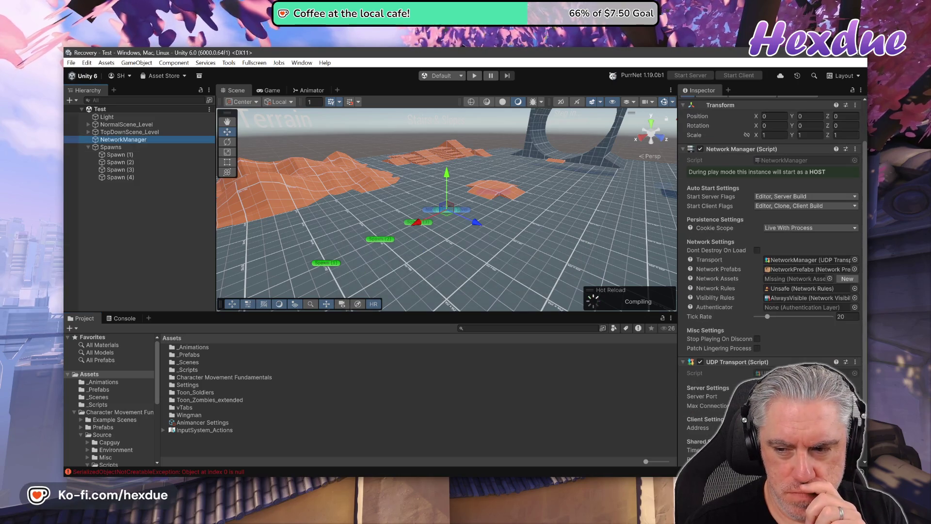
pyautogui.click(831, 279)
pyautogui.doubleClick(538, 179)
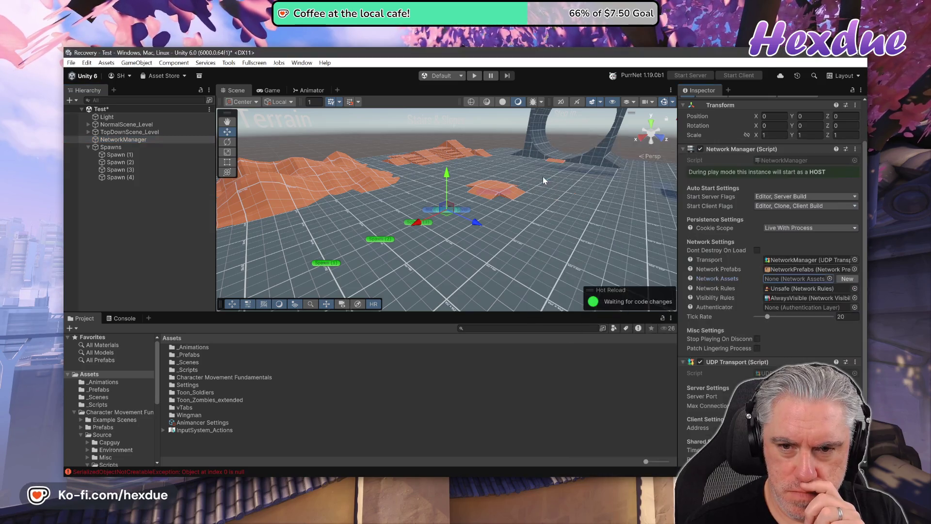
pyautogui.click(70, 63)
pyautogui.click(82, 110)
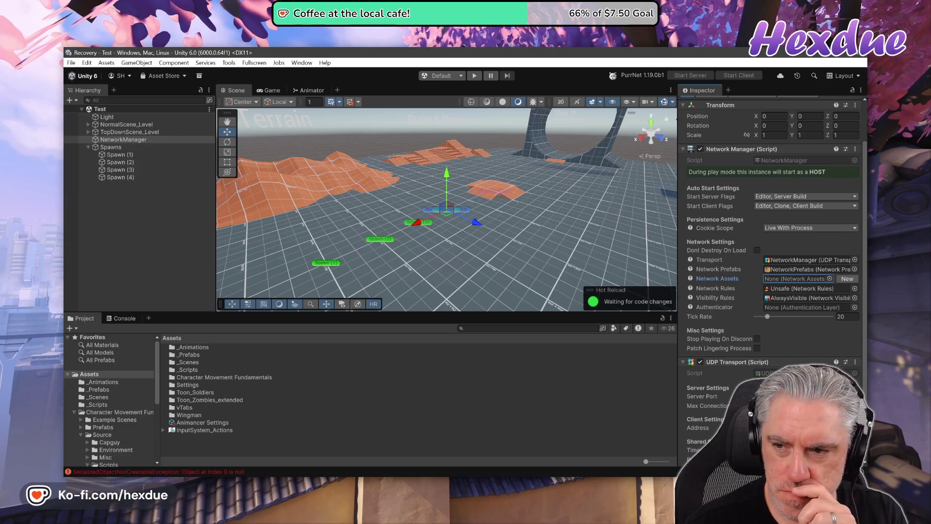
pyautogui.scroll(-3, 772, 272)
pyautogui.click(121, 147)
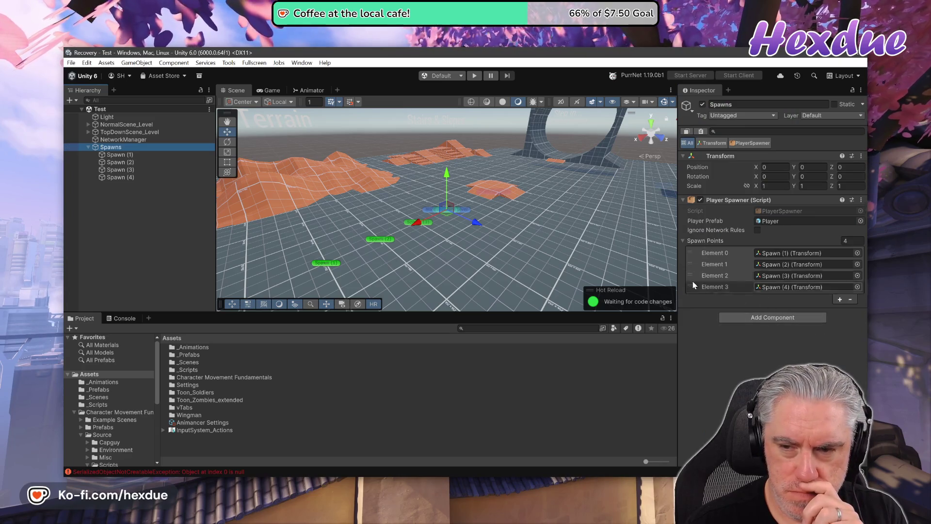
# Enter Play mode to watch two Player(Clone) soldiers spawn and run, then switch to the browser.
pyautogui.click(473, 75)
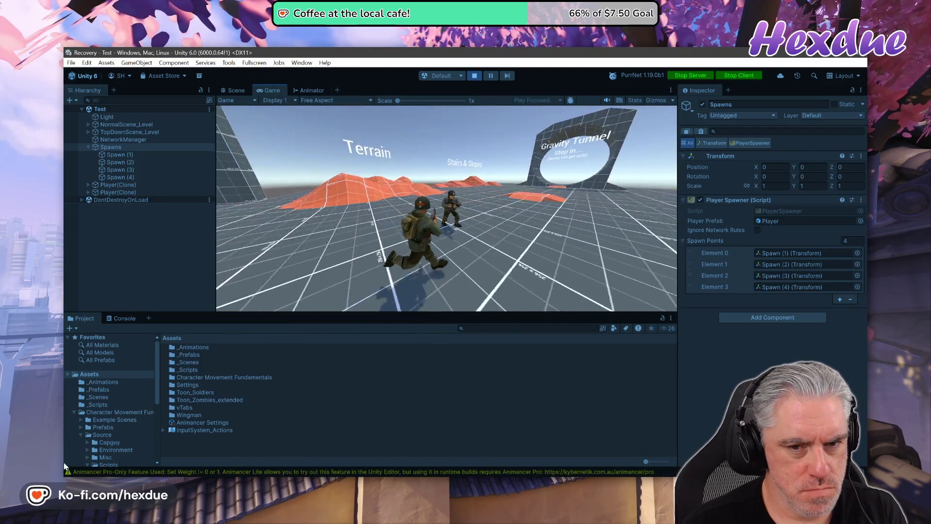
pyautogui.hotkey('alt', 'Tab')
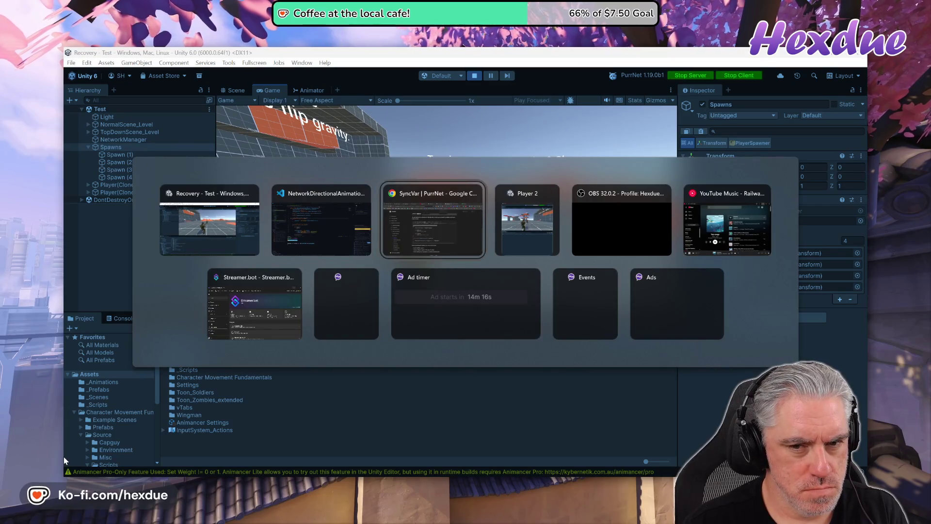
# Compare Player 2's SyncVar permission errors with the docs, then stop Play mode in Unity.
pyautogui.press('Tab')
pyautogui.press('Tab')
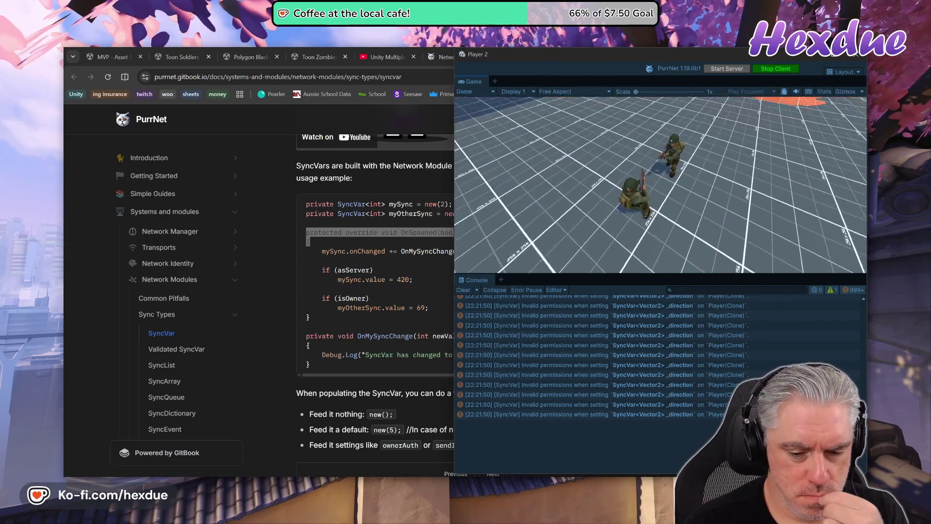
pyautogui.moveTo(435, 485)
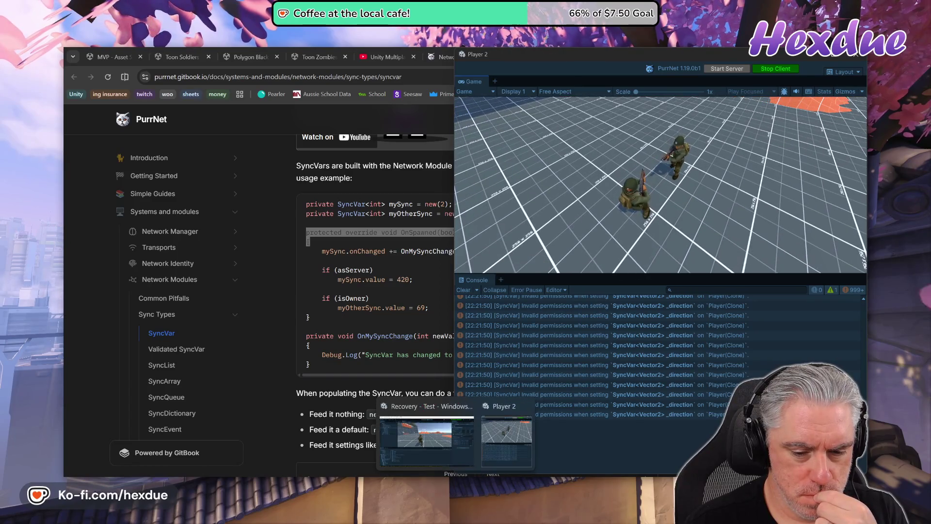
pyautogui.click(439, 444)
pyautogui.click(474, 76)
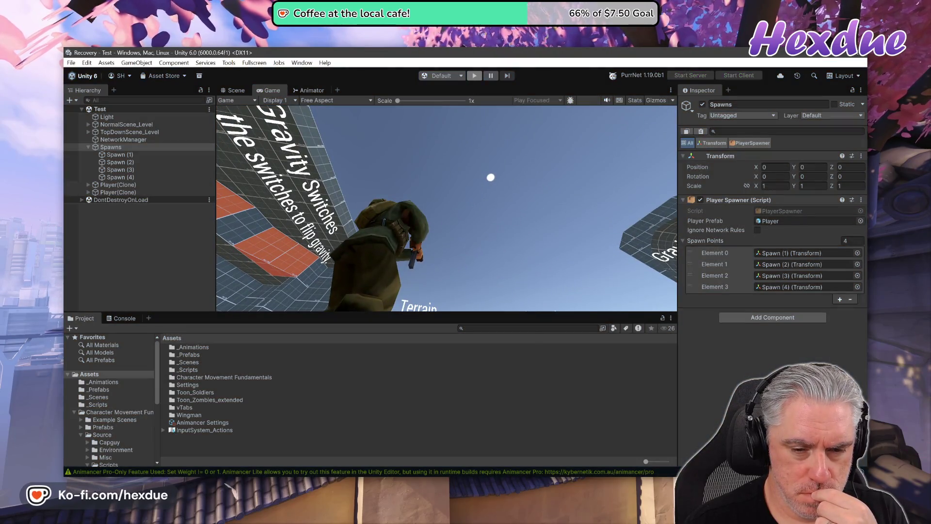
# Open SyncVar.cs from a _direction error in Player 2's console, then close it without saving.
pyautogui.moveTo(461, 485)
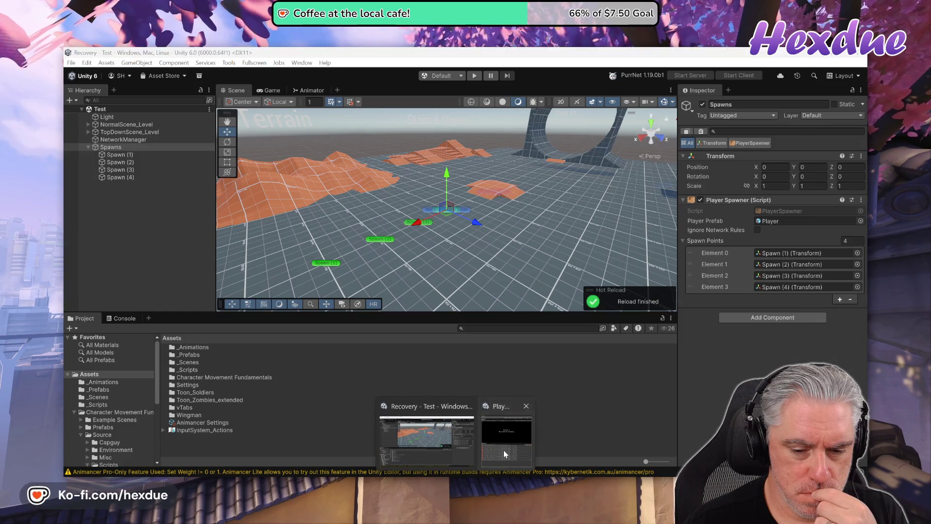
pyautogui.click(503, 450)
pyautogui.click(567, 325)
pyautogui.doubleClick(567, 327)
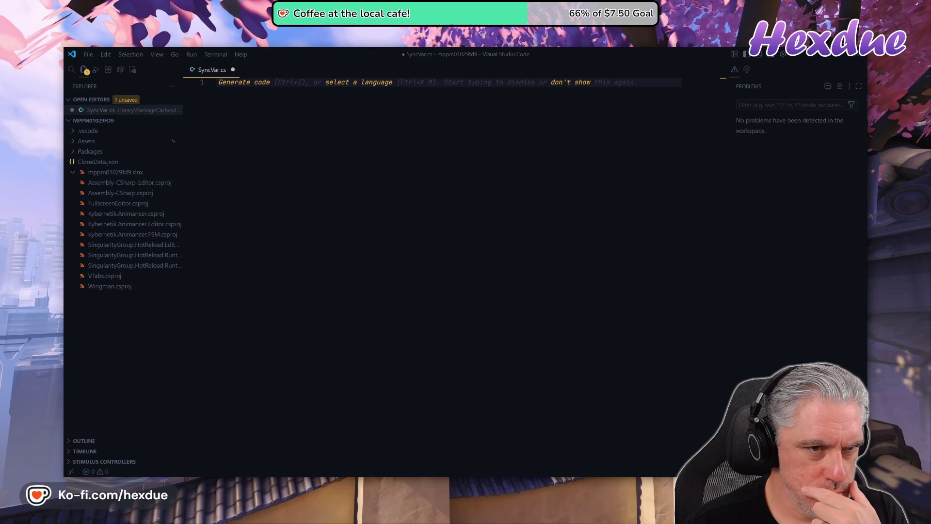
pyautogui.click(233, 71)
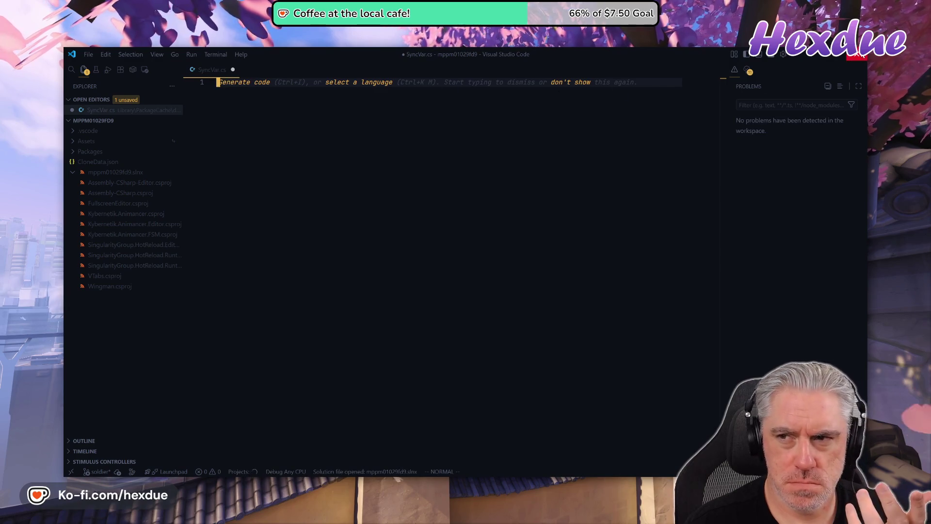
pyautogui.click(497, 275)
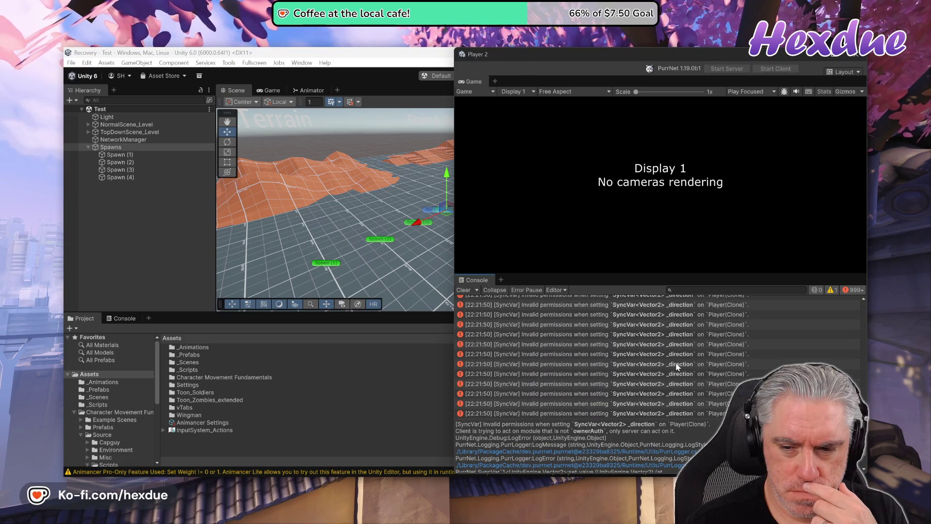
# Follow the SyncVar error's stack trace to NetworkDirectionalAnimation.cs at the failing line.
pyautogui.click(640, 335)
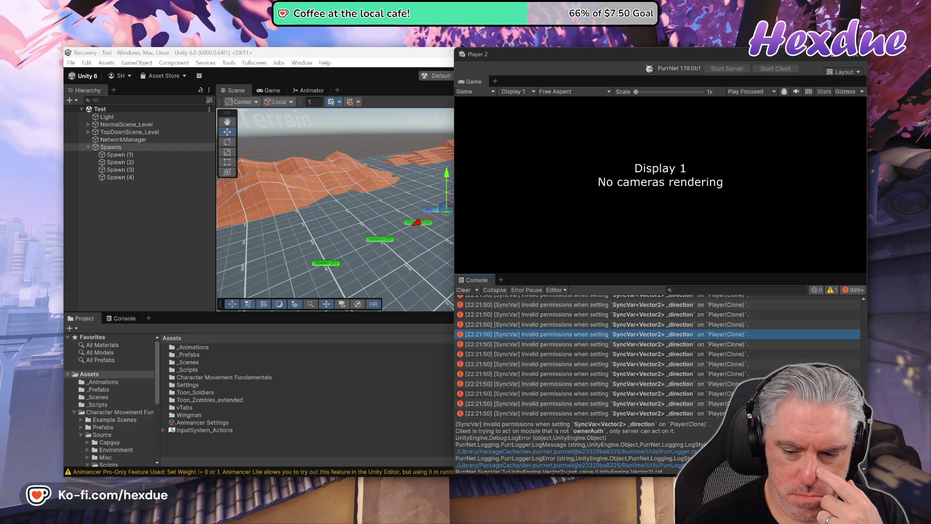
pyautogui.scroll(-1, 582, 446)
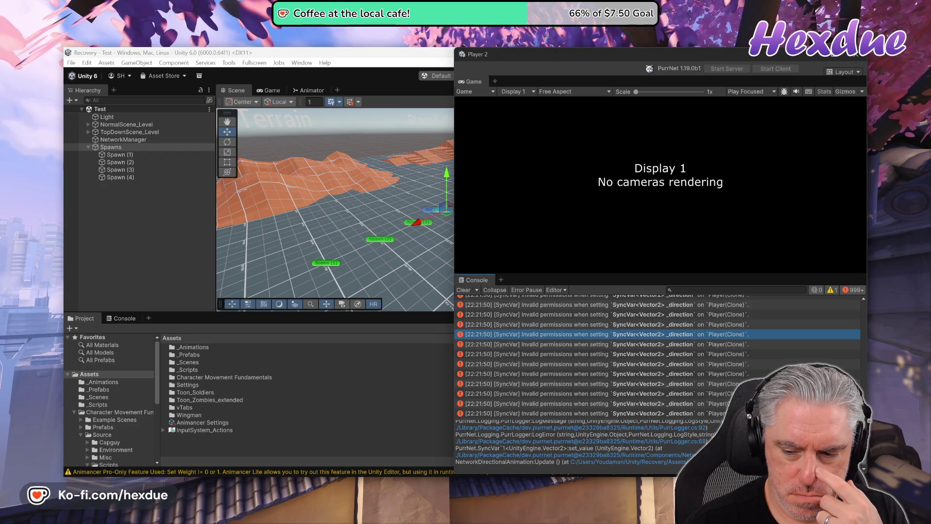
pyautogui.hotkey('ctrl', 'a')
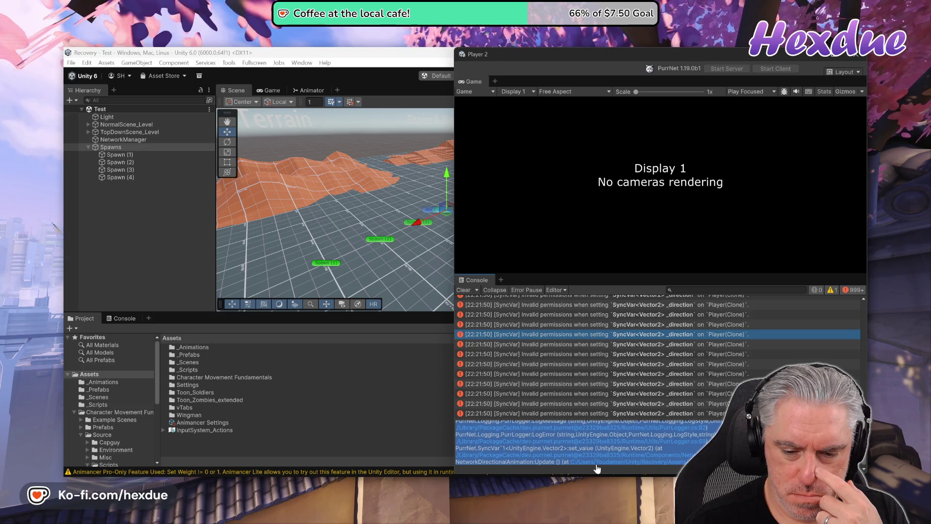
pyautogui.click(584, 465)
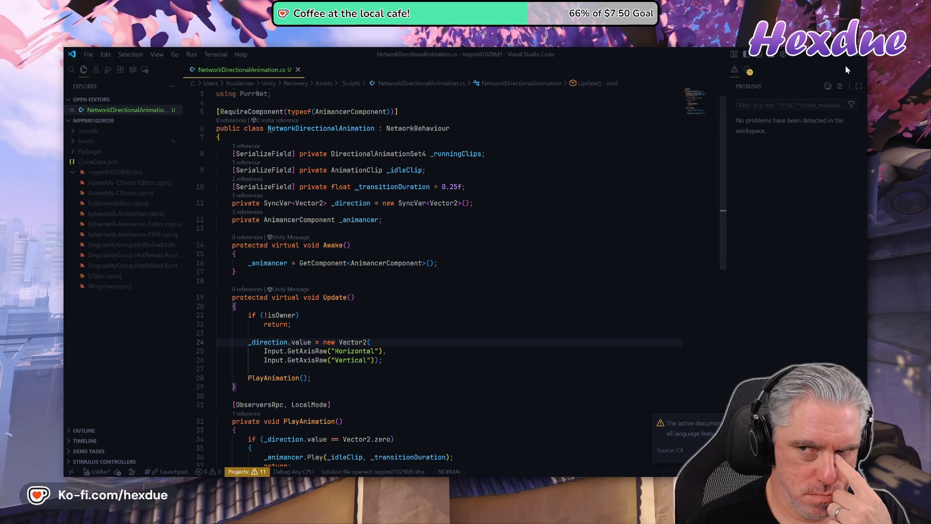
# Close the duplicate VS Code window, place the cursor at Update's ownership check, and return to the SyncVar docs.
pyautogui.click(860, 54)
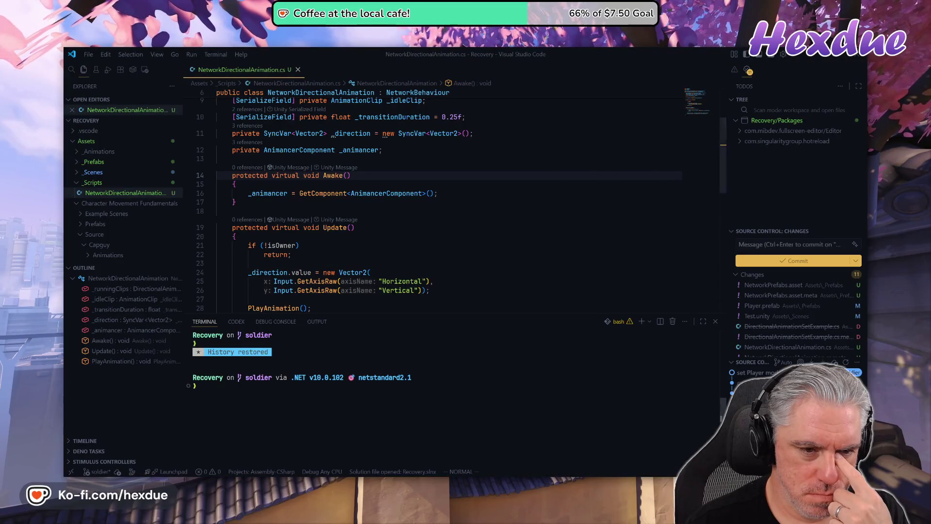
pyautogui.click(276, 255)
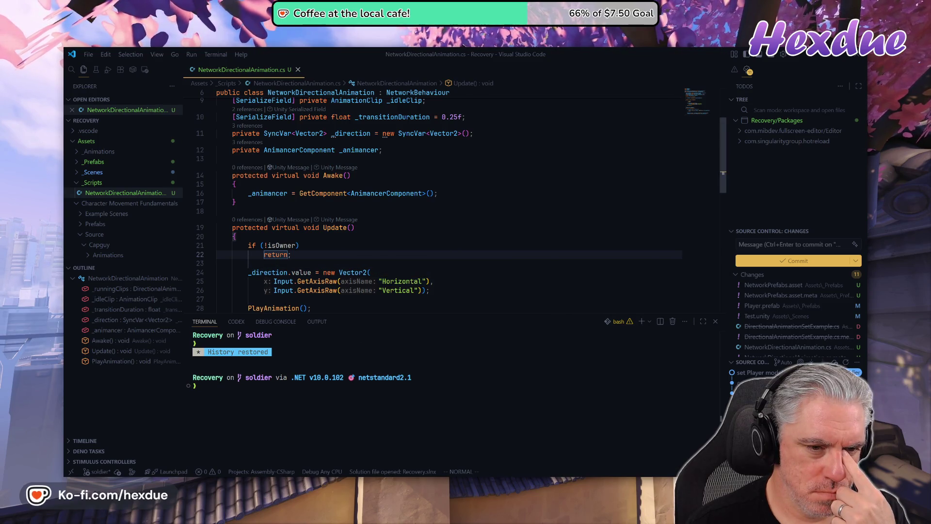
pyautogui.hotkey('alt', 'Tab')
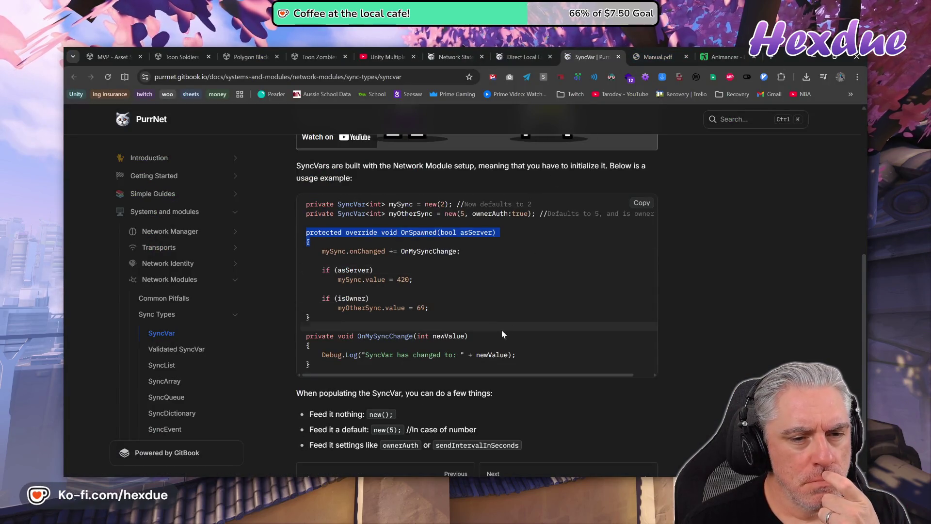
# Open the Sync Types > SyncInput docs page and read its simple usage example.
pyautogui.scroll(-1, 503, 334)
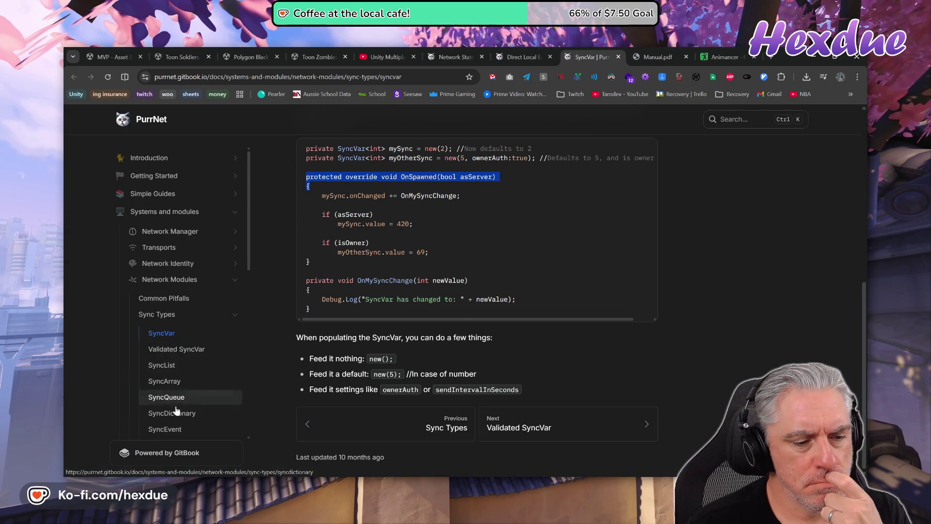
pyautogui.scroll(-2, 178, 409)
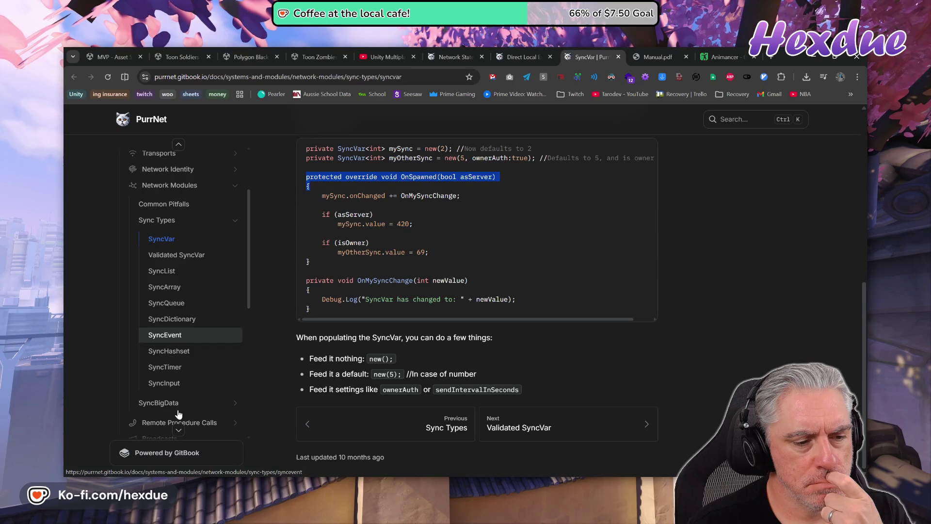
pyautogui.click(165, 383)
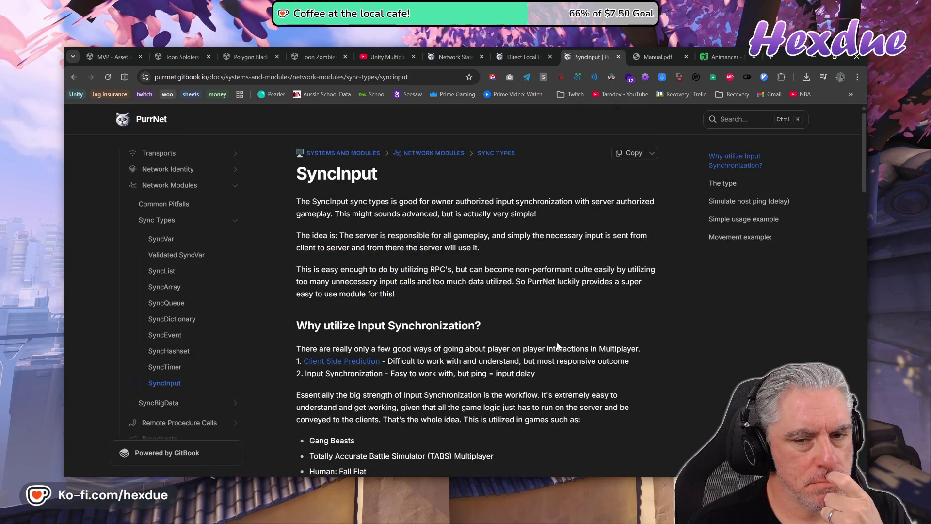
pyautogui.scroll(-10, 403, 378)
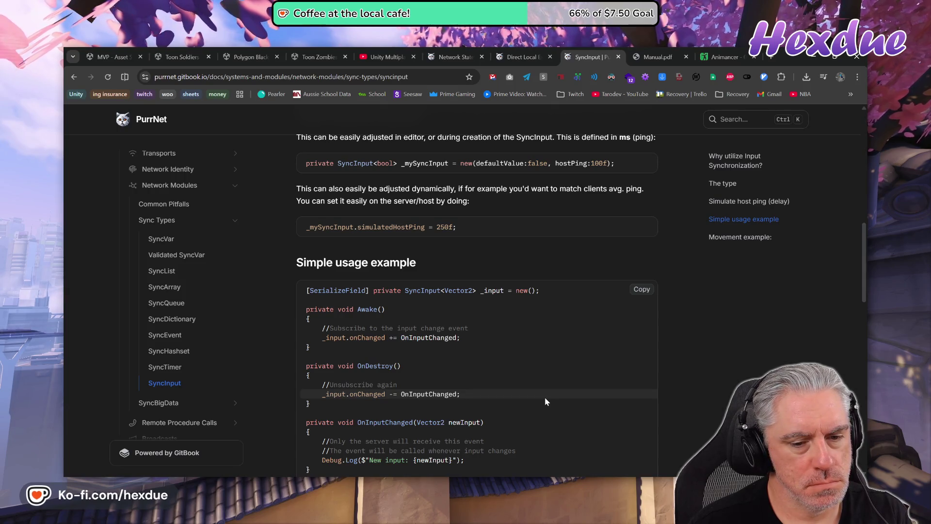
pyautogui.scroll(-2, 545, 399)
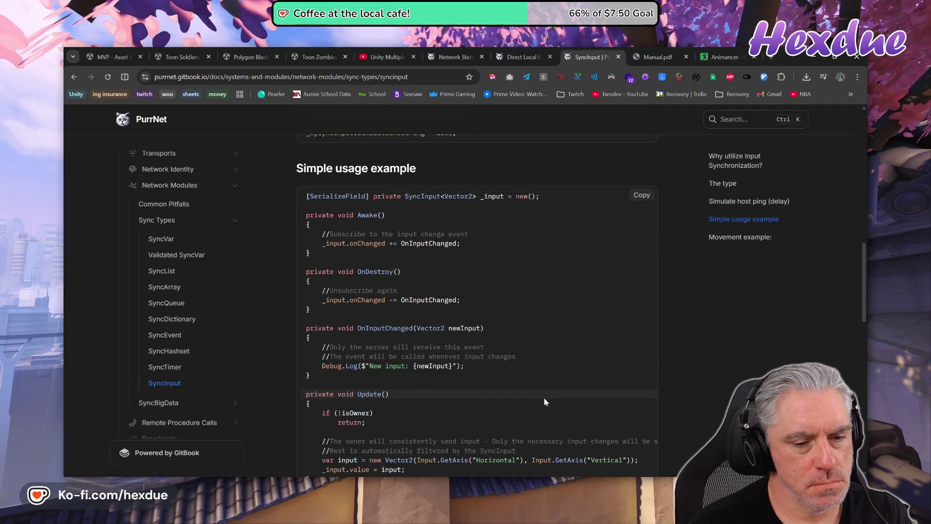
pyautogui.scroll(-3, 544, 398)
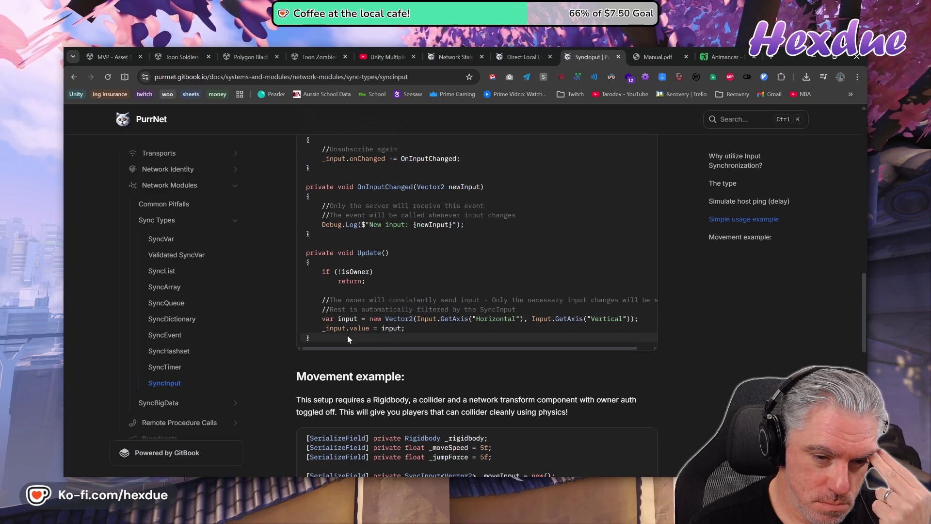
# Compare the script's Update with the SyncInput example, opening a blank line above the _direction assignment.
pyautogui.click(435, 522)
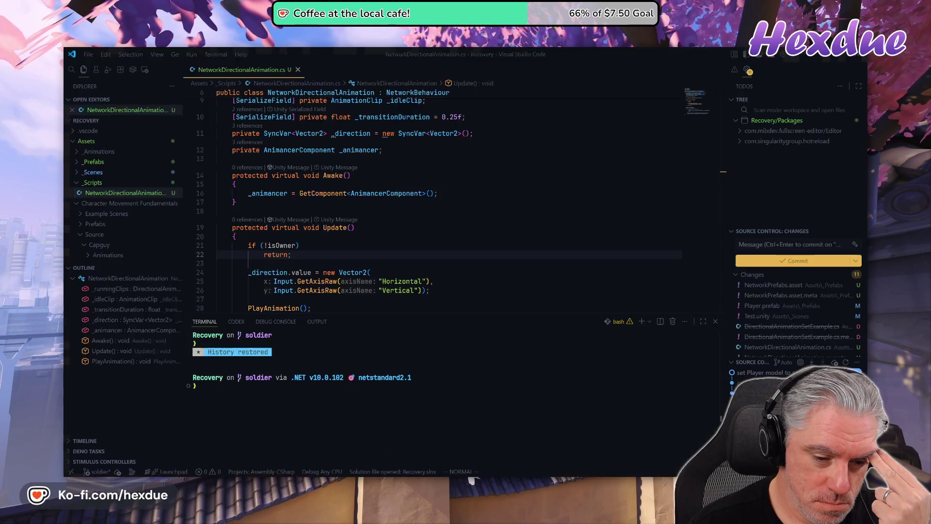
pyautogui.hotkey('alt', 'Tab')
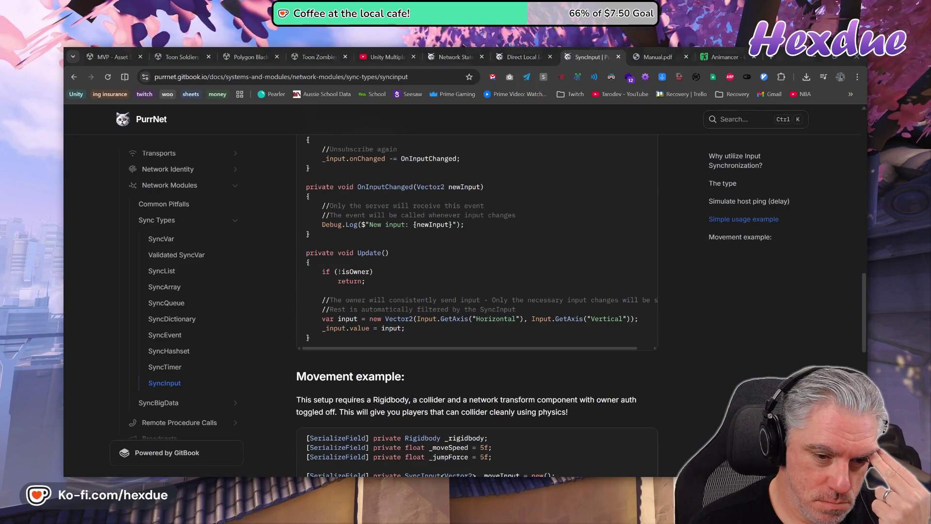
pyautogui.hotkey('alt', 'Tab')
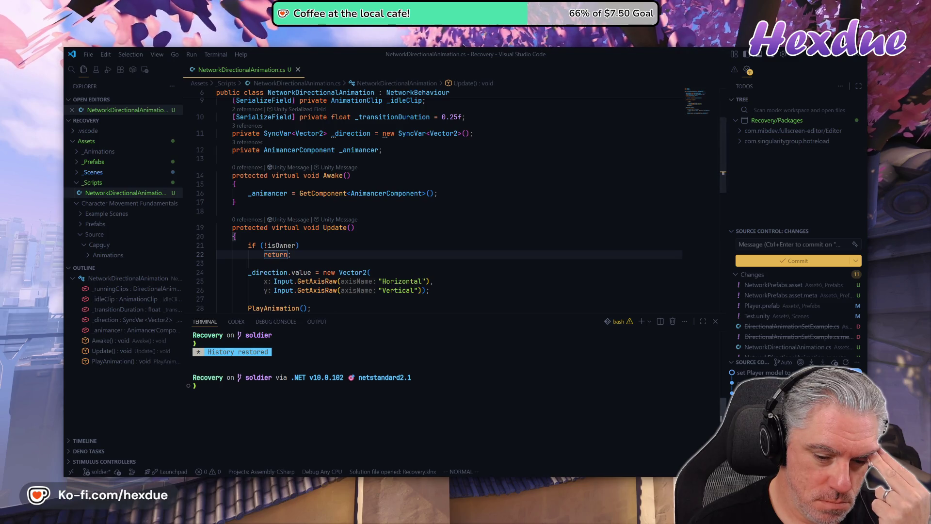
pyautogui.hotkey('alt', 'Tab')
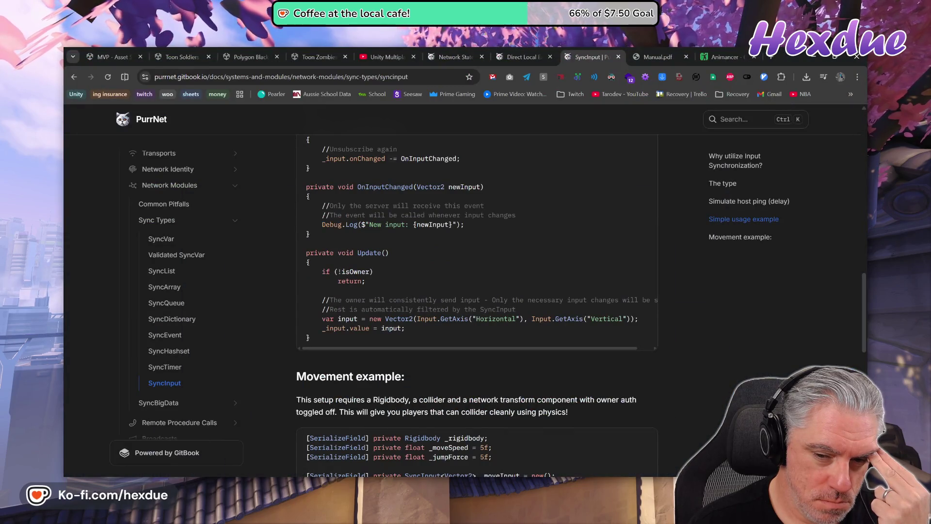
pyautogui.hotkey('alt', 'Tab')
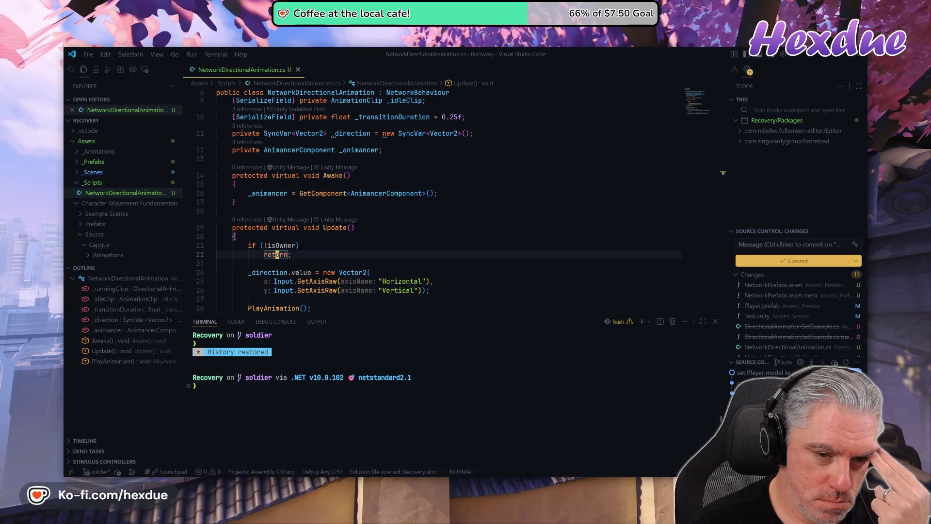
pyautogui.hotkey('alt', 'Tab')
pyautogui.hotkey('alt', 'Tab')
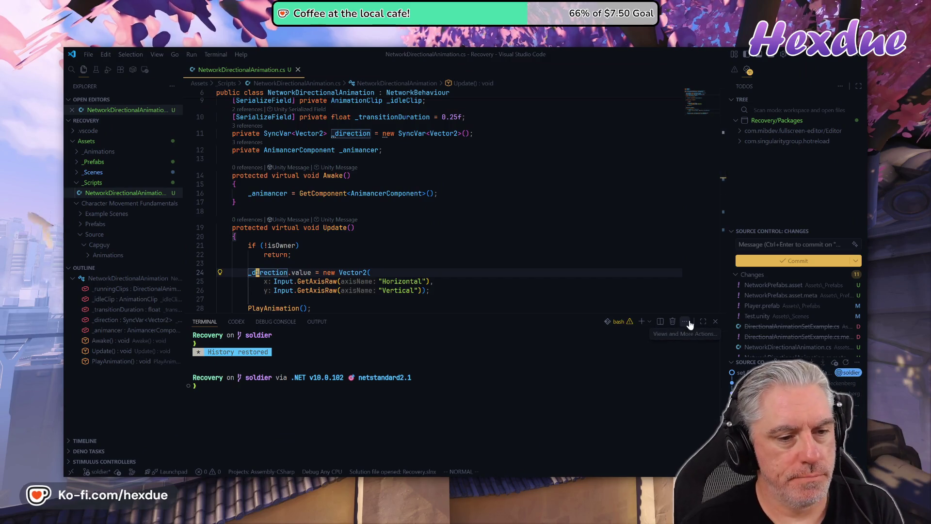
pyautogui.hotkey('shift', 'o')
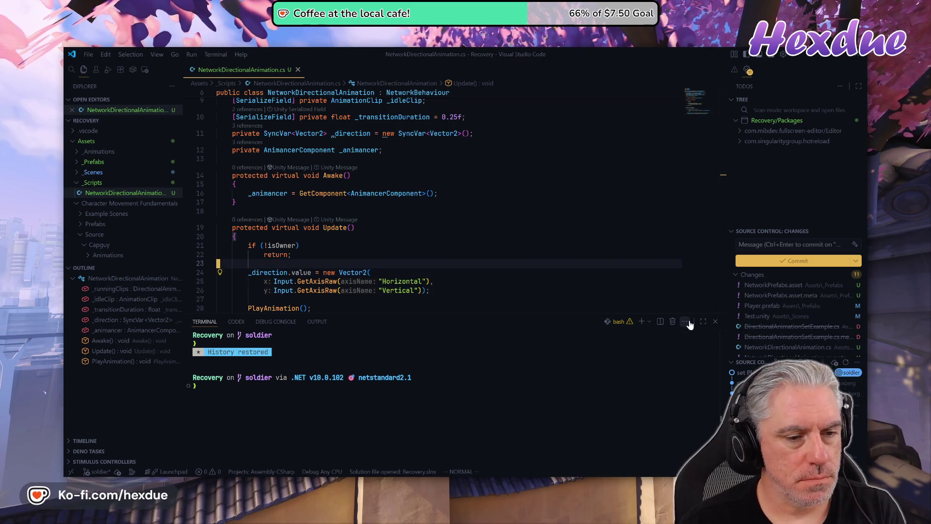
# Store the input Vector2 in a local `var direction`, then add `_direction.value = direction;` below it.
pyautogui.press('Escape')
pyautogui.press('j')
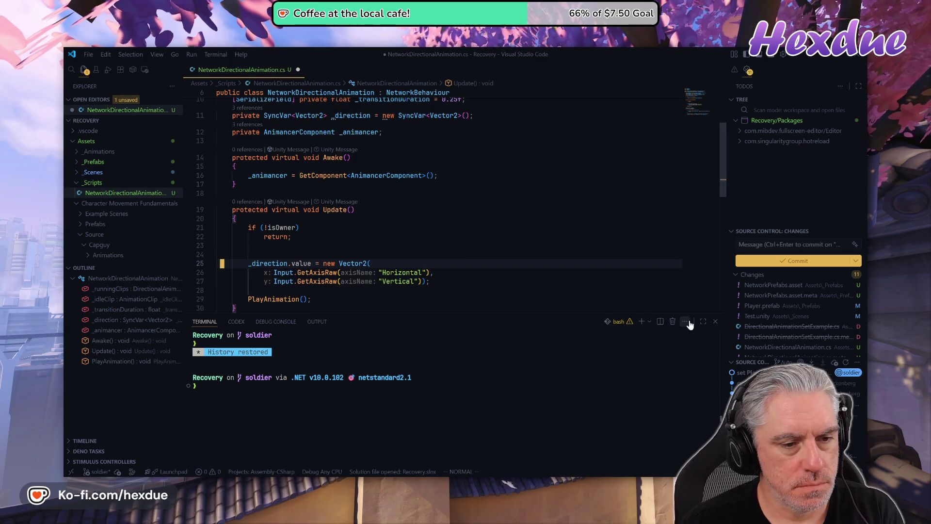
pyautogui.press('f')
pyautogui.press('t')
pyautogui.hotkey('ctrl', 'w')
pyautogui.hotkey('ctrl', 'w')
pyautogui.hotkey('ctrl', 'w')
pyautogui.write('var direc')
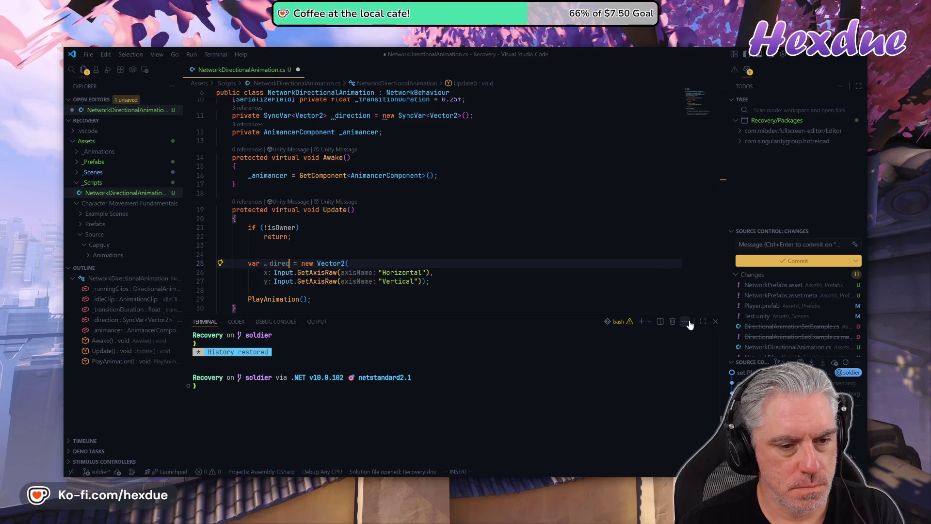
pyautogui.write('tion')
pyautogui.press('j')
pyautogui.press('j')
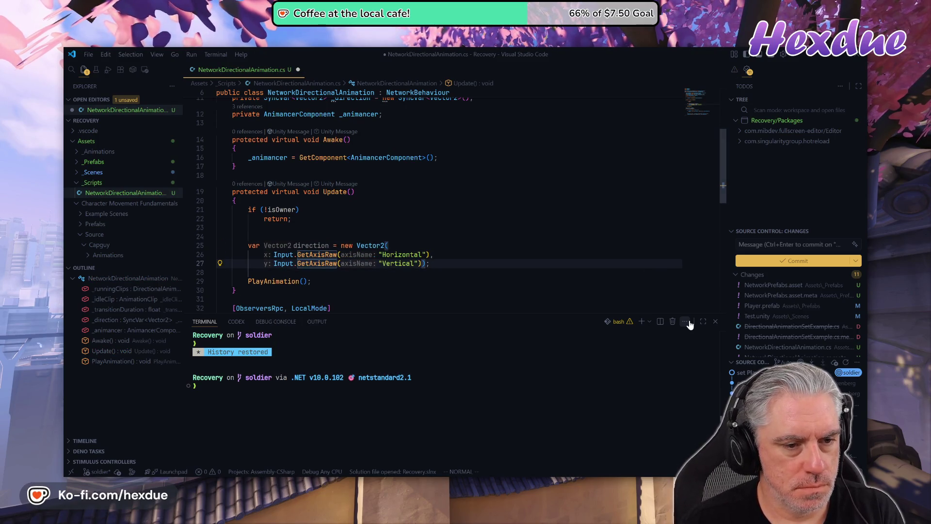
pyautogui.press('o')
pyautogui.press('Tab')
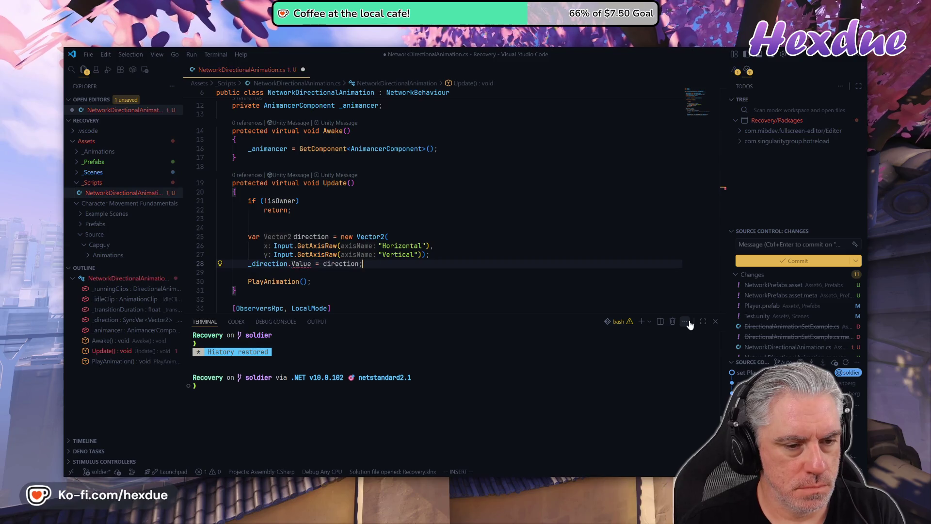
pyautogui.press('Escape')
pyautogui.press('b')
pyautogui.press('b')
pyautogui.press('b')
pyautogui.write('i')
pyautogui.write('v')
pyautogui.press('Escape')
pyautogui.press('k')
pyautogui.press('k')
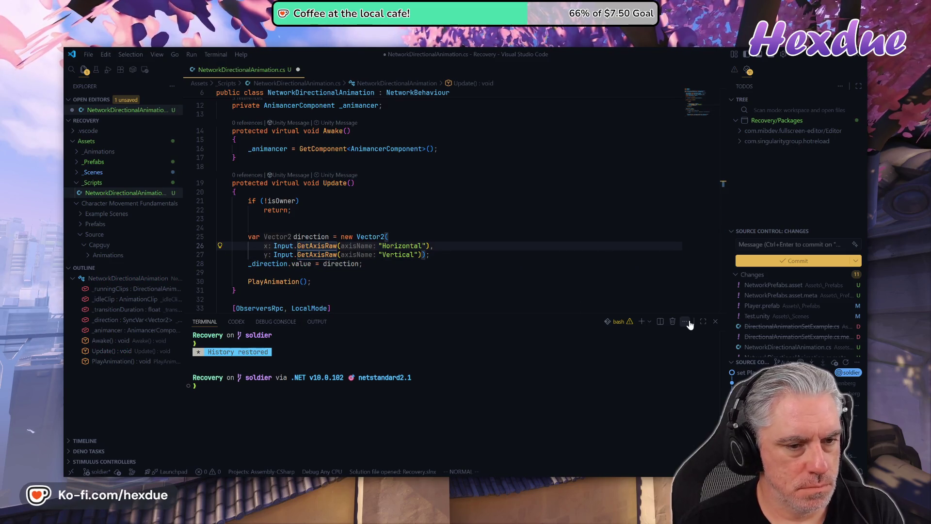
# Delete the extra blank line and move up to the _direction field declaration.
pyautogui.hotkey('alt', 'Tab')
pyautogui.hotkey('alt', 'Tab')
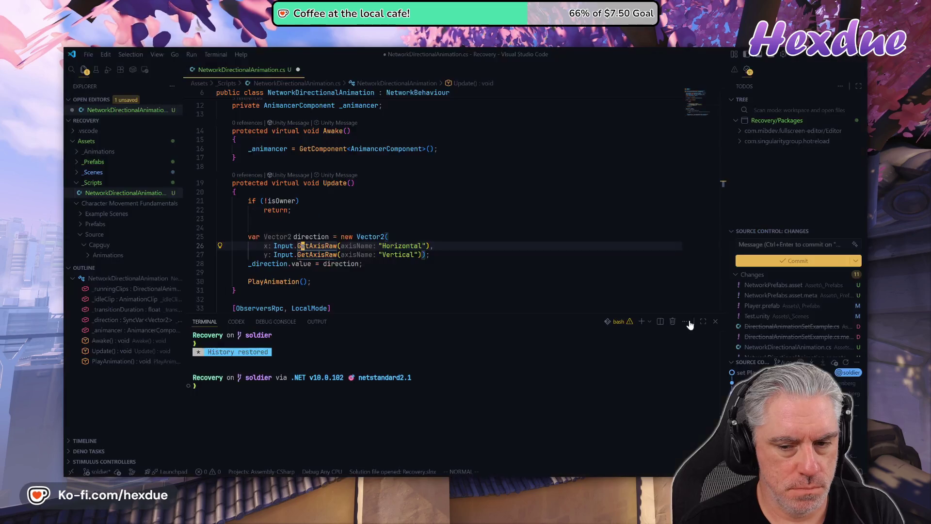
pyautogui.press('k')
pyautogui.press('k')
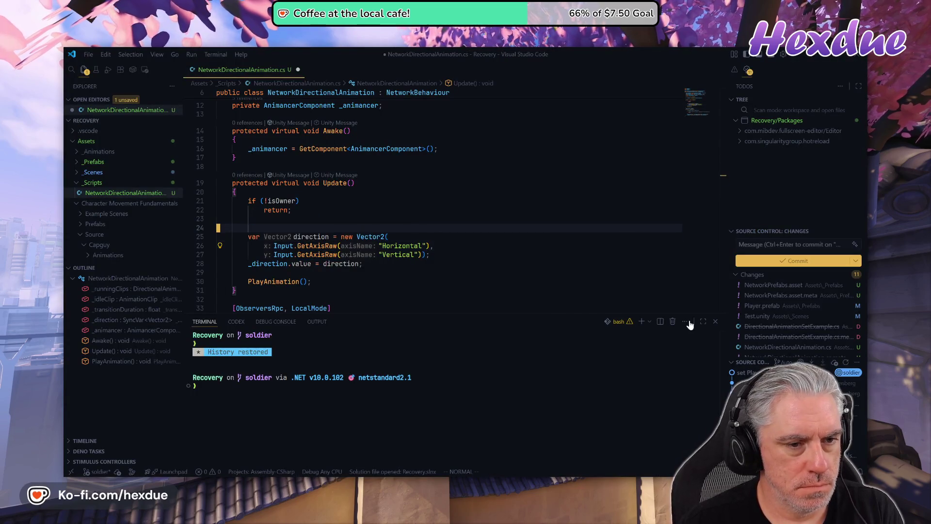
pyautogui.press('d')
pyautogui.press('d')
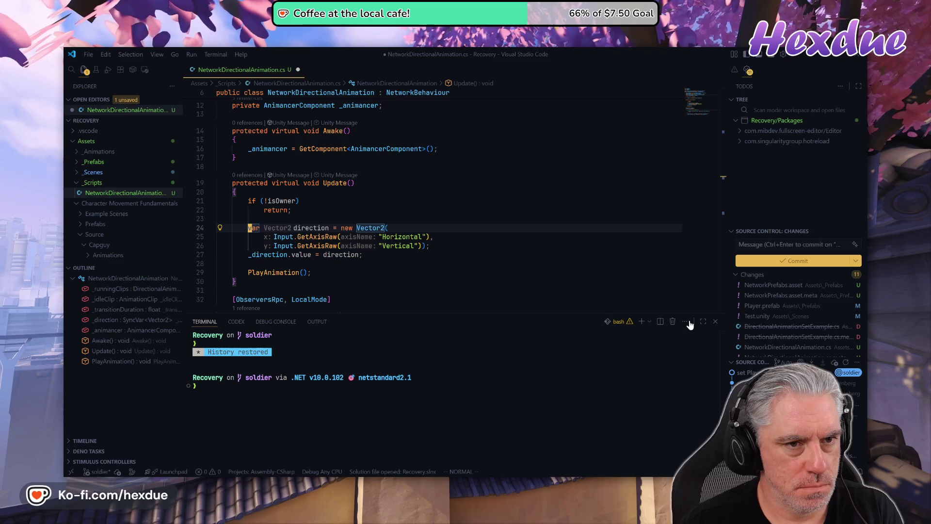
pyautogui.press('{')
pyautogui.press('{')
pyautogui.press('{')
pyautogui.press('j')
pyautogui.press('j')
pyautogui.press('j')
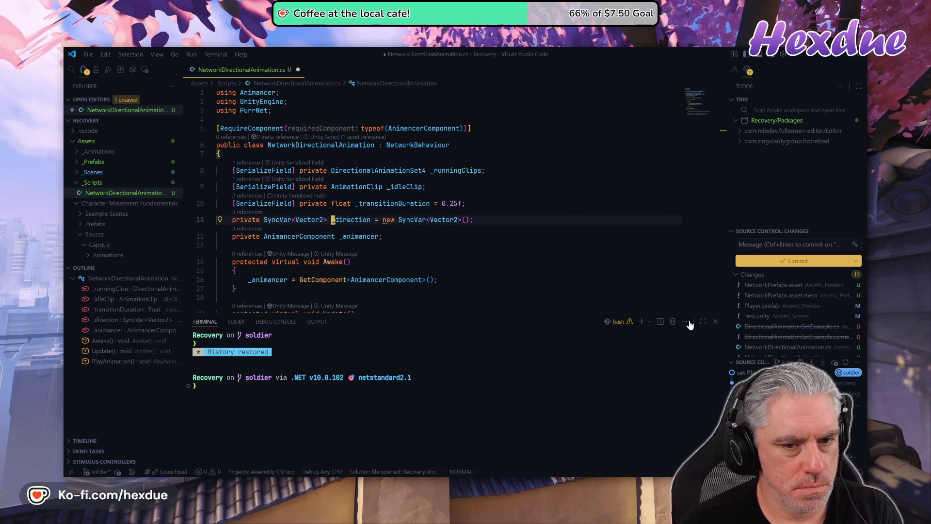
# Change the _direction field's type from SyncVar to SyncInput<Vector2>, checking the docs example.
pyautogui.write('ction = new SyncInput')
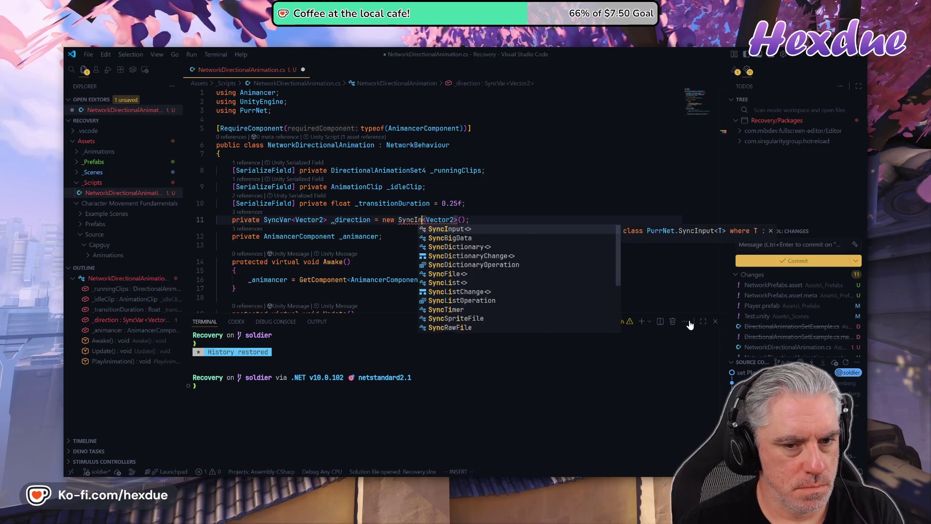
pyautogui.press('Escape')
pyautogui.hotkey('alt', 'Tab')
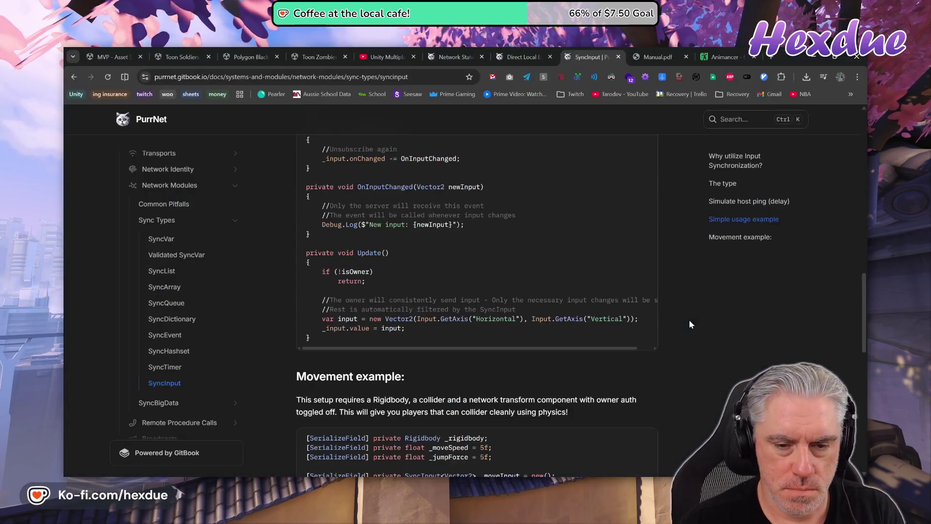
pyautogui.scroll(3, 490, 301)
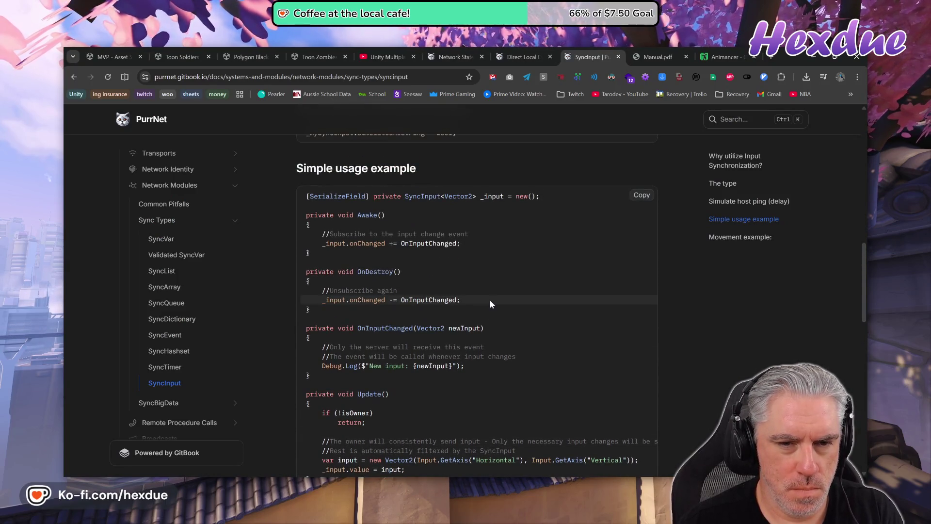
pyautogui.hotkey('alt', 'Tab')
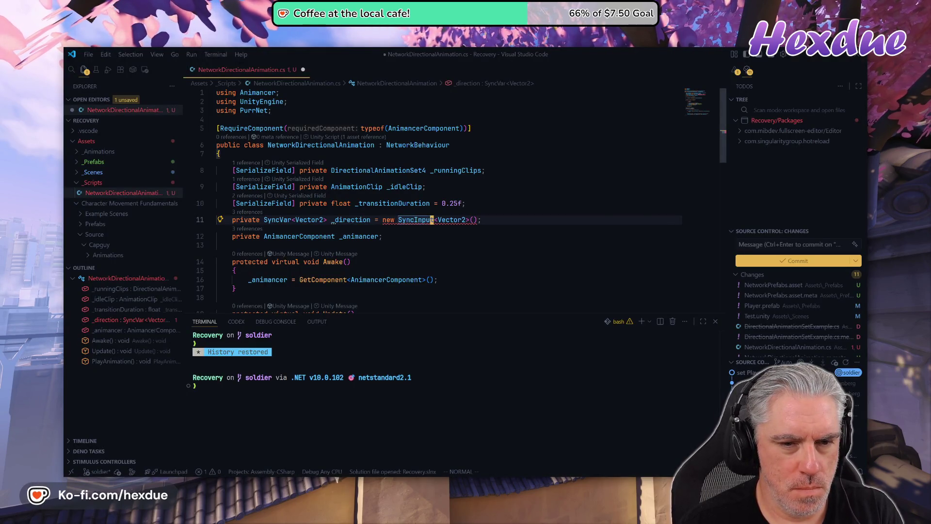
pyautogui.hotkey('alt', 'Tab')
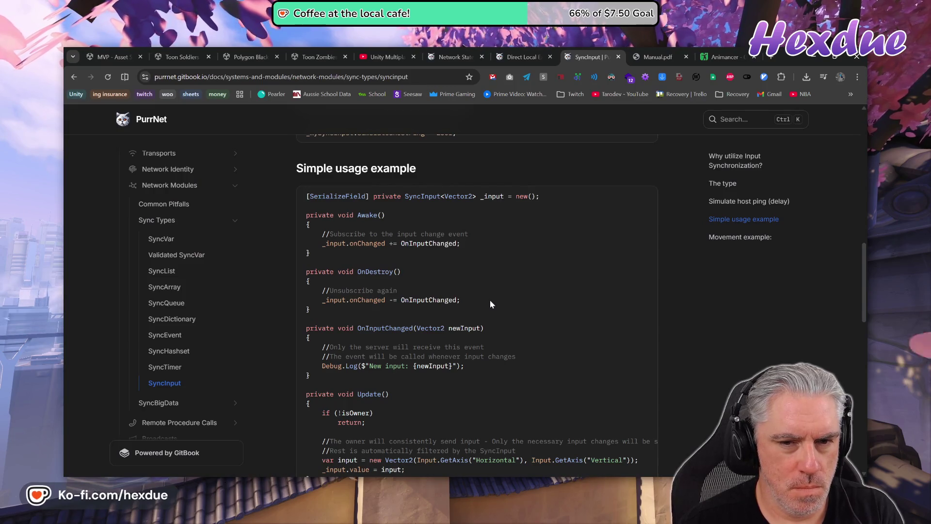
pyautogui.hotkey('alt', 'Tab')
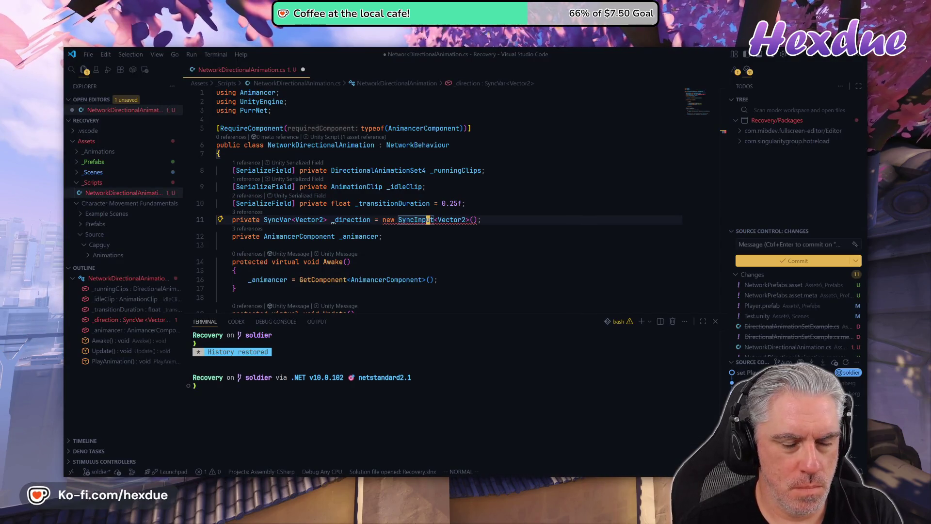
pyautogui.click(289, 219)
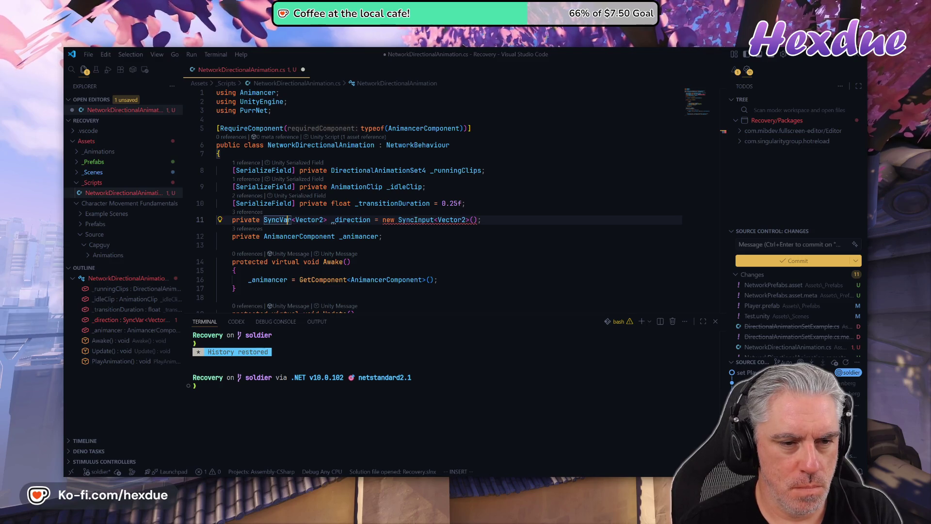
pyautogui.press('i')
pyautogui.press('BackSpace')
pyautogui.press('BackSpace')
pyautogui.press('Tab')
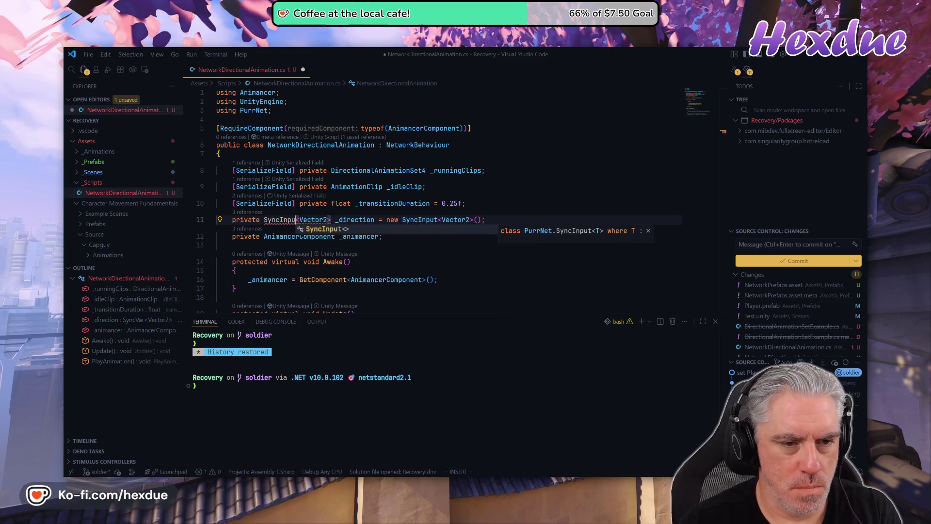
pyautogui.press('Escape')
# Replace the explicit `new SyncInput<Vector2>()` initialiser with a plain `new()`.
pyautogui.press('l')
pyautogui.press('l')
pyautogui.press('l')
pyautogui.press('w')
pyautogui.press('w')
pyautogui.press('w')
pyautogui.press('v')
pyautogui.press('l')
pyautogui.press('e')
pyautogui.press('y')
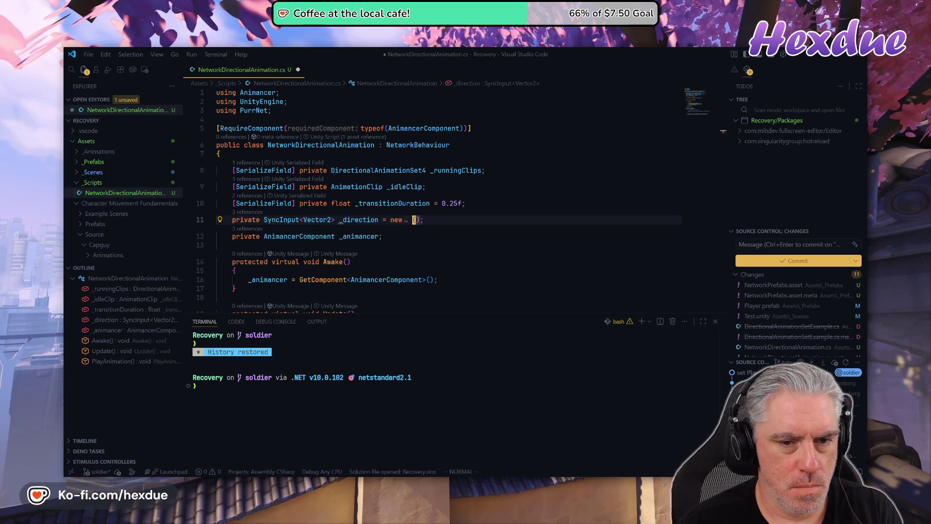
pyautogui.hotkey('alt', 'Tab')
pyautogui.hotkey('alt', 'Tab')
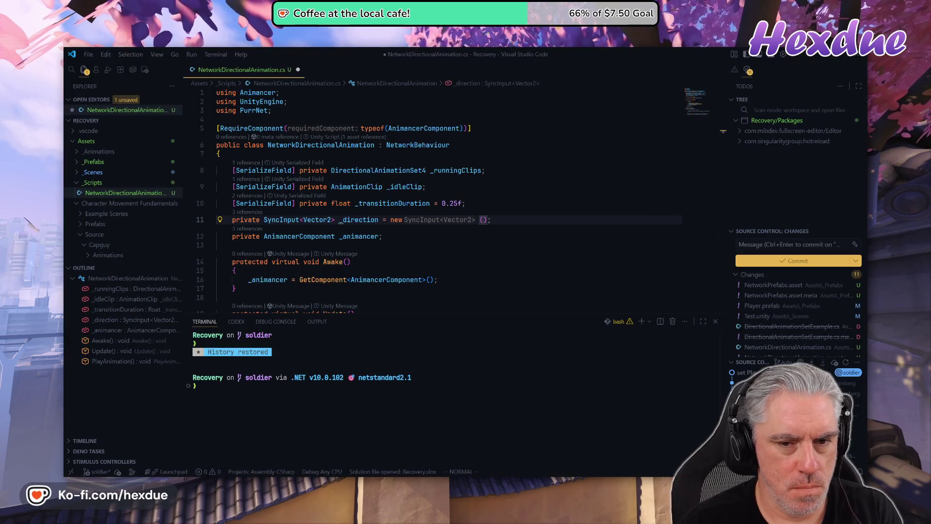
pyautogui.press('BackSpace')
pyautogui.press('Escape')
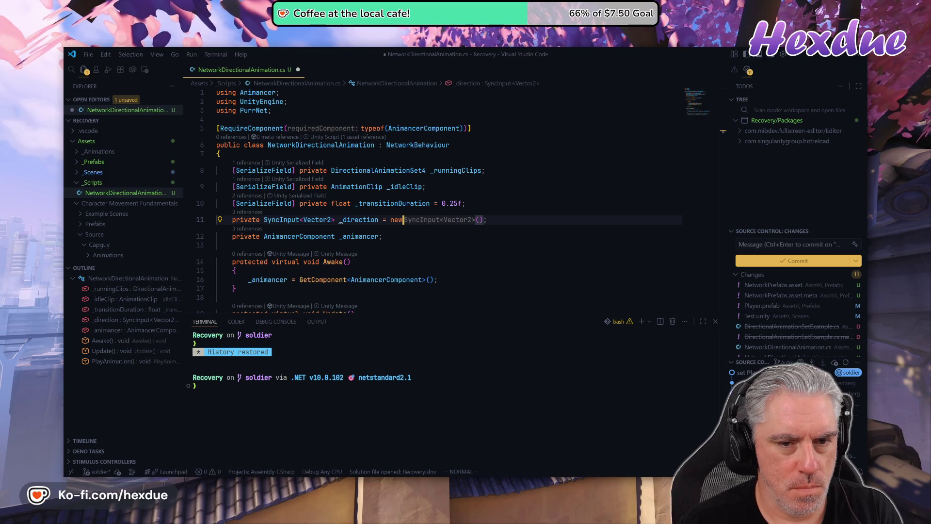
pyautogui.press('l')
pyautogui.press('d')
pyautogui.press('t')
pyautogui.press(')')
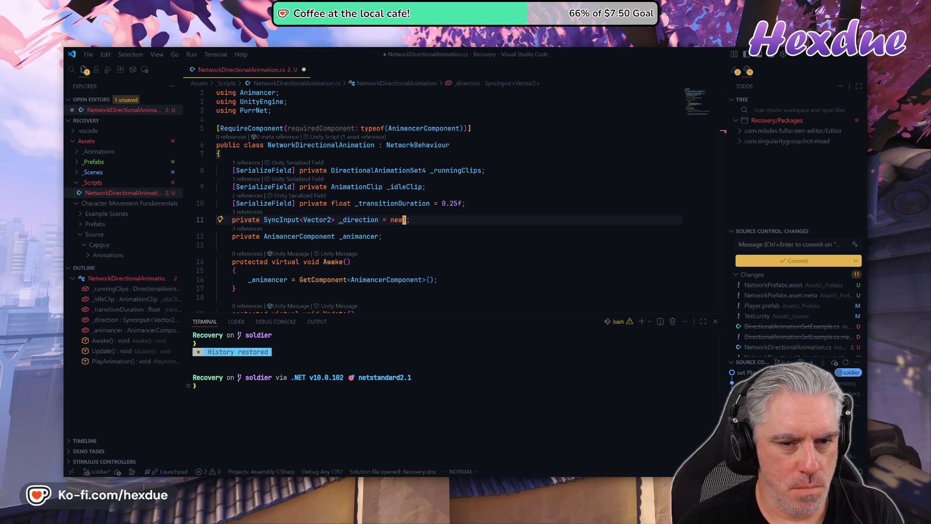
pyautogui.write('i(')
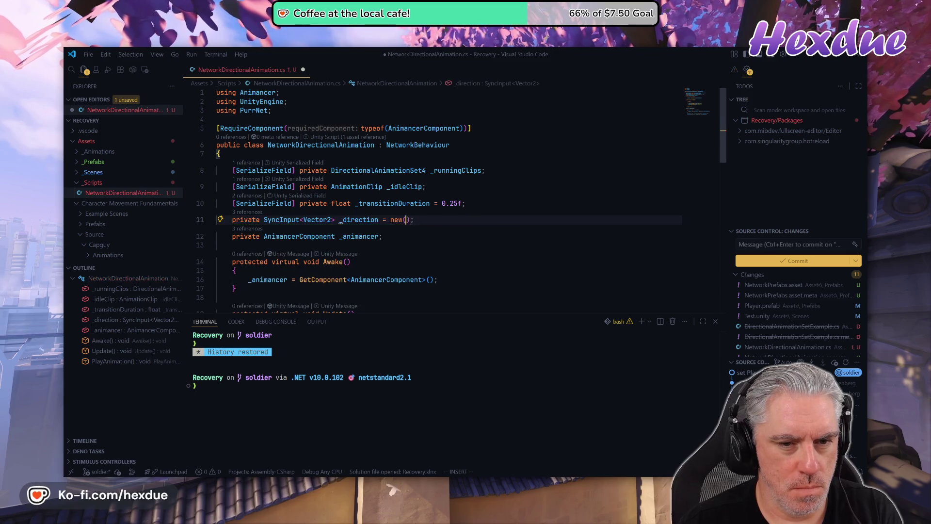
pyautogui.press('Escape')
pyautogui.press('j')
pyautogui.press('j')
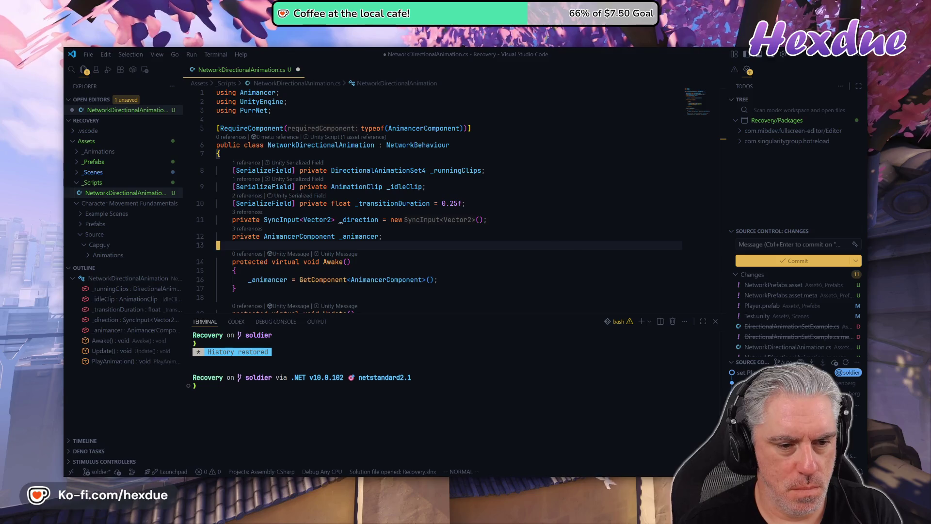
pyautogui.hotkey('alt', 'Tab')
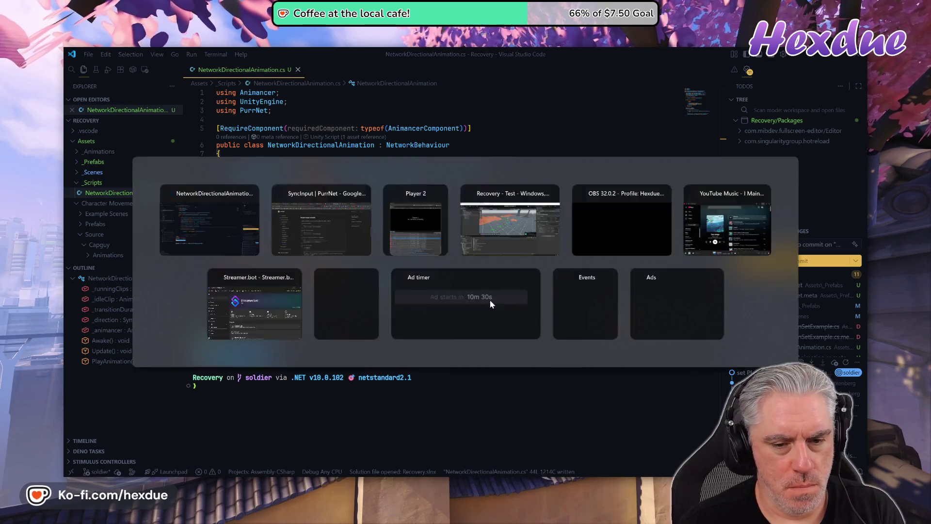
# Scroll to the Movement example and copy its `if (!isServer) return;` lines.
pyautogui.scroll(-3, 491, 300)
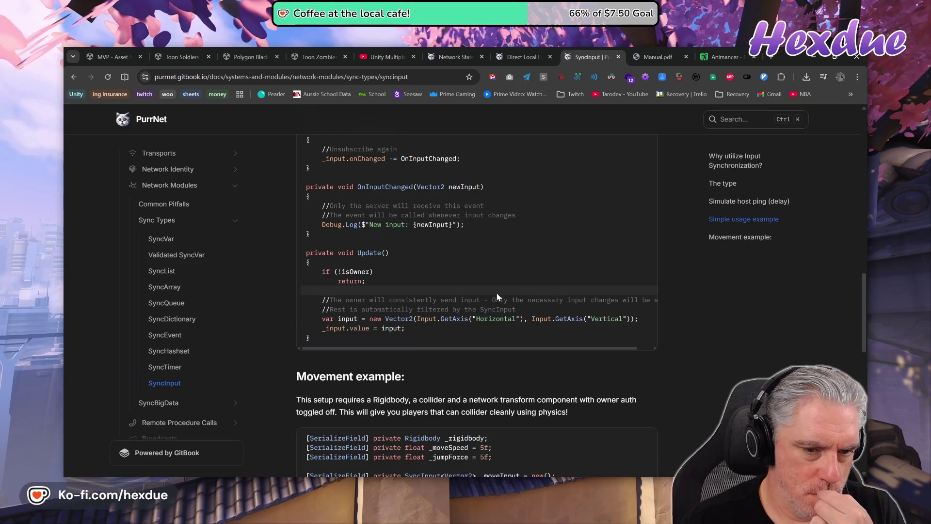
pyautogui.scroll(-6, 497, 297)
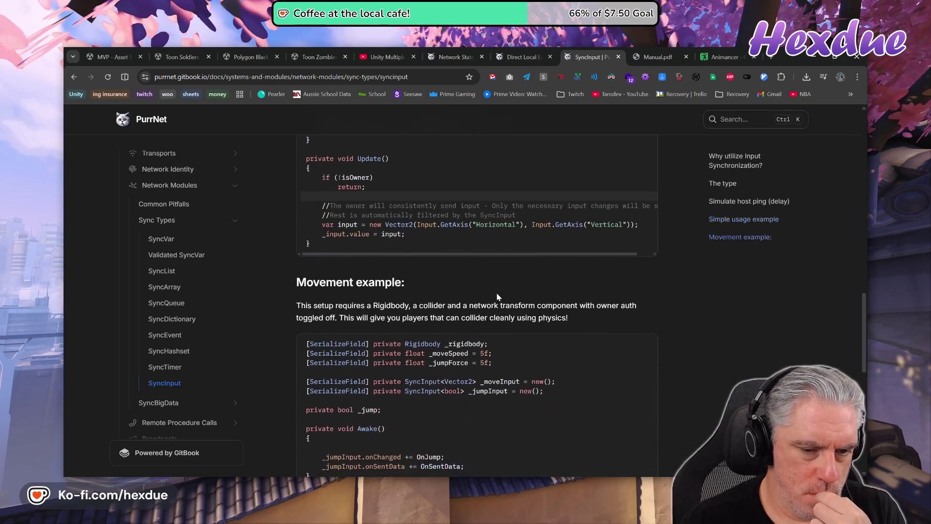
pyautogui.scroll(-5, 496, 295)
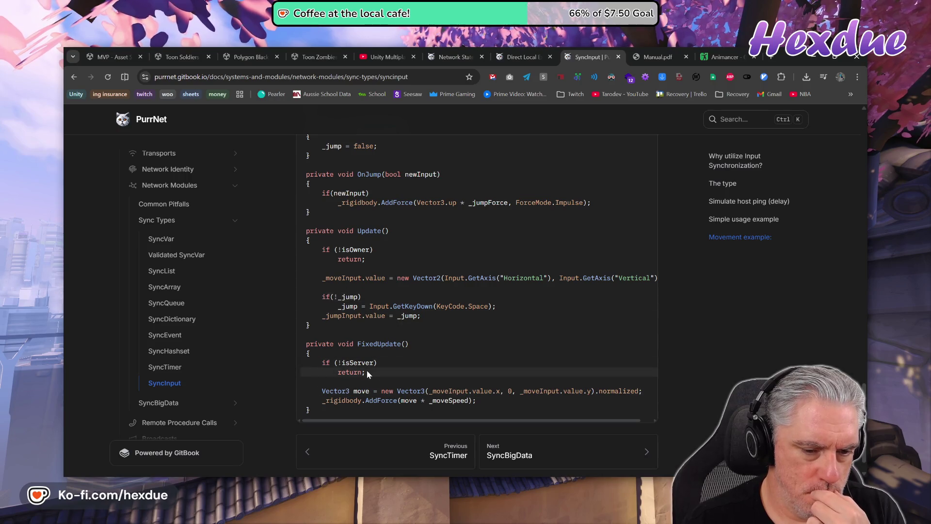
pyautogui.moveTo(366, 373); pyautogui.dragTo(322, 362)
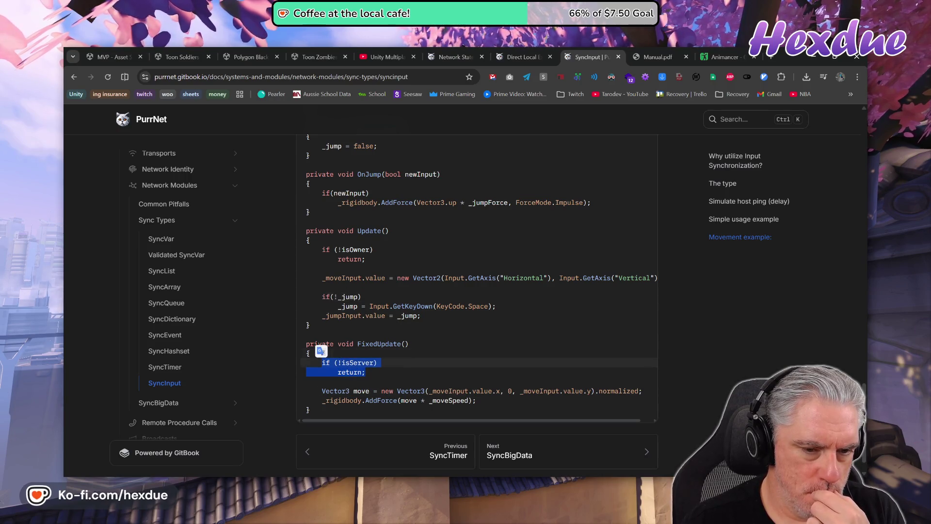
pyautogui.rightClick(382, 224)
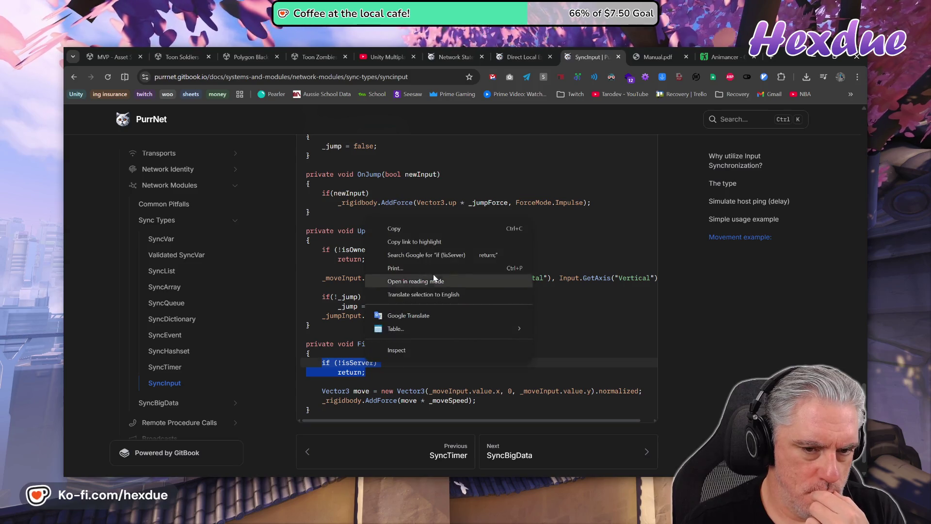
pyautogui.click(430, 228)
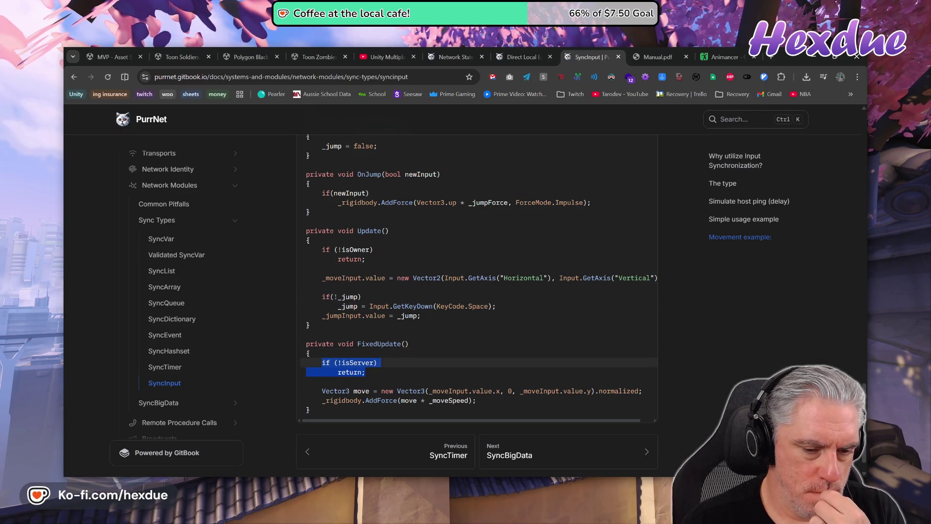
pyautogui.rightClick(342, 361)
pyautogui.click(377, 229)
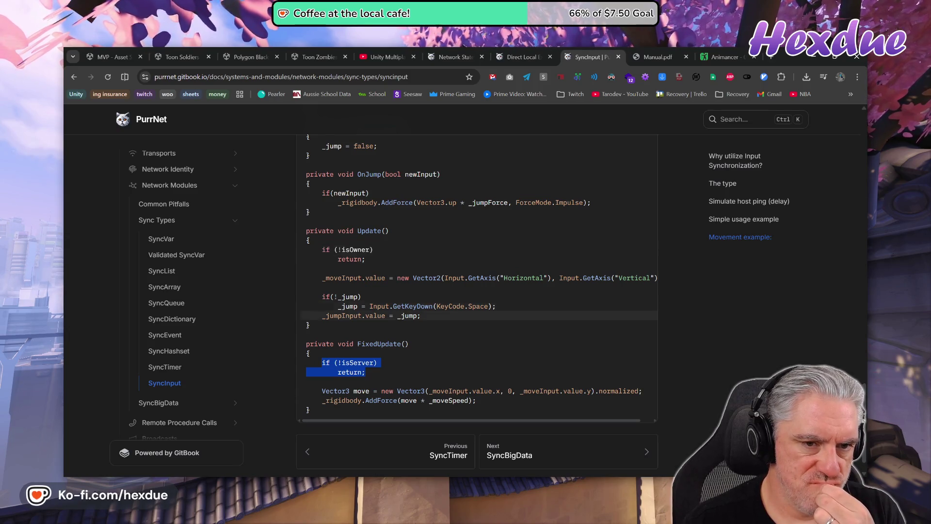
# Review the SyncInput page's examples, then return to NetworkDirectionalAnimation.cs.
pyautogui.scroll(2, 415, 325)
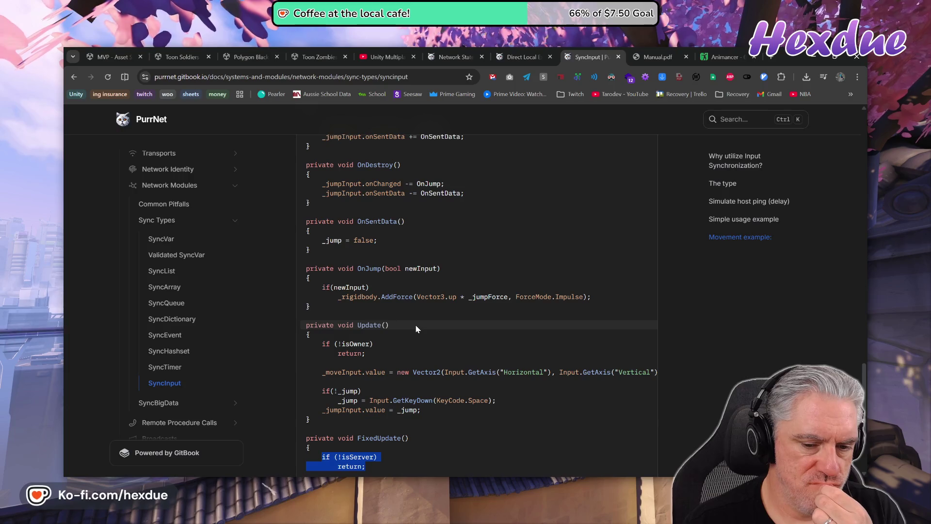
pyautogui.scroll(4, 416, 329)
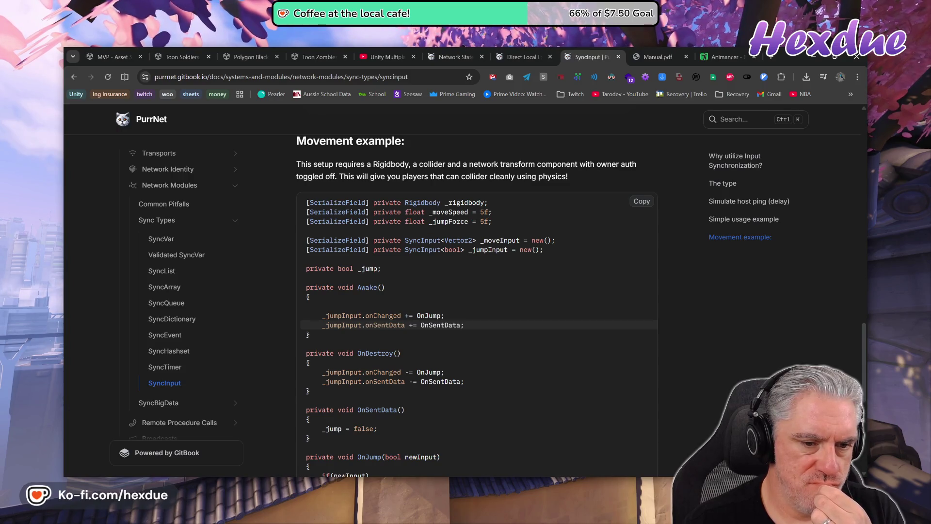
pyautogui.scroll(10, 417, 329)
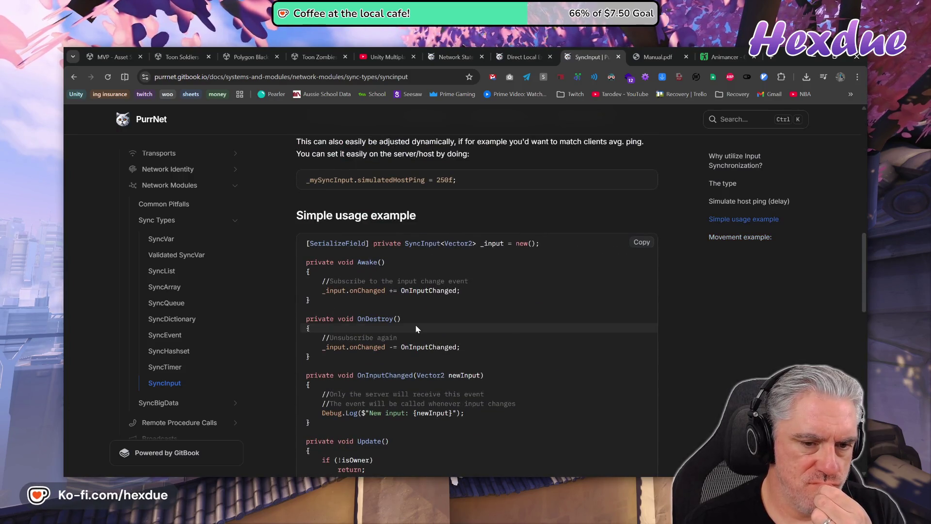
pyautogui.scroll(5, 416, 329)
pyautogui.scroll(-5, 417, 329)
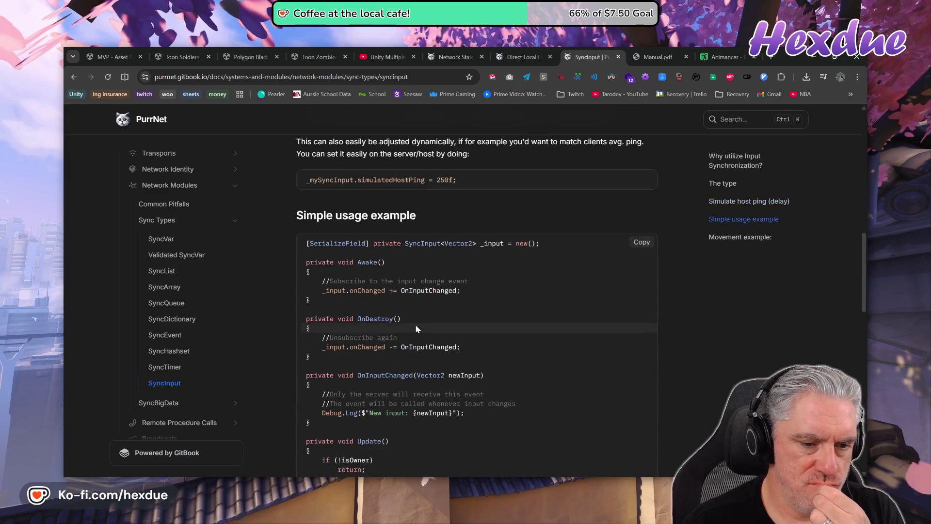
pyautogui.scroll(-5, 416, 329)
pyautogui.scroll(13, 416, 329)
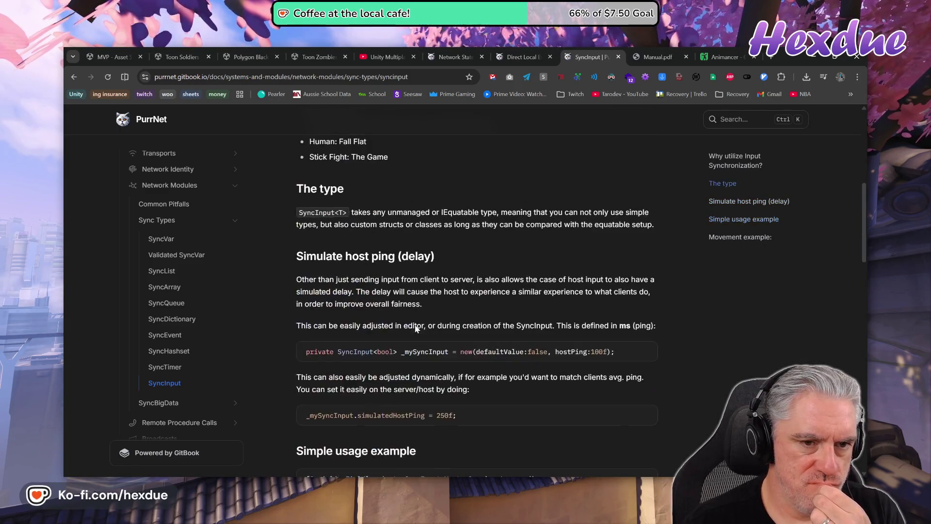
pyautogui.scroll(4, 416, 329)
pyautogui.scroll(-17, 416, 328)
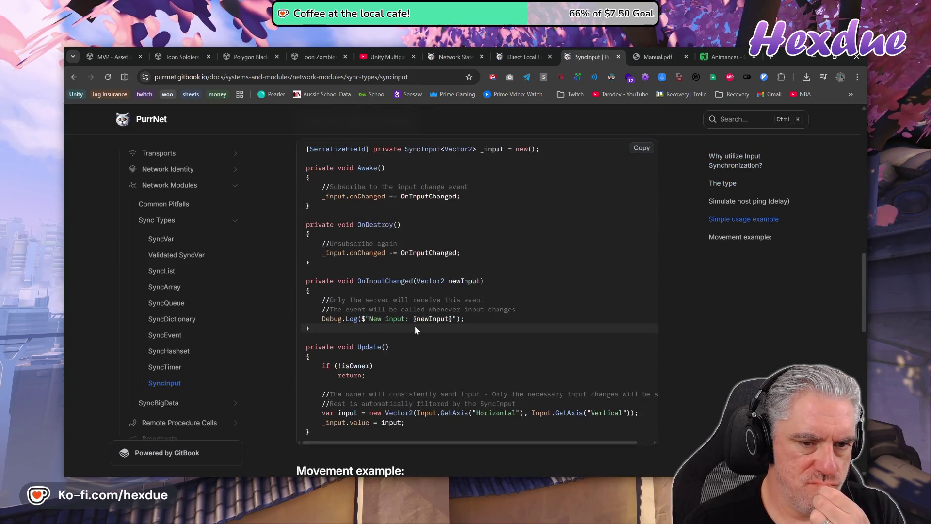
pyautogui.scroll(-8, 414, 329)
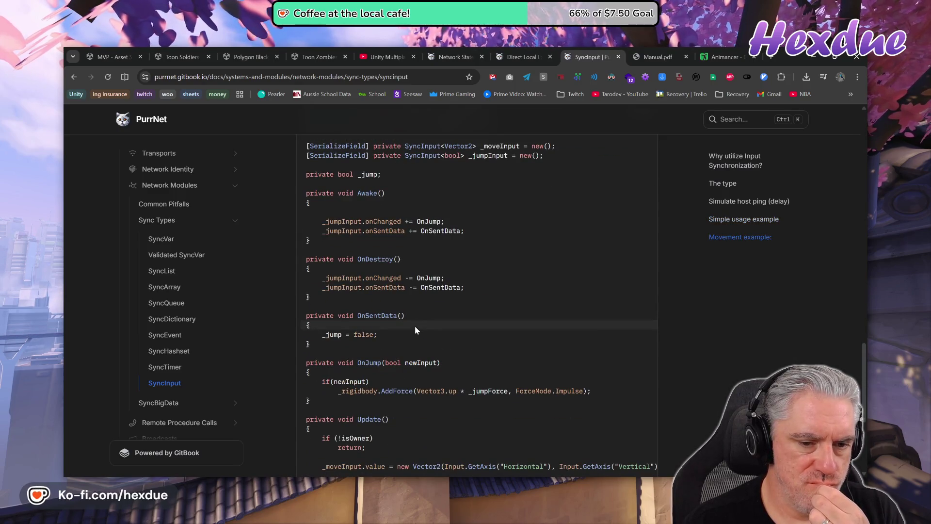
pyautogui.scroll(-4, 415, 326)
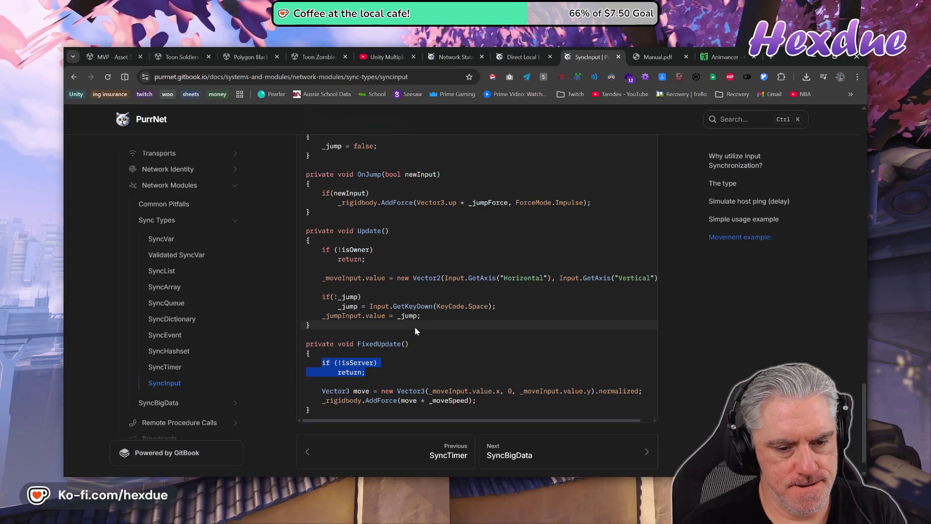
pyautogui.hotkey('alt', 'Tab')
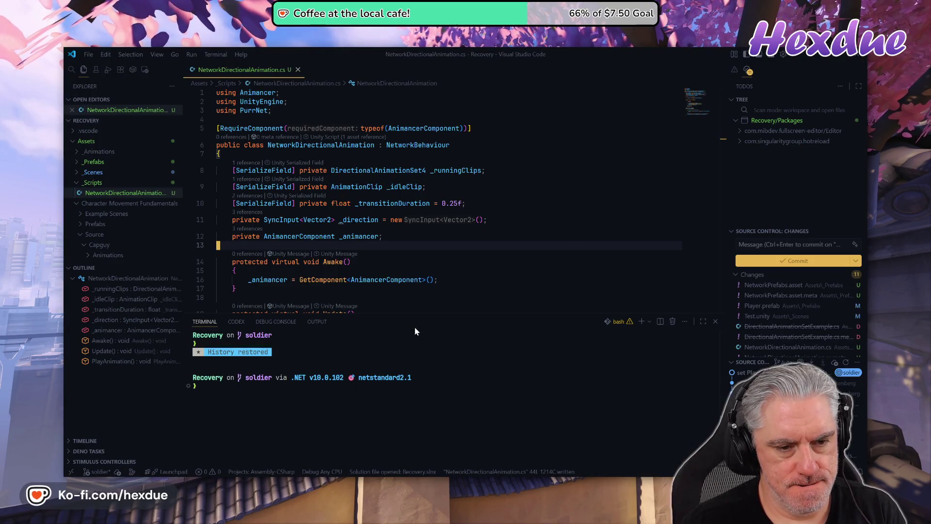
# Check the script against the SyncInput example and save NetworkDirectionalAnimation.cs with :w.
pyautogui.scroll(-3, 414, 272)
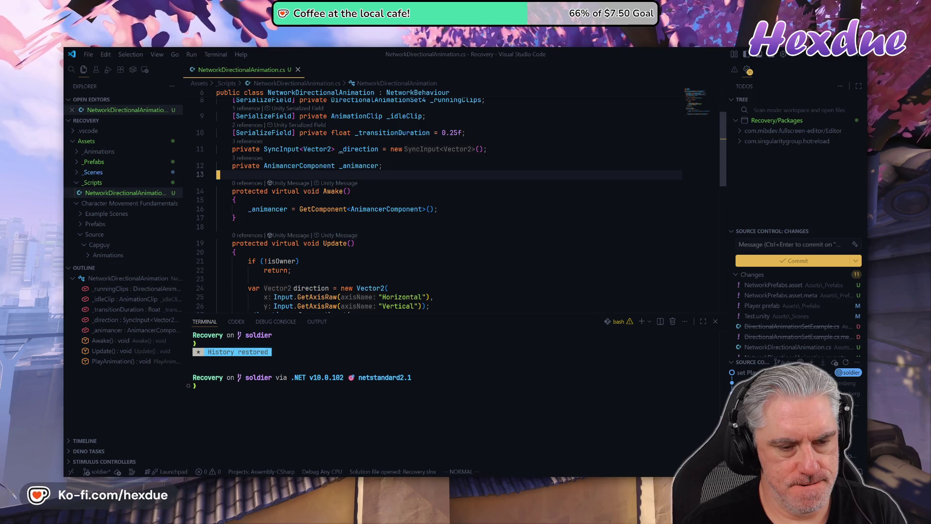
pyautogui.scroll(-2, 415, 204)
pyautogui.scroll(-1, 415, 203)
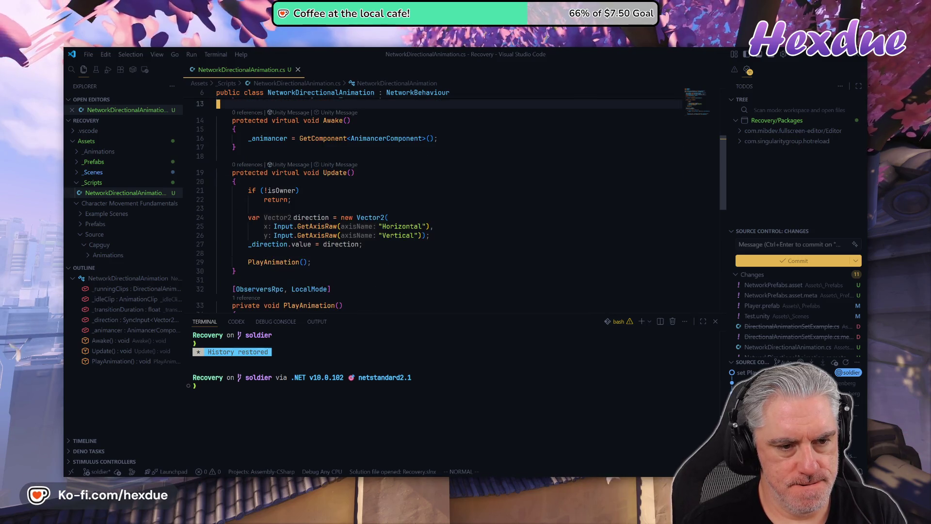
pyautogui.scroll(-1, 414, 204)
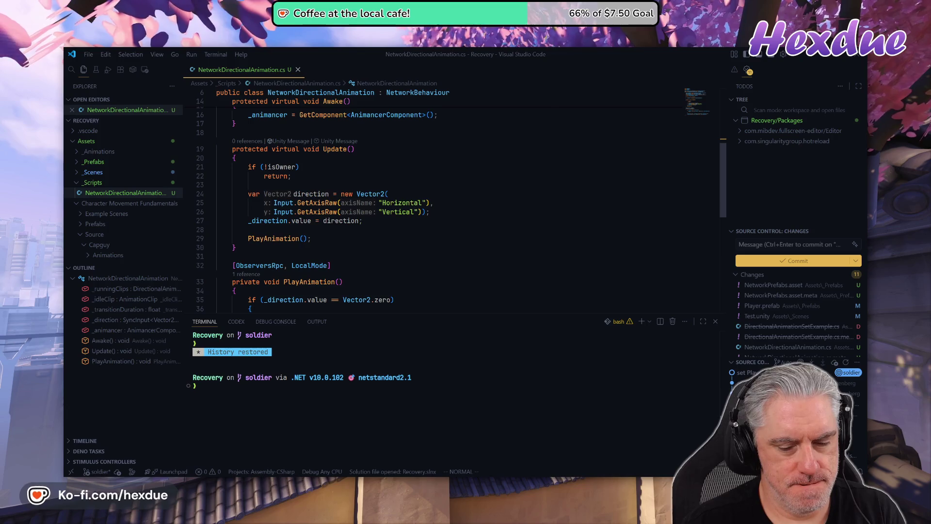
pyautogui.hotkey('alt', 'Tab')
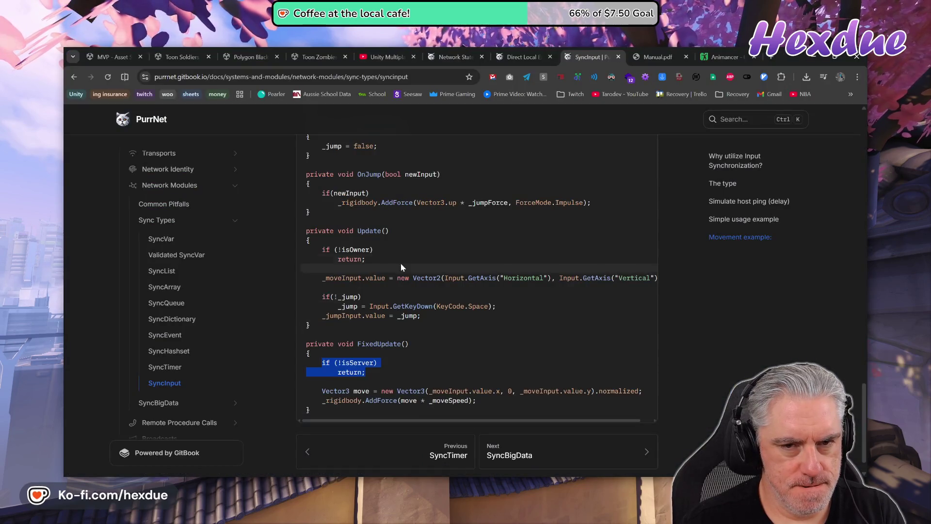
pyautogui.hotkey('alt', 'Tab')
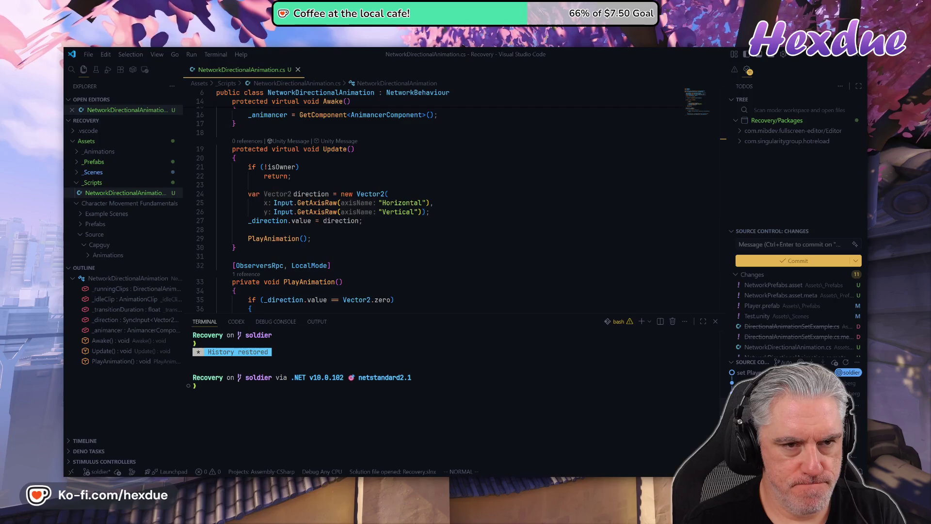
pyautogui.write(':w')
pyautogui.press('Return')
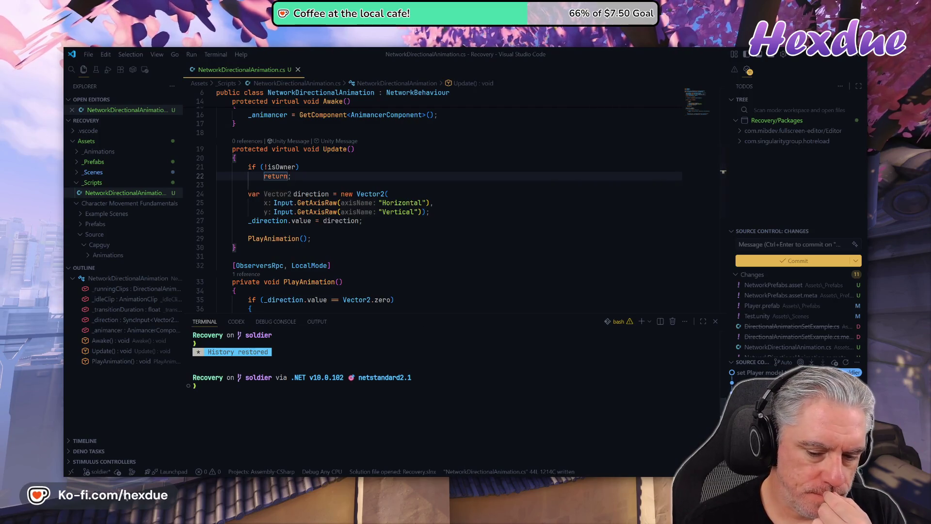
# Run and stop a Play-mode test of the networked player in Unity.
pyautogui.moveTo(493, 320)
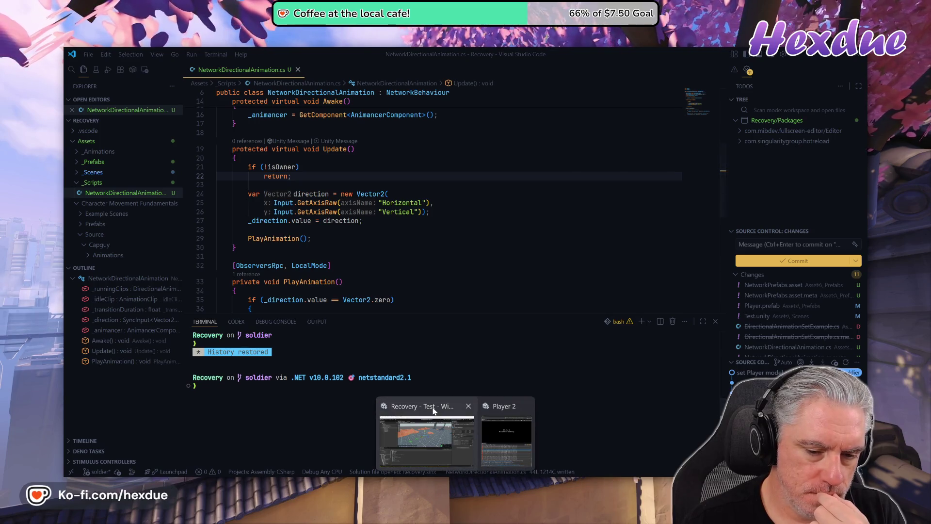
pyautogui.click(435, 405)
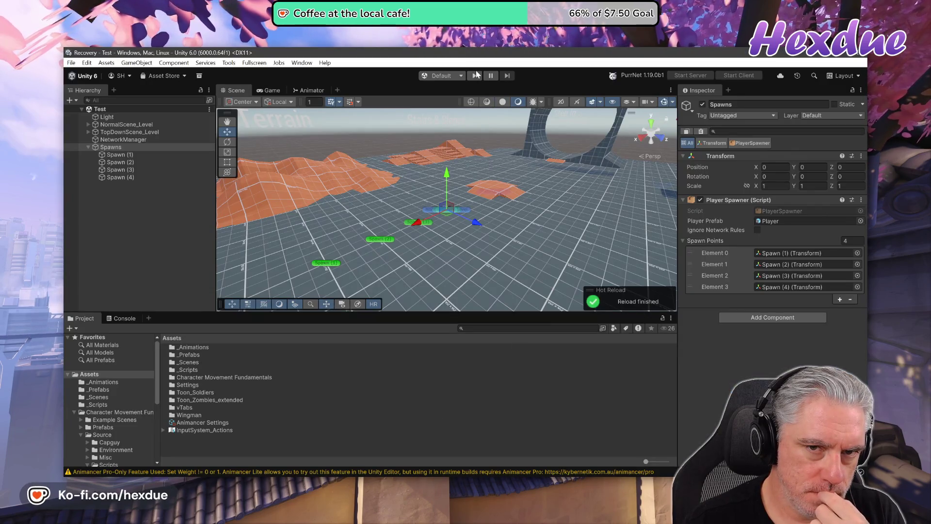
pyautogui.click(474, 75)
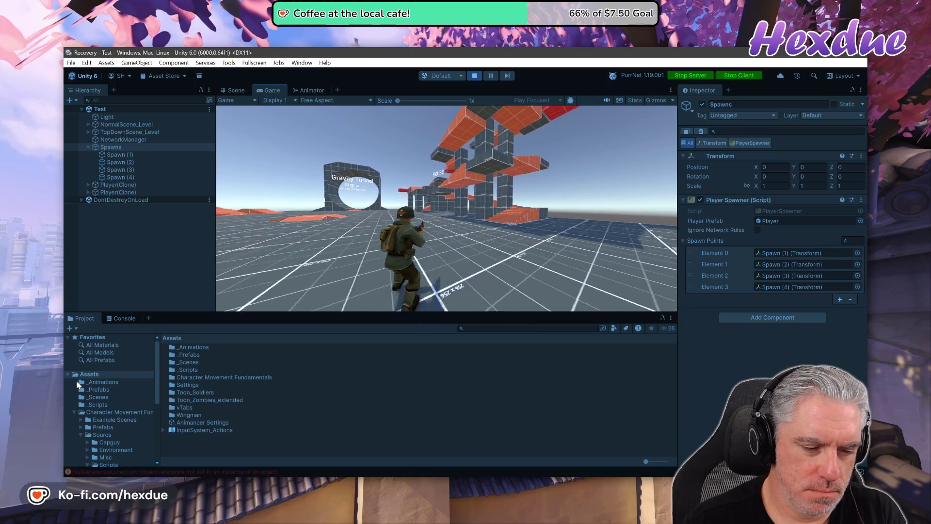
pyautogui.click(475, 76)
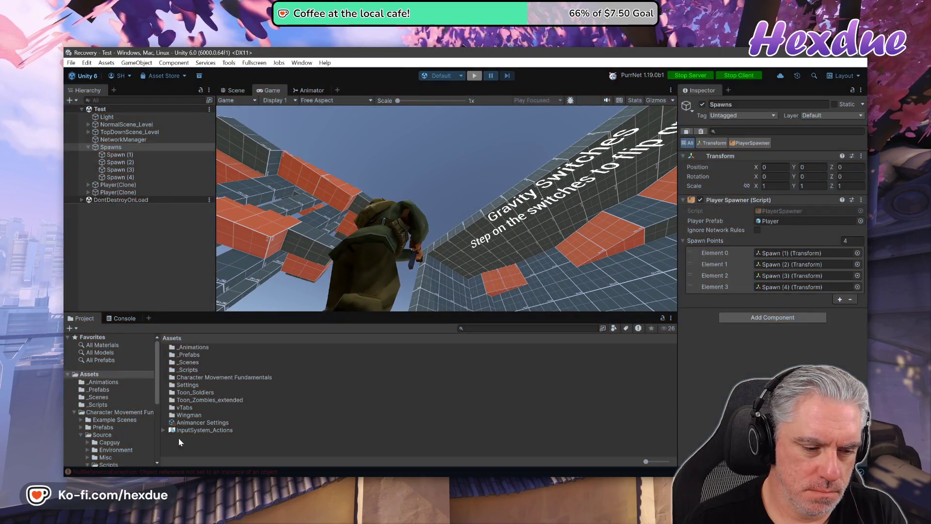
# Read the Console's NullReferenceException stack traces pointing to PlayAnimation at line 34.
pyautogui.click(160, 471)
pyautogui.click(247, 371)
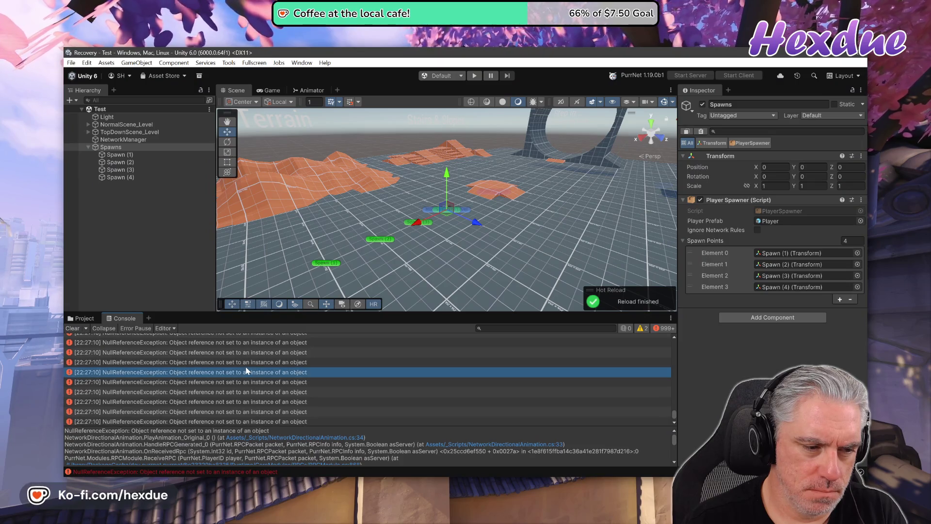
pyautogui.press('Up')
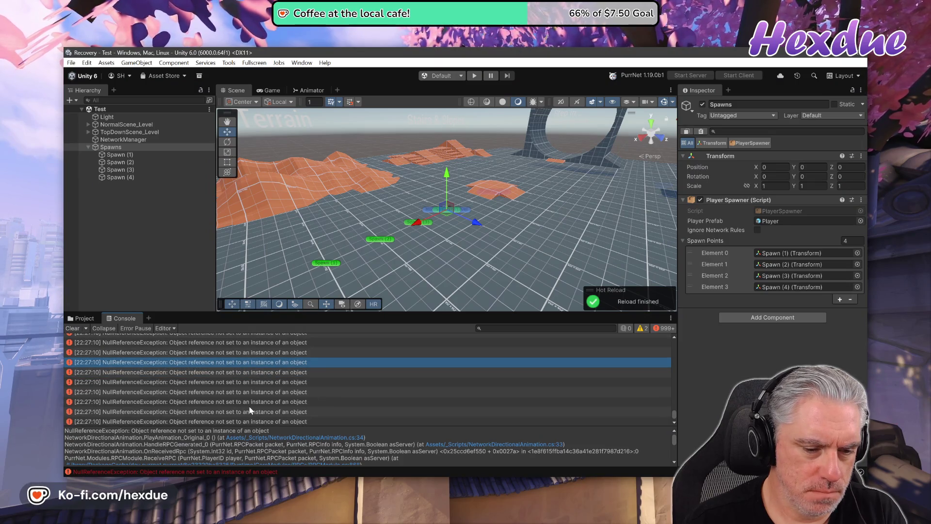
pyautogui.click(291, 402)
pyautogui.scroll(-1, 319, 440)
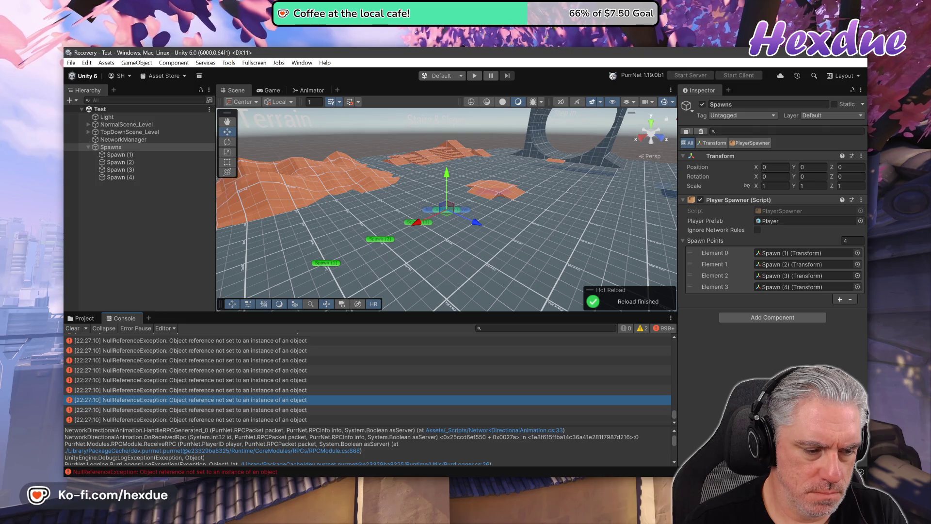
pyautogui.scroll(-2, 340, 446)
pyautogui.scroll(5, 340, 446)
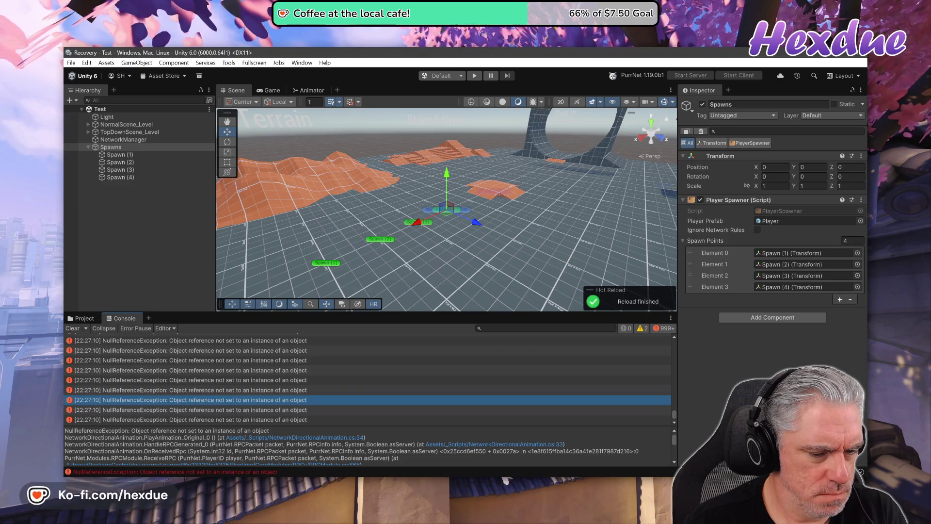
pyautogui.hotkey('alt', 'Tab')
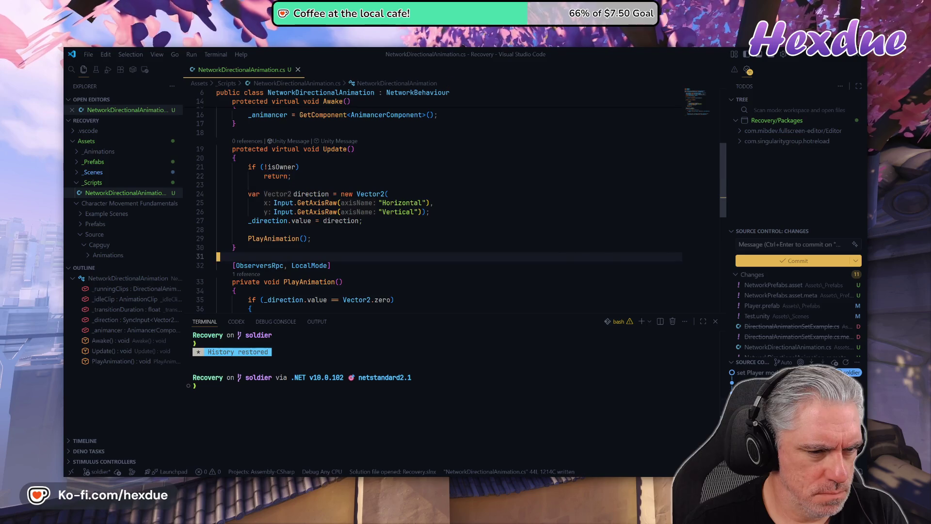
# Comment out the [ObserversRpc, LocalMode] line above PlayAnimation on line 32 and save the script.
pyautogui.scroll(-1, 451, 204)
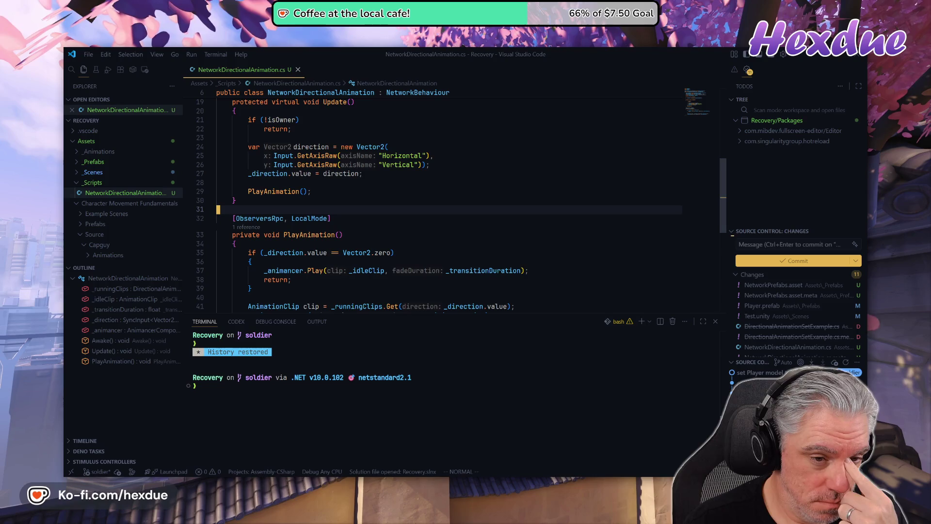
pyautogui.click(282, 219)
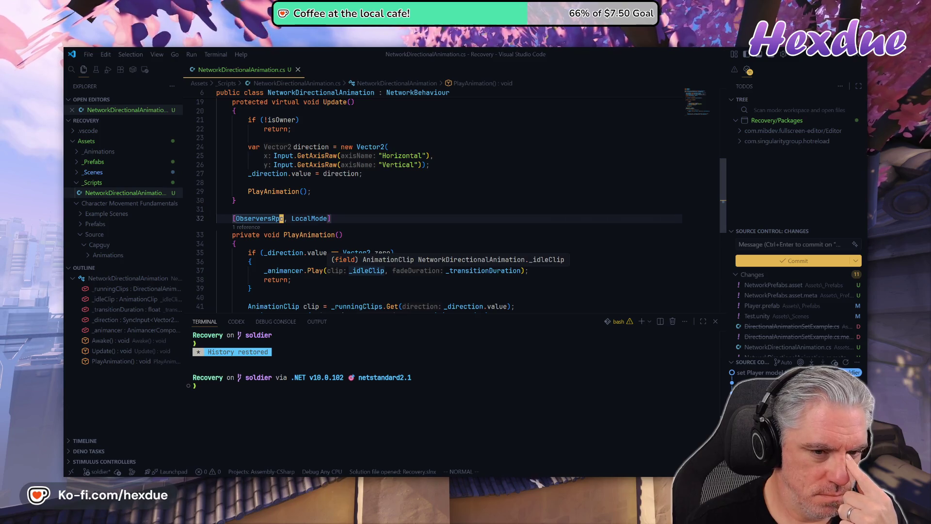
pyautogui.click(305, 218)
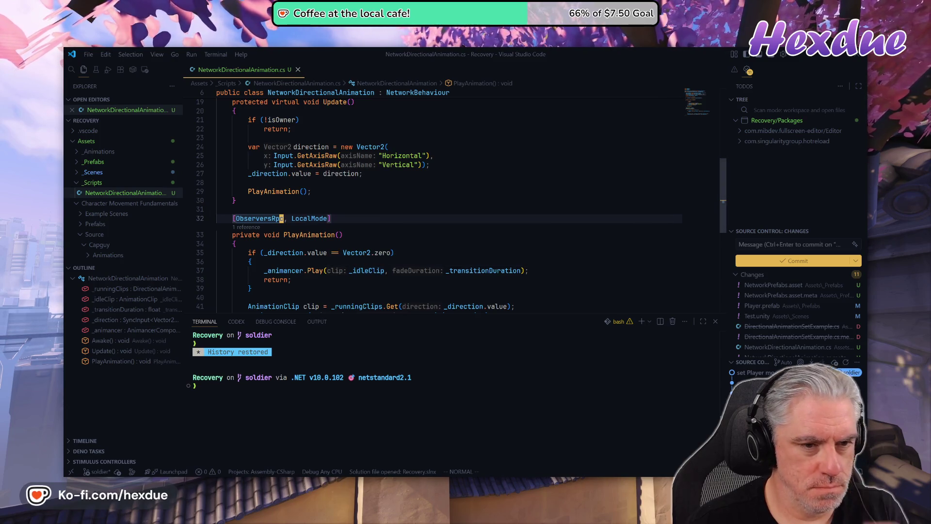
pyautogui.press('e')
pyautogui.press('g')
pyautogui.press('c')
pyautogui.press('c')
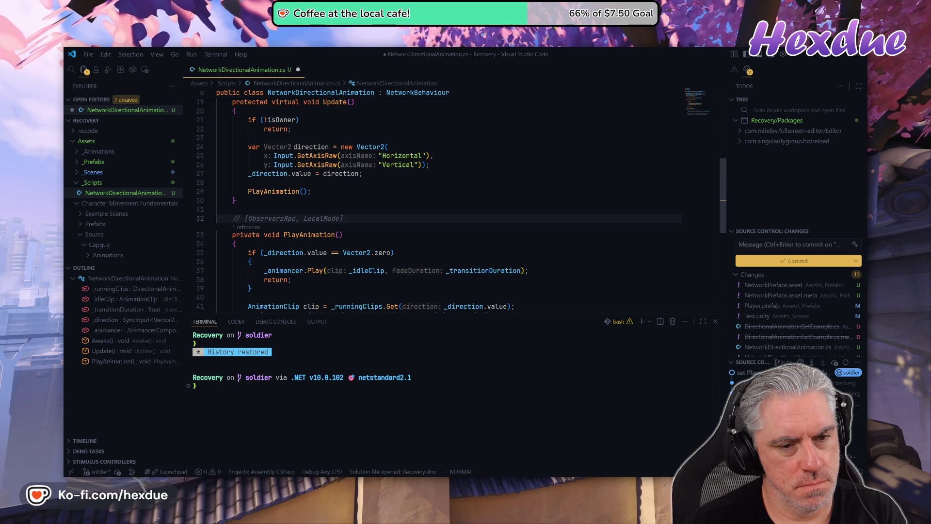
pyautogui.hotkey('ctrl', 's')
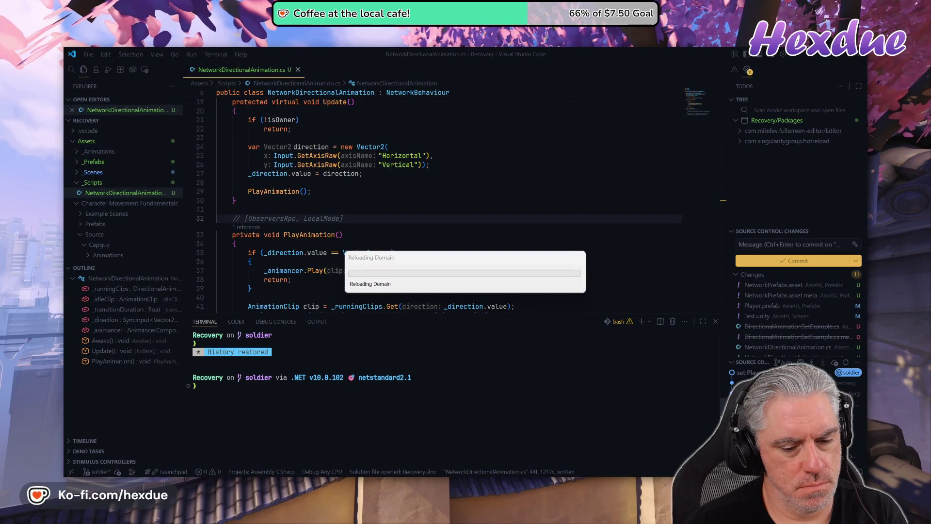
pyautogui.click(402, 461)
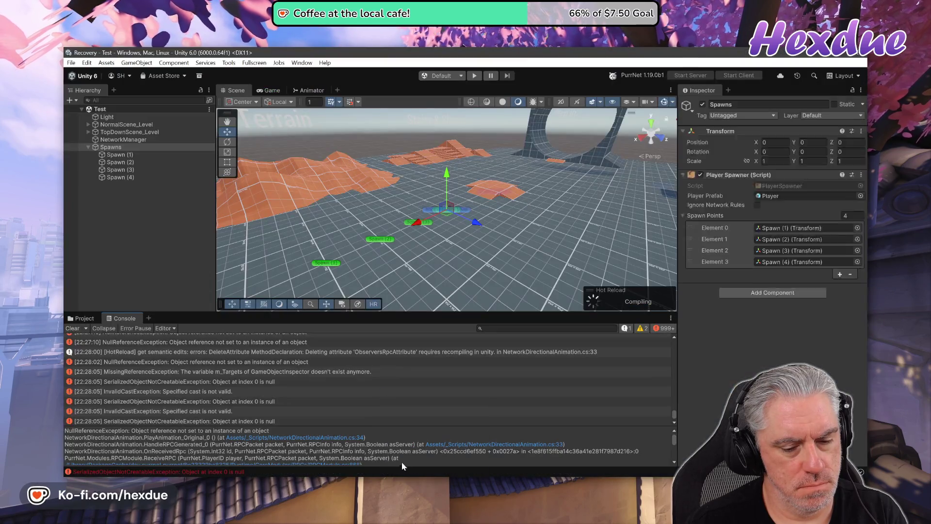
# Clear the Console and play-test the soldier running toward the Gravity Tunnel without the RPC attribute.
pyautogui.click(72, 328)
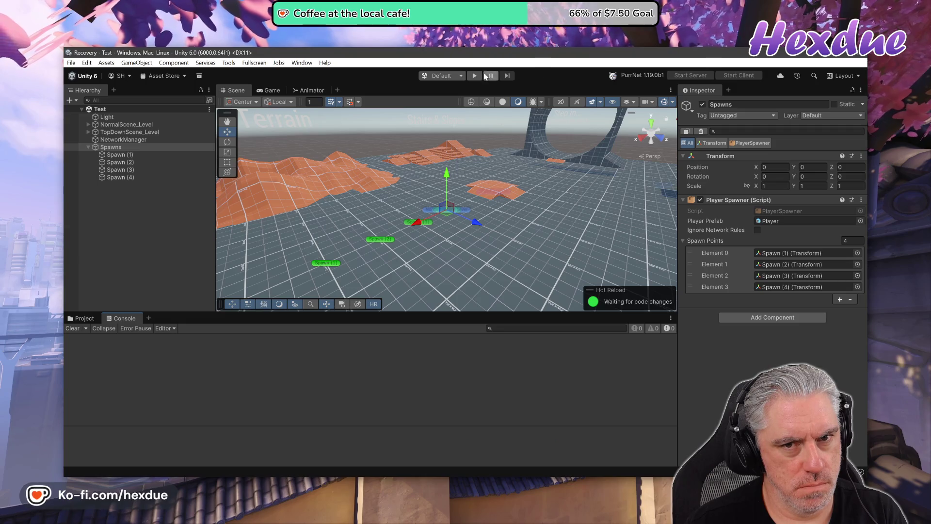
pyautogui.hotkey('ctrl', 'p')
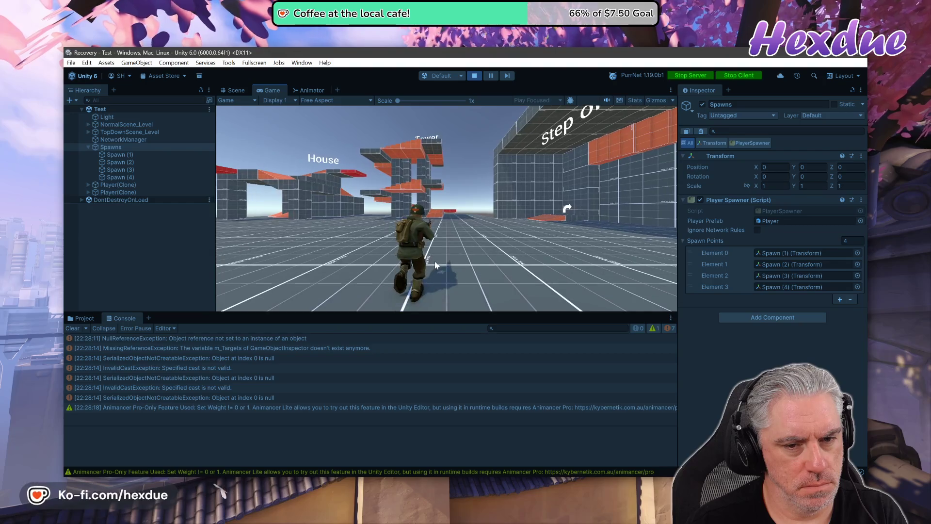
pyautogui.press('w')
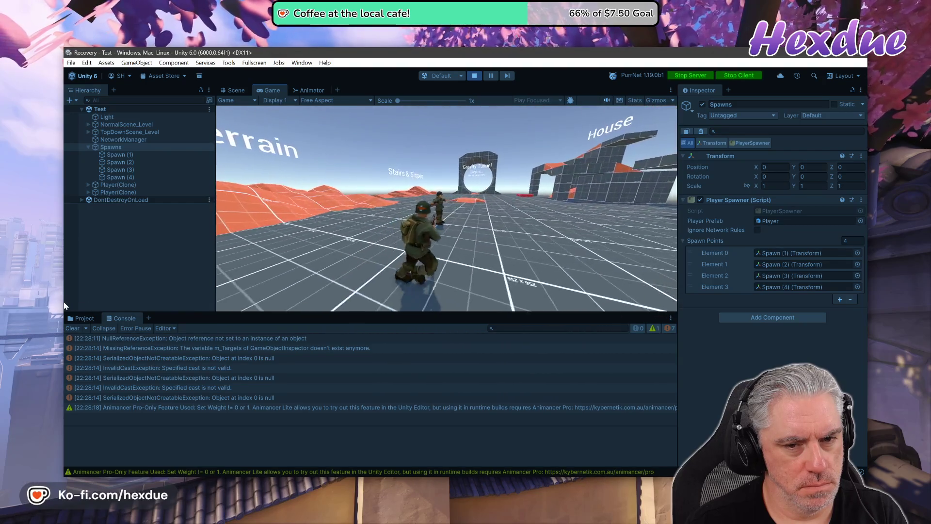
pyautogui.press('w')
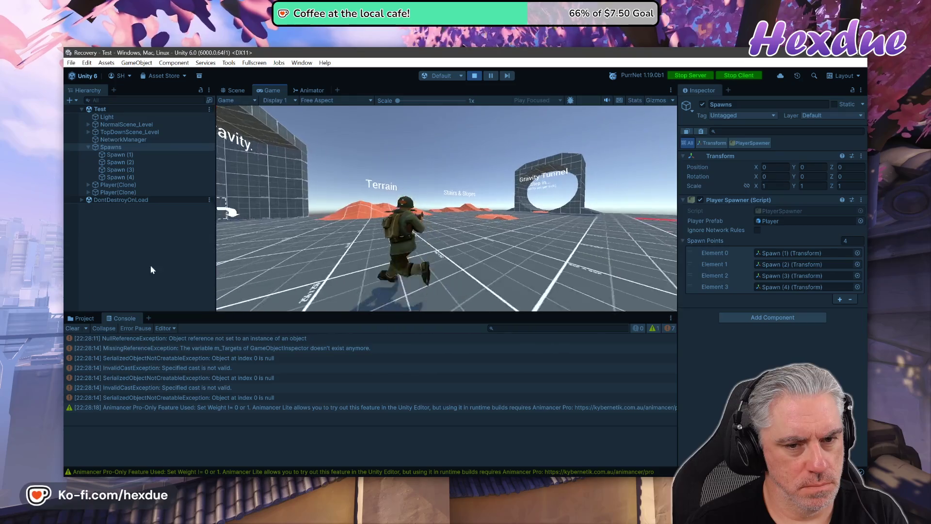
pyautogui.click(475, 76)
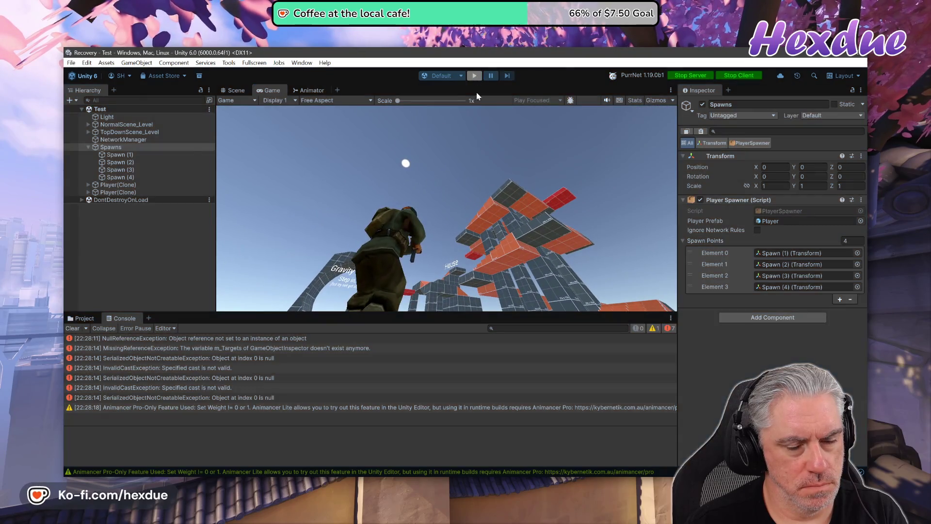
pyautogui.hotkey('alt', 'Tab')
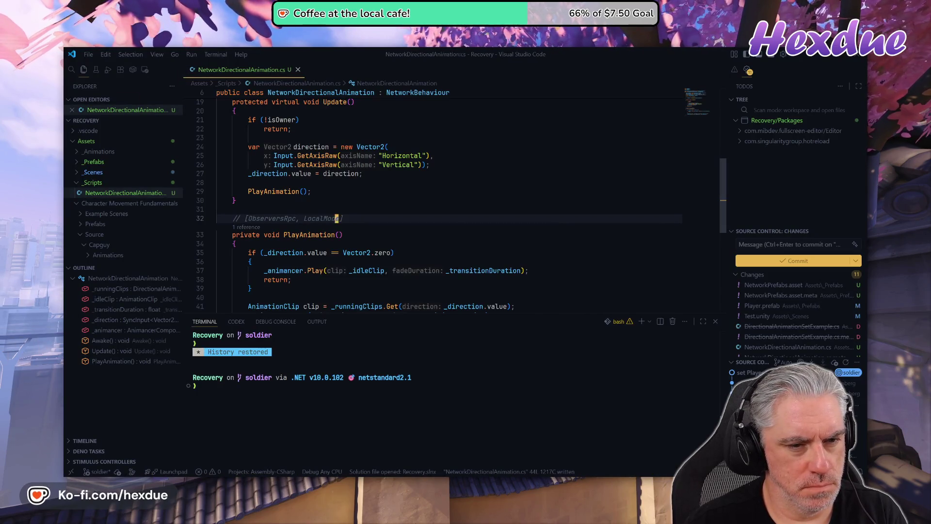
# Uncomment line 32 and trim it to a plain [ObserversRpc] attribute, then save.
pyautogui.hotkey('ctrl', '/')
pyautogui.press('i')
pyautogui.press('BackSpace')
pyautogui.press('BackSpace')
pyautogui.press('BackSpace')
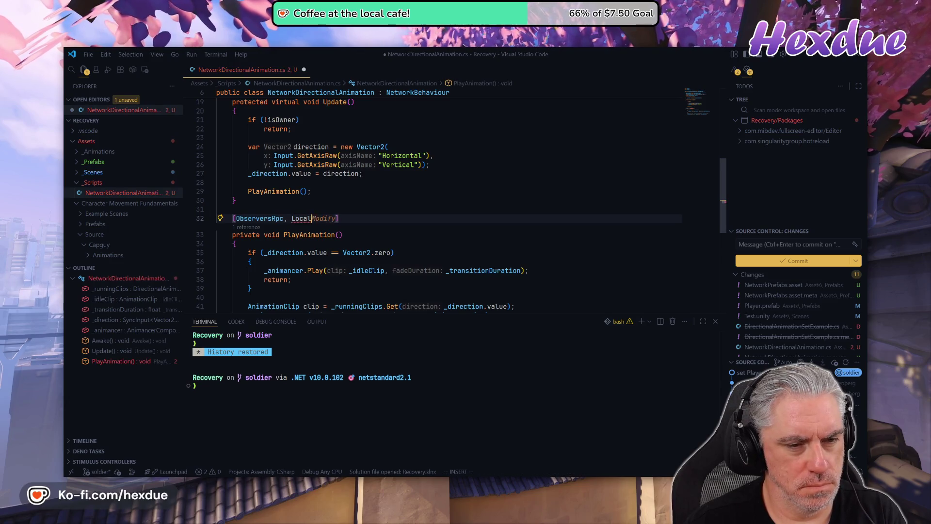
pyautogui.press('BackSpace')
pyautogui.press('BackSpace')
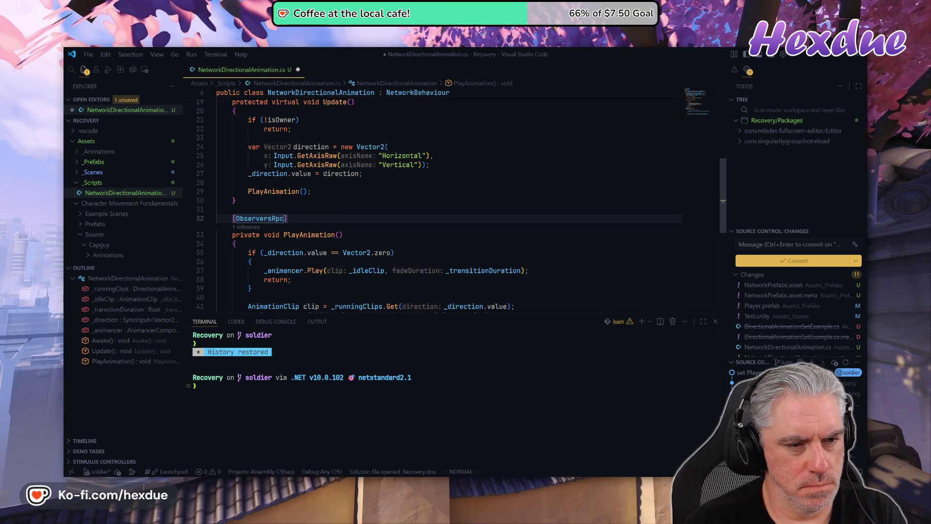
pyautogui.hotkey('ctrl', 's')
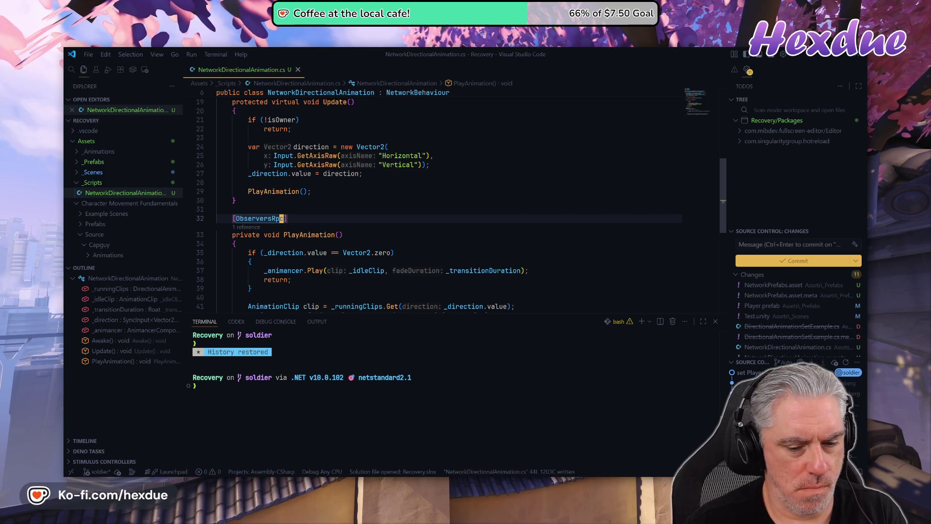
# Back in Unity, clear the Console errors and start a new Play-mode test.
pyautogui.hotkey('alt', 'Tab')
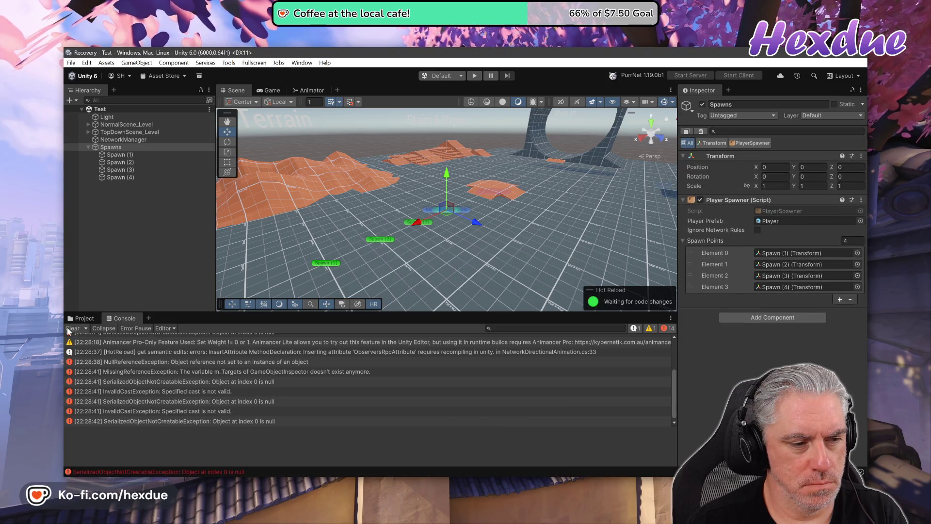
pyautogui.click(72, 329)
pyautogui.click(479, 78)
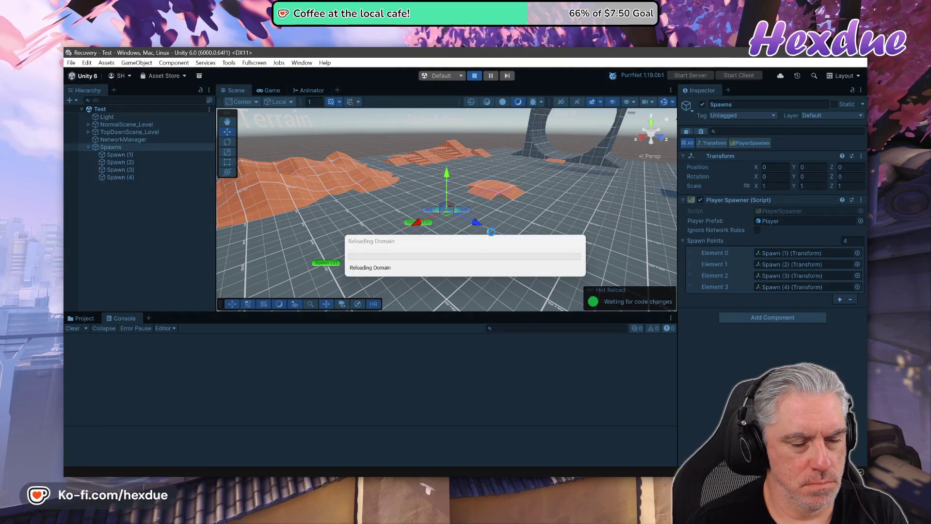